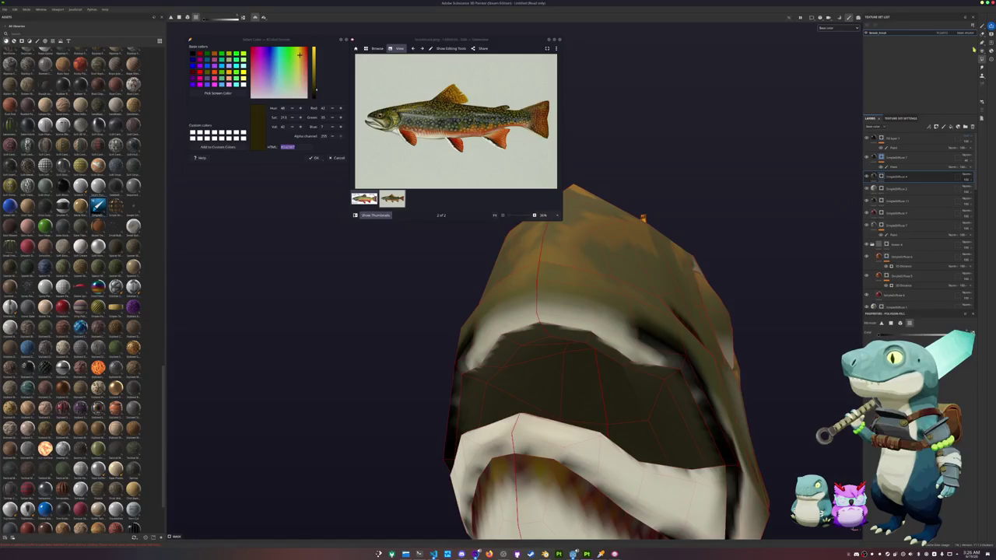
Brush pale cream over both sides of the trout's lower lip, undoing a stray dark stroke
{"action": "left_click", "coordinate": [983, 29]}
{"action": "mouse_move", "coordinate": [662, 272]}
{"action": "left_mouse_down", "text": "alt"}
{"action": "mouse_move", "coordinate": [646, 360]}
{"action": "mouse_move", "coordinate": [561, 397]}
{"action": "left_mouse_up", "text": "alt"}
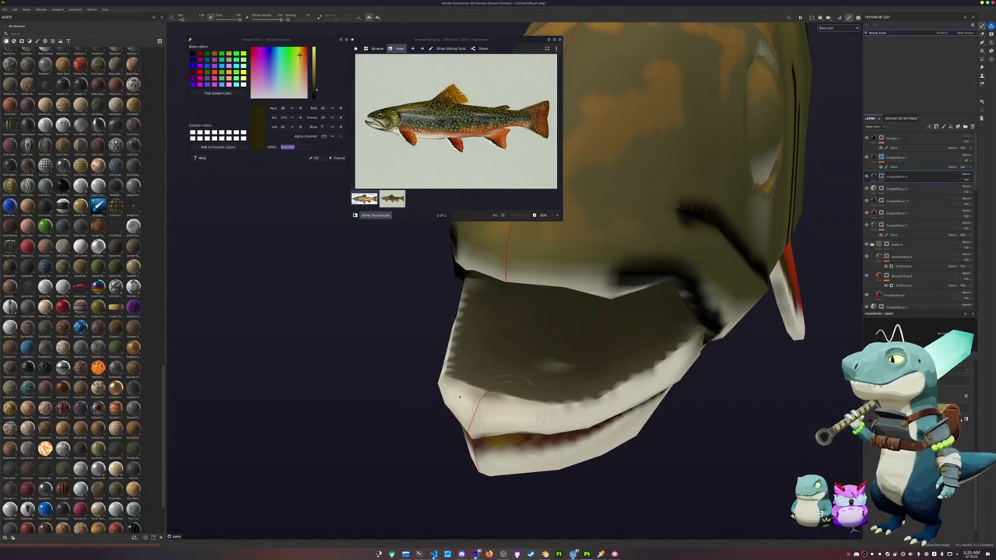
{"action": "left_click_drag", "start_coordinate": [474, 402], "coordinate": [568, 420]}
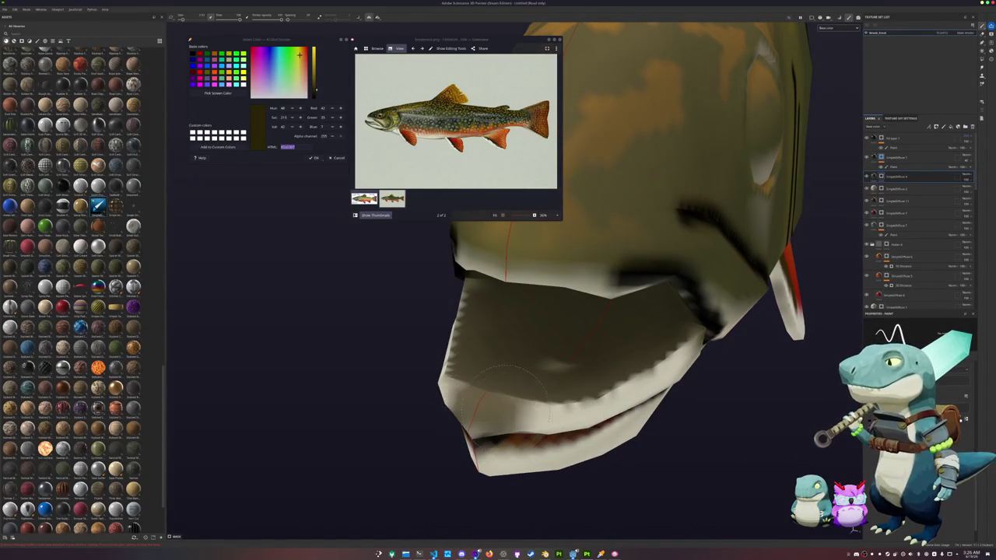
{"action": "key", "text": "ctrl+z"}
{"action": "mouse_move", "coordinate": [471, 420]}
{"action": "left_mouse_down"}
{"action": "mouse_move", "coordinate": [513, 389]}
{"action": "mouse_move", "coordinate": [607, 393]}
{"action": "left_mouse_up"}
{"action": "mouse_move", "coordinate": [653, 359]}
{"action": "left_mouse_down"}
{"action": "mouse_move", "coordinate": [526, 415]}
{"action": "mouse_move", "coordinate": [459, 420]}
{"action": "mouse_move", "coordinate": [455, 448]}
{"action": "left_mouse_up"}
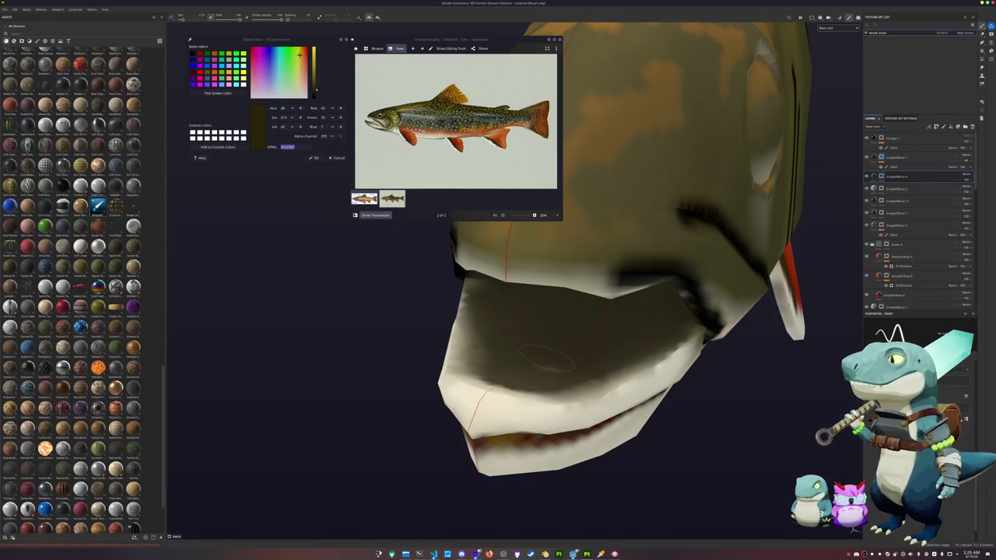
Orbit around the head to check both jaws, ending on a side view
{"action": "mouse_move", "coordinate": [756, 422]}
{"action": "left_mouse_down", "text": "alt"}
{"action": "mouse_move", "coordinate": [661, 323]}
{"action": "mouse_move", "coordinate": [731, 389]}
{"action": "mouse_move", "coordinate": [757, 430]}
{"action": "left_mouse_up", "text": "alt"}
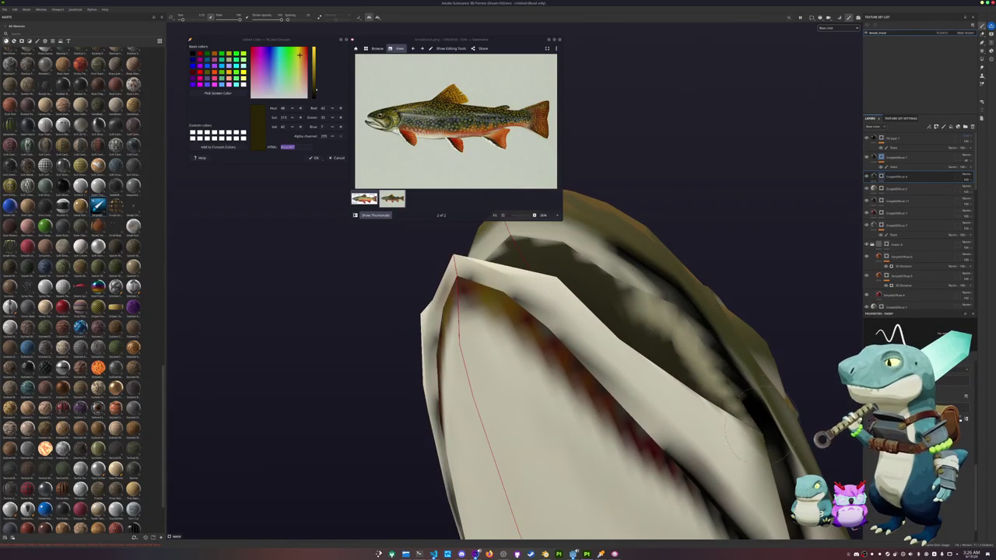
{"action": "mouse_move", "coordinate": [472, 361]}
{"action": "left_mouse_down", "text": "alt"}
{"action": "mouse_move", "coordinate": [766, 435]}
{"action": "mouse_move", "coordinate": [732, 405]}
{"action": "mouse_move", "coordinate": [615, 354]}
{"action": "left_mouse_up", "text": "alt"}
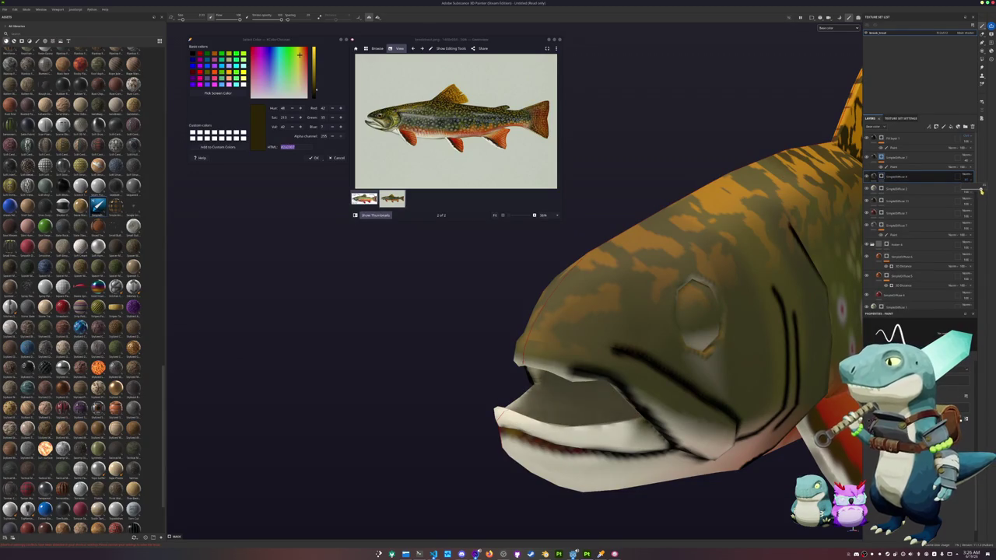
{"action": "left_click_drag", "start_coordinate": [700, 350], "coordinate": [622, 335], "text": "alt"}
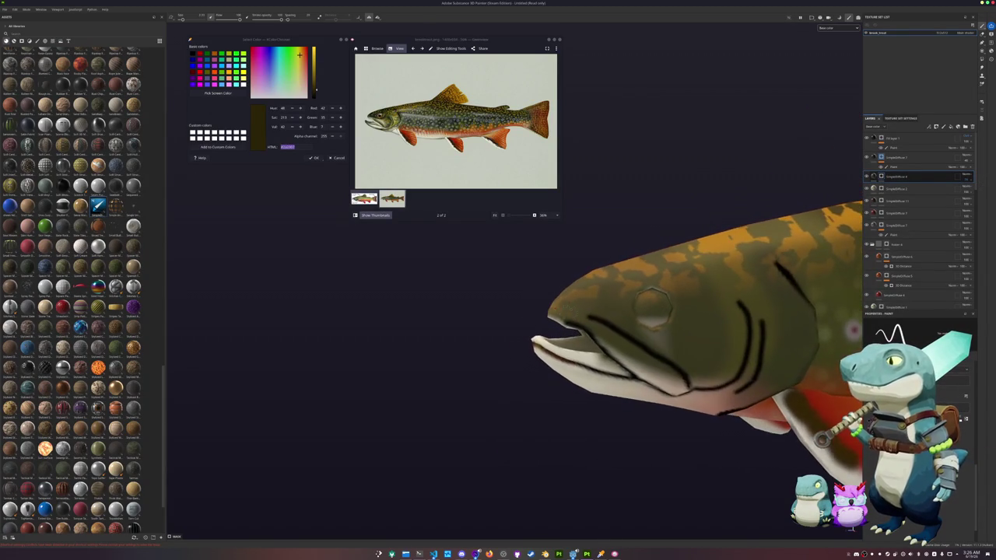
Zoom in and ring the eye in dark paint, redoing a bad curve as an arc over its top-right
{"action": "scroll", "coordinate": [622, 335], "scroll_direction": "up", "scroll_amount": 2}
{"action": "mouse_move", "coordinate": [504, 336]}
{"action": "left_mouse_down", "text": "alt"}
{"action": "mouse_move", "coordinate": [544, 327]}
{"action": "mouse_move", "coordinate": [529, 335]}
{"action": "left_mouse_up", "text": "alt"}
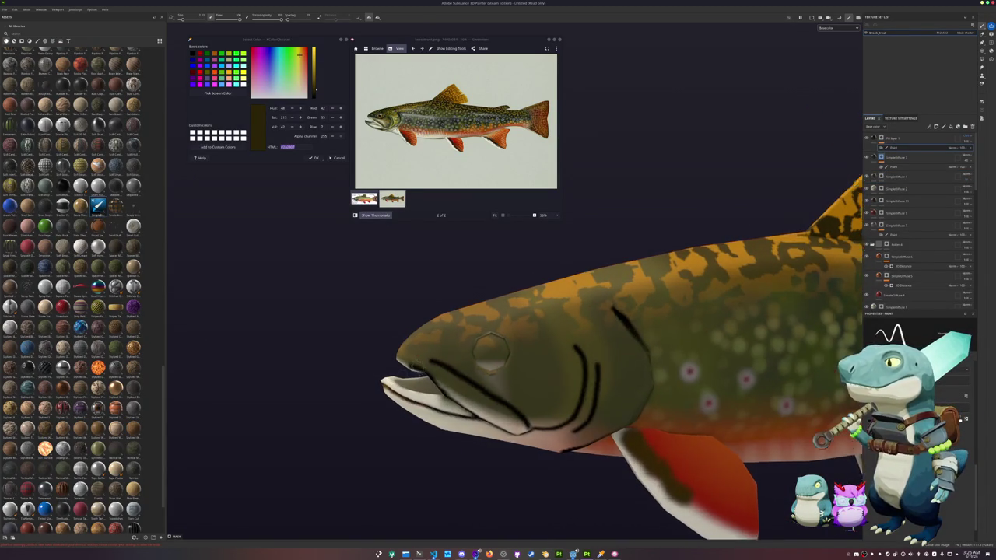
{"action": "scroll", "coordinate": [504, 348], "scroll_direction": "up", "scroll_amount": 2}
{"action": "scroll", "coordinate": [556, 334], "scroll_direction": "up", "scroll_amount": 2}
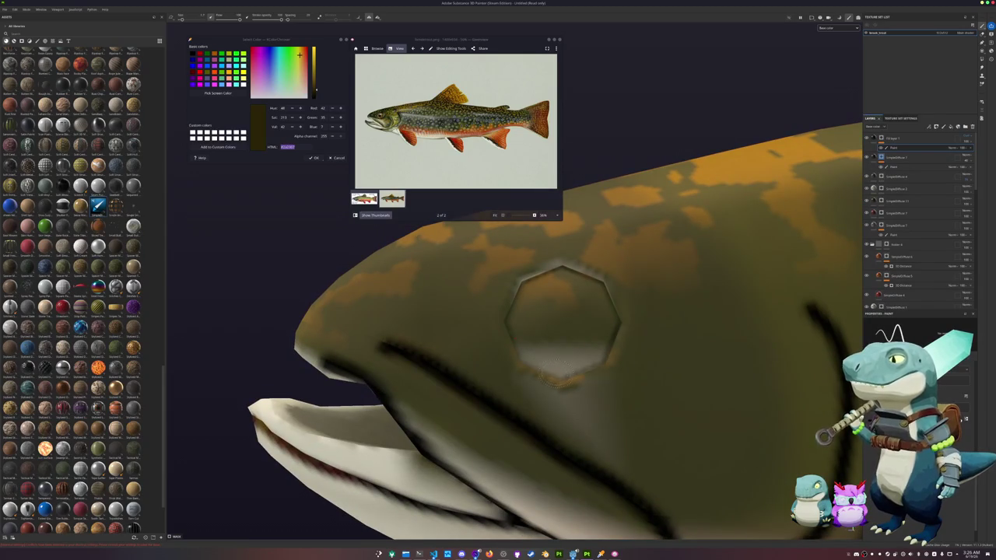
{"action": "mouse_move", "coordinate": [567, 379]}
{"action": "left_mouse_down"}
{"action": "mouse_move", "coordinate": [536, 359]}
{"action": "mouse_move", "coordinate": [513, 326]}
{"action": "mouse_move", "coordinate": [518, 284]}
{"action": "mouse_move", "coordinate": [588, 271]}
{"action": "mouse_move", "coordinate": [618, 331]}
{"action": "mouse_move", "coordinate": [561, 389]}
{"action": "mouse_move", "coordinate": [557, 366]}
{"action": "left_mouse_up"}
{"action": "middle_click_drag", "start_coordinate": [576, 356], "coordinate": [451, 385], "text": "alt"}
{"action": "mouse_move", "coordinate": [451, 385]}
{"action": "left_mouse_down"}
{"action": "mouse_move", "coordinate": [510, 355]}
{"action": "mouse_move", "coordinate": [555, 303]}
{"action": "mouse_move", "coordinate": [476, 281]}
{"action": "mouse_move", "coordinate": [533, 286]}
{"action": "left_mouse_up"}
{"action": "key", "text": "ctrl+z"}
{"action": "key", "text": "ctrl+z"}
{"action": "mouse_move", "coordinate": [471, 278]}
{"action": "left_mouse_down"}
{"action": "mouse_move", "coordinate": [554, 307]}
{"action": "mouse_move", "coordinate": [560, 327]}
{"action": "mouse_move", "coordinate": [537, 366]}
{"action": "mouse_move", "coordinate": [504, 380]}
{"action": "mouse_move", "coordinate": [479, 311]}
{"action": "mouse_move", "coordinate": [459, 346]}
{"action": "mouse_move", "coordinate": [476, 379]}
{"action": "mouse_move", "coordinate": [534, 371]}
{"action": "left_mouse_up"}
Orbit back to a side view of the head and enable straight-line painting
{"action": "left_click_drag", "start_coordinate": [398, 358], "coordinate": [789, 395], "text": "alt"}
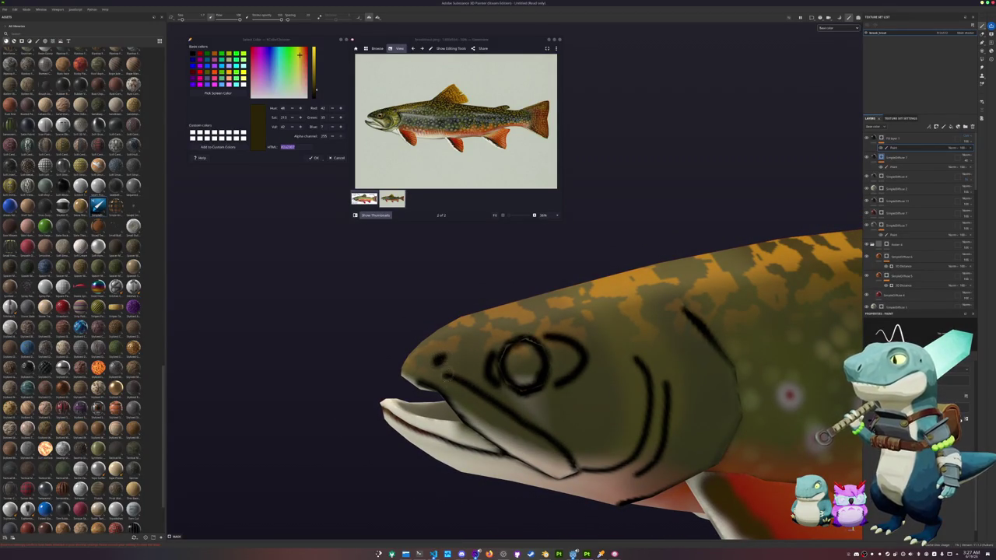
{"action": "left_click_drag", "start_coordinate": [448, 386], "coordinate": [588, 370], "text": "alt"}
{"action": "scroll", "coordinate": [587, 371], "scroll_direction": "up", "scroll_amount": 3}
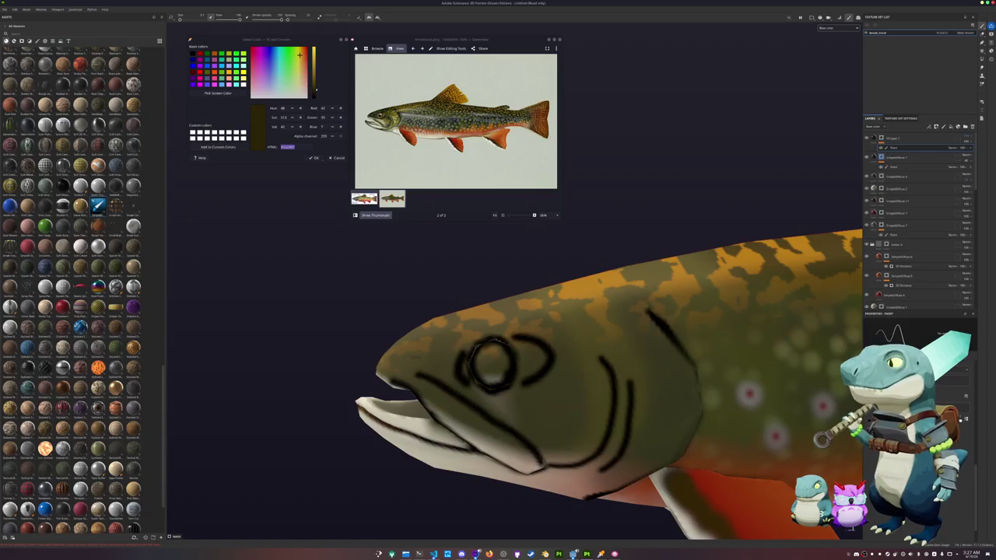
{"action": "scroll", "coordinate": [436, 361], "scroll_direction": "up", "scroll_amount": 2}
{"action": "scroll", "coordinate": [434, 350], "scroll_direction": "up", "scroll_amount": 2}
{"action": "scroll", "coordinate": [430, 336], "scroll_direction": "up", "scroll_amount": 1}
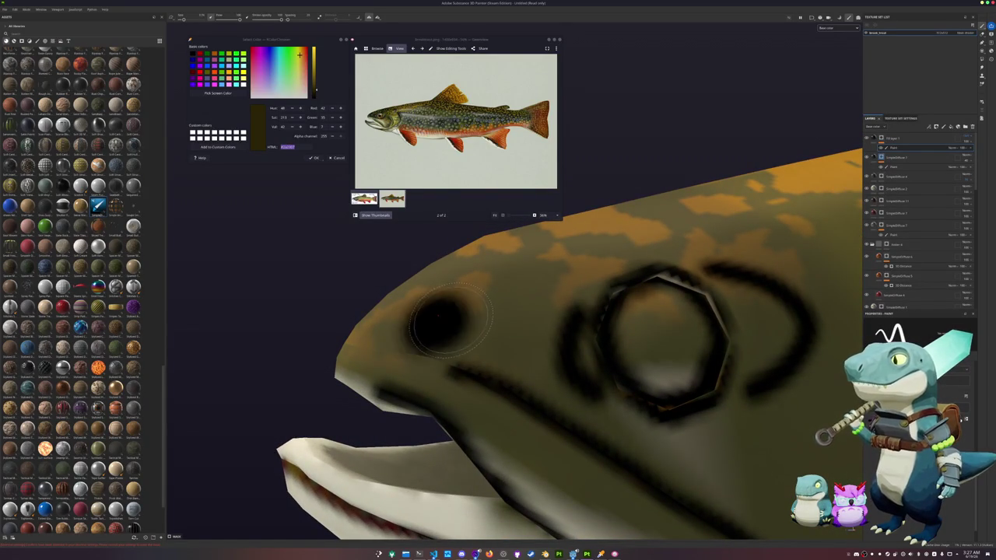
{"action": "scroll", "coordinate": [444, 318], "scroll_direction": "down", "scroll_amount": 1}
{"action": "mouse_move", "coordinate": [447, 318]}
{"action": "left_mouse_down", "text": "alt"}
{"action": "mouse_move", "coordinate": [487, 356]}
{"action": "mouse_move", "coordinate": [461, 353]}
{"action": "mouse_move", "coordinate": [475, 364]}
{"action": "mouse_move", "coordinate": [455, 352]}
{"action": "mouse_move", "coordinate": [402, 355]}
{"action": "left_mouse_up", "text": "alt"}
{"action": "key", "text": "ctrl"}
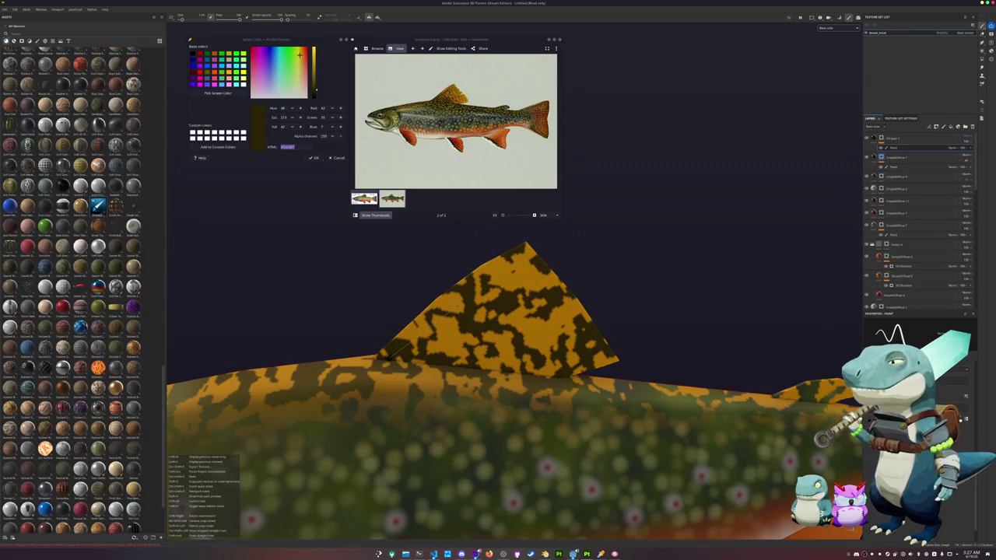
Paint several straight black parallel stripes across the dorsal fin
{"action": "left_click", "coordinate": [537, 258], "text": "shift"}
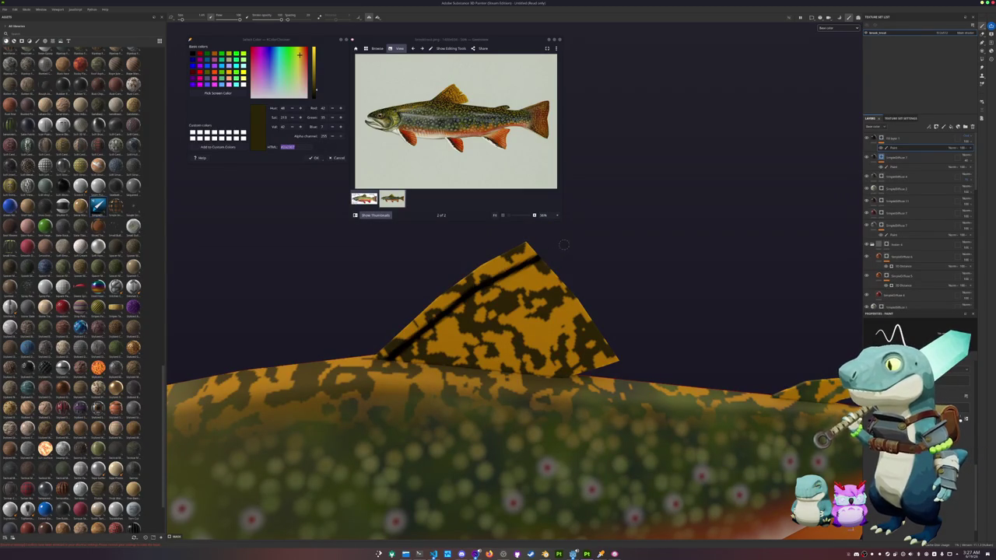
{"action": "left_click_drag", "start_coordinate": [420, 360], "coordinate": [560, 272]}
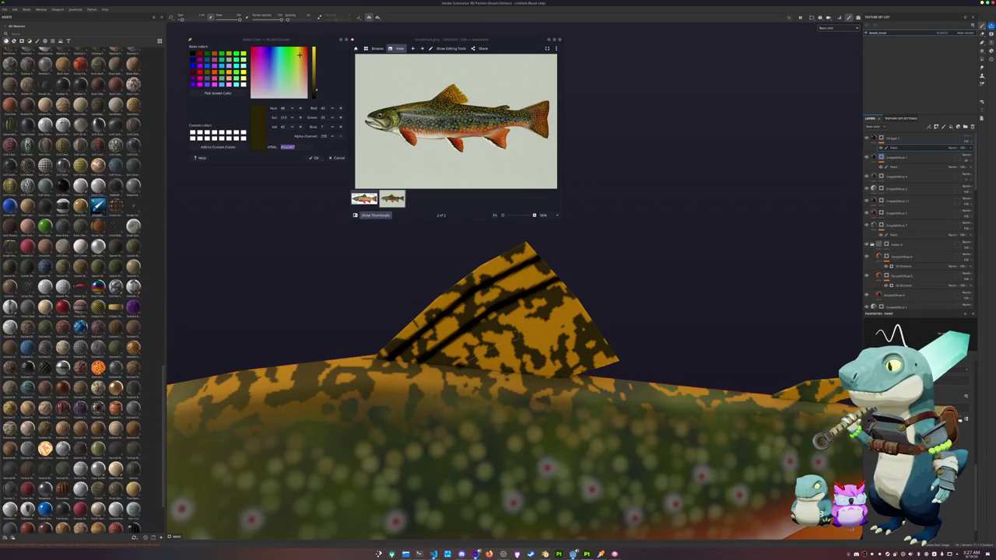
{"action": "left_click_drag", "start_coordinate": [537, 317], "coordinate": [457, 366]}
{"action": "left_click_drag", "start_coordinate": [583, 303], "coordinate": [534, 325]}
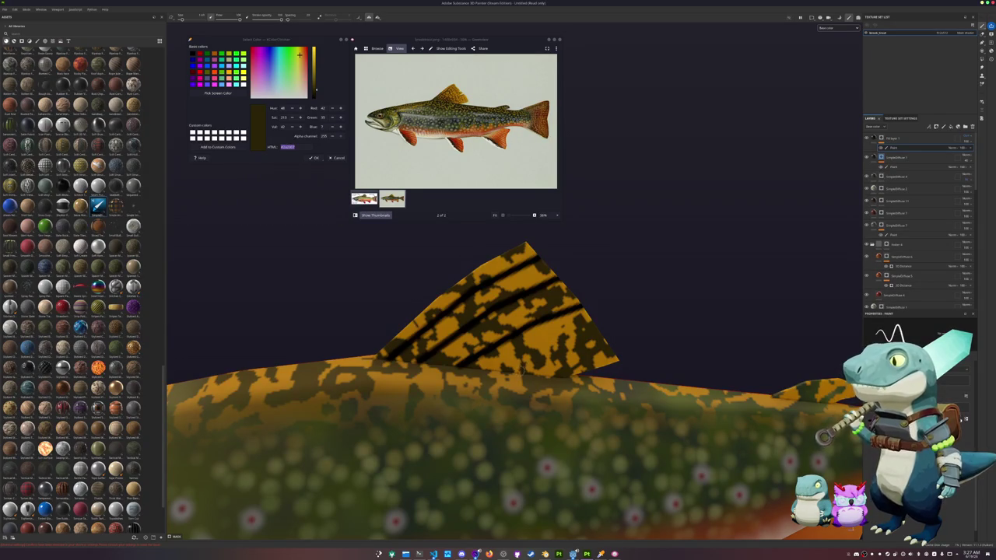
{"action": "left_click_drag", "start_coordinate": [663, 345], "coordinate": [521, 376], "text": "alt"}
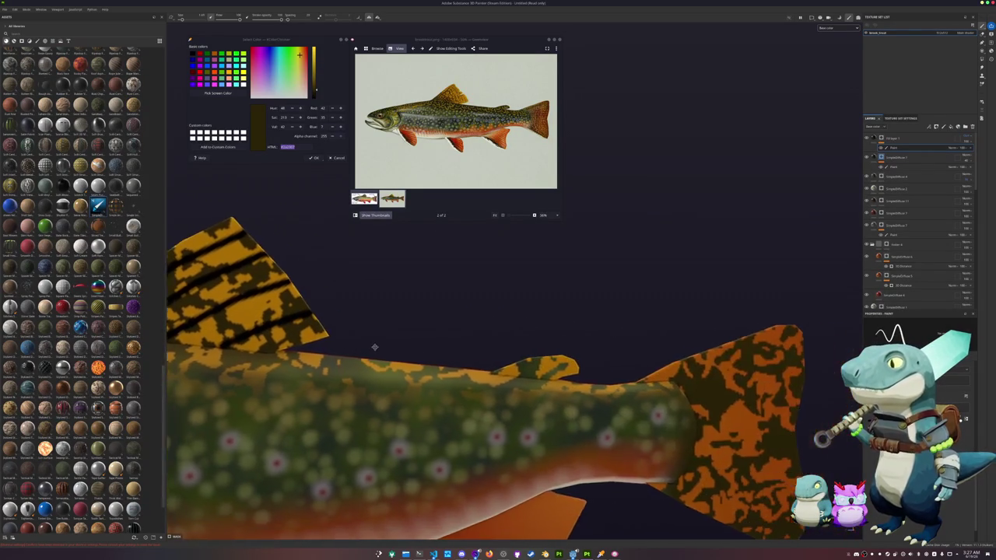
{"action": "left_click_drag", "start_coordinate": [570, 343], "coordinate": [499, 376]}
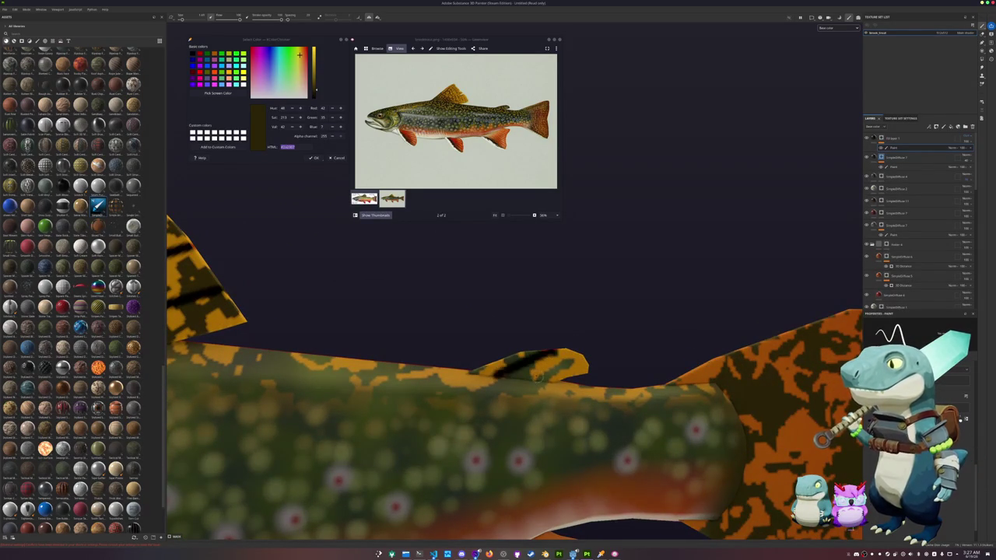
Paint straight dark ray stripes across the orange tail fin, top to bottom
{"action": "left_click_drag", "start_coordinate": [627, 350], "coordinate": [436, 365], "text": "alt"}
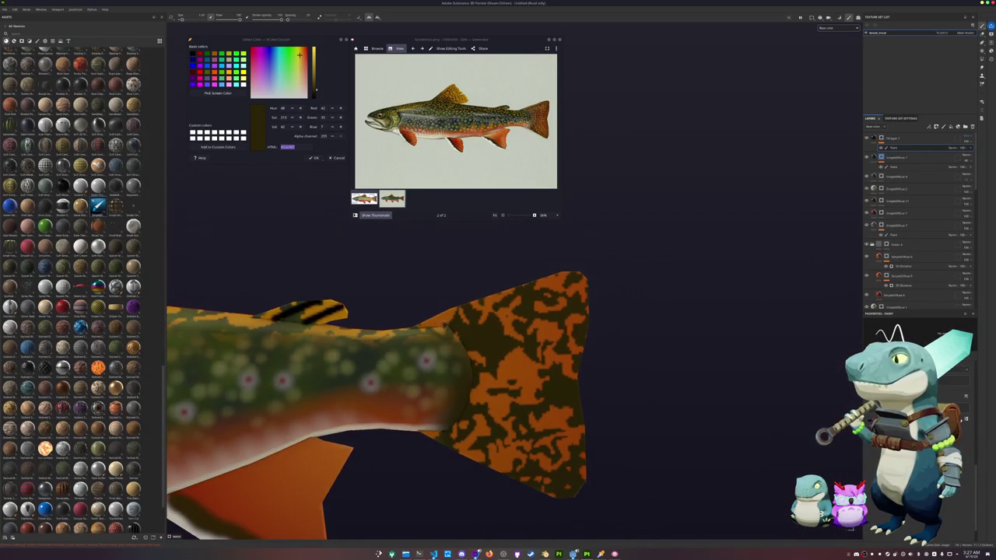
{"action": "left_click_drag", "start_coordinate": [444, 326], "coordinate": [588, 282]}
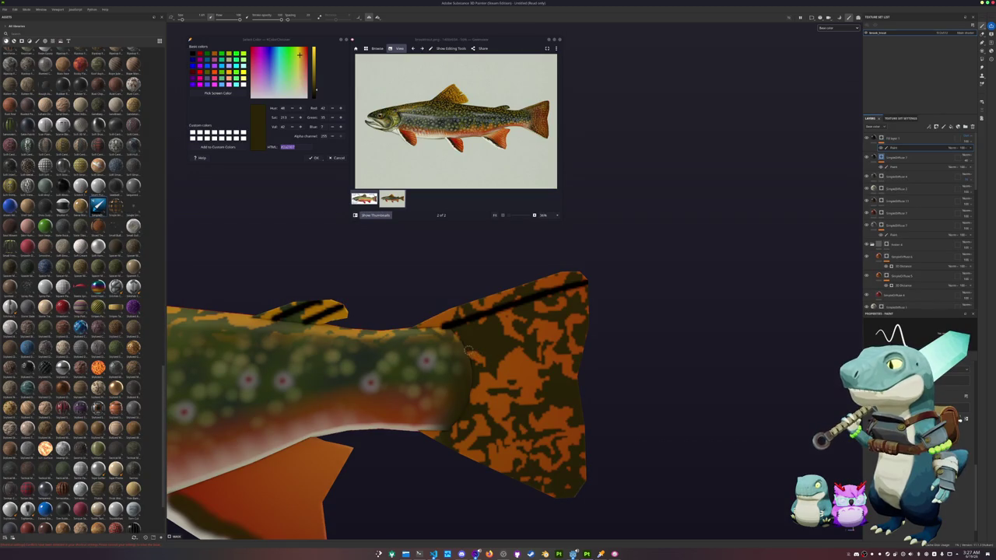
{"action": "mouse_move", "coordinate": [480, 345]}
{"action": "left_mouse_down"}
{"action": "mouse_move", "coordinate": [622, 327]}
{"action": "mouse_move", "coordinate": [448, 343]}
{"action": "left_mouse_up"}
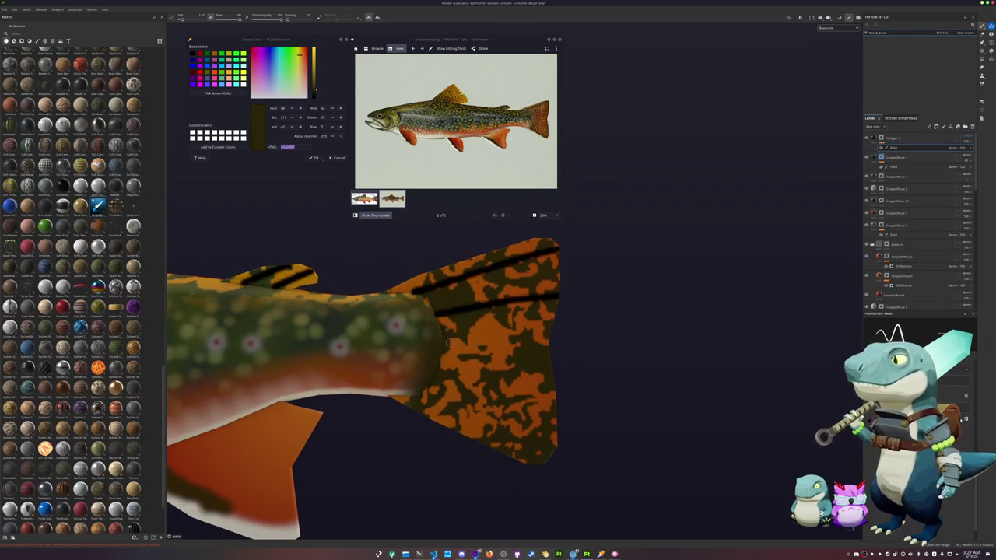
{"action": "left_click", "coordinate": [550, 341], "text": "shift"}
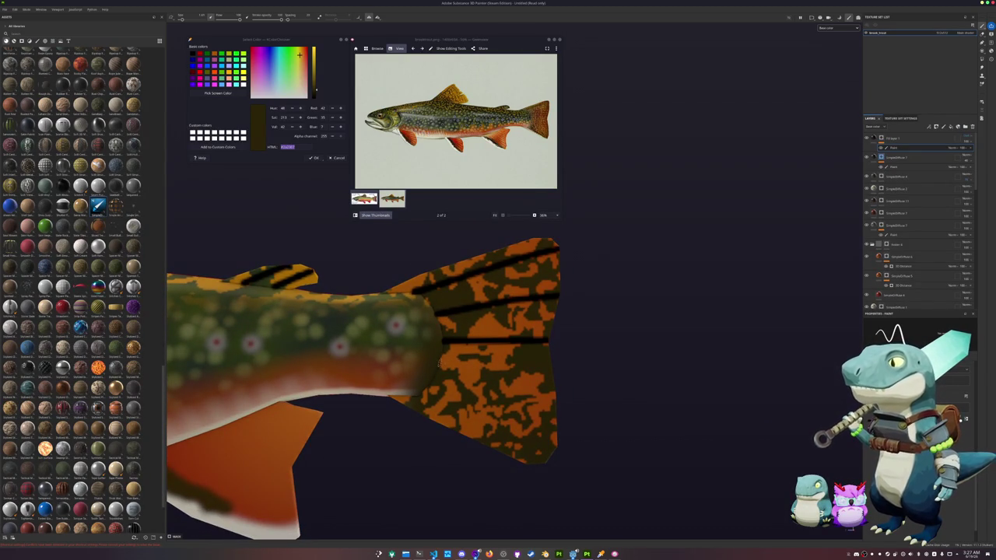
{"action": "left_click", "coordinate": [586, 398], "text": "shift"}
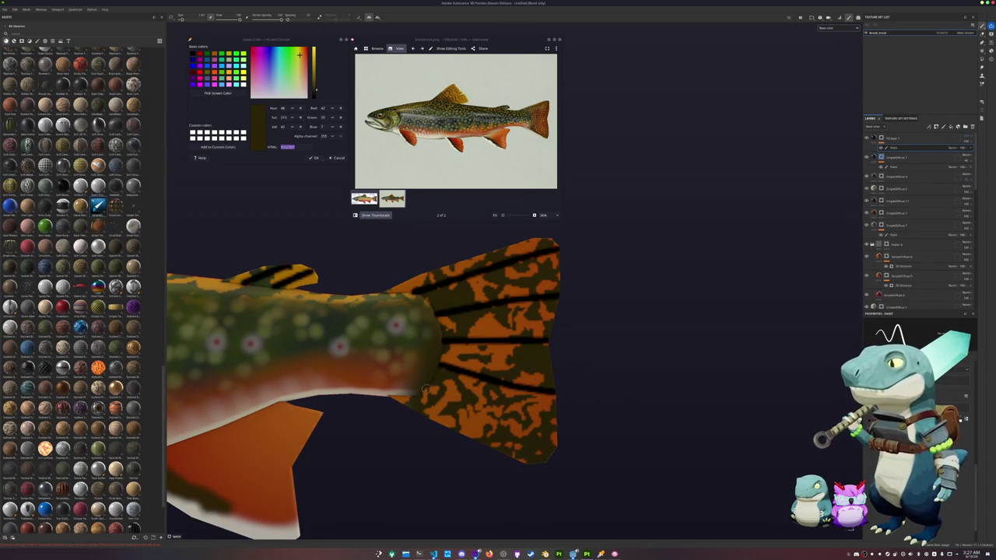
{"action": "left_click", "coordinate": [503, 434], "text": "shift"}
Paint straight dark stripes across the lower fin near the tail
{"action": "mouse_move", "coordinate": [603, 471]}
{"action": "left_mouse_down", "text": "alt"}
{"action": "mouse_move", "coordinate": [530, 355]}
{"action": "mouse_move", "coordinate": [420, 344]}
{"action": "left_mouse_up", "text": "alt"}
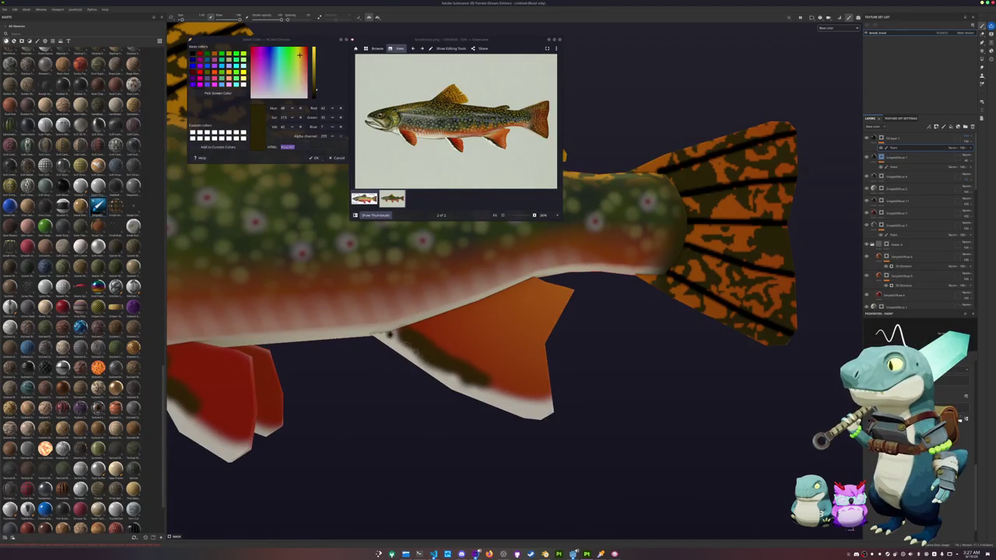
{"action": "left_click", "coordinate": [472, 384], "text": "shift"}
{"action": "left_click", "coordinate": [559, 405], "text": "shift"}
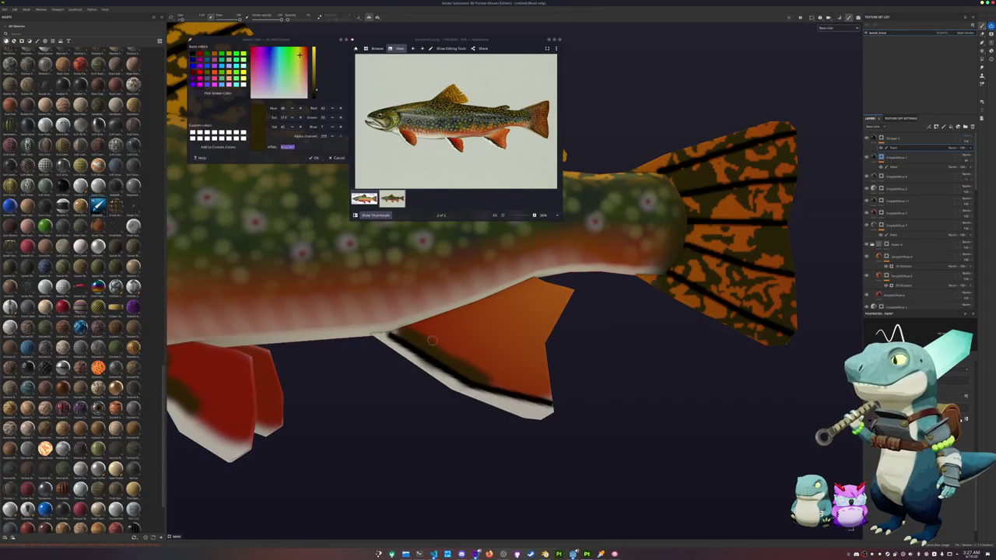
{"action": "left_click", "coordinate": [478, 348], "text": "shift"}
{"action": "left_click", "coordinate": [566, 363], "text": "shift"}
{"action": "left_click_drag", "start_coordinate": [566, 363], "coordinate": [304, 341], "text": "alt"}
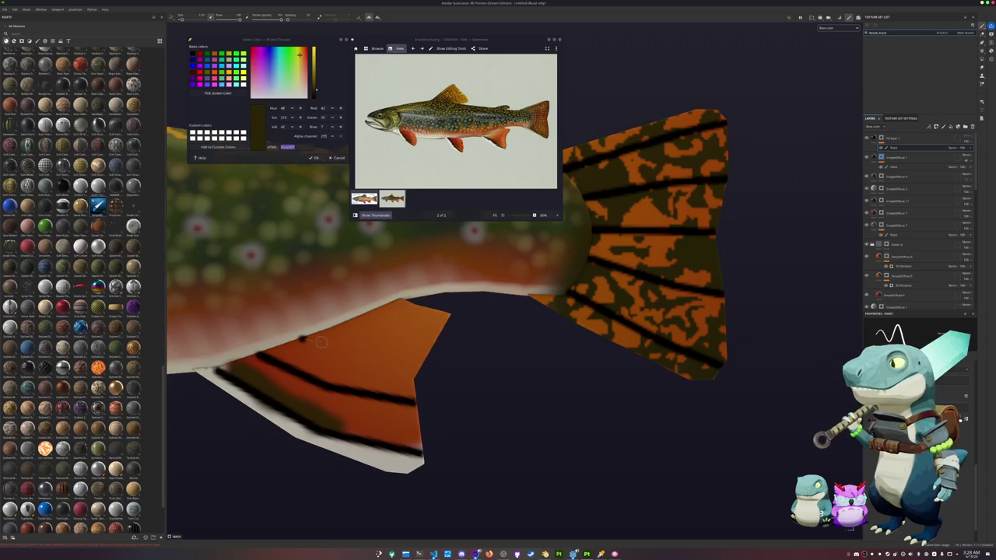
{"action": "left_click", "coordinate": [425, 360], "text": "shift"}
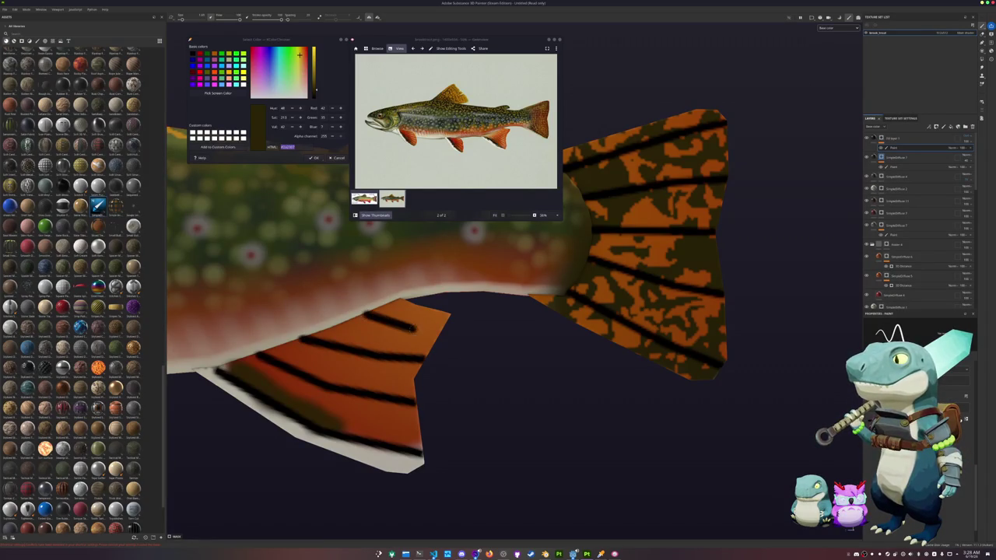
{"action": "left_click_drag", "start_coordinate": [475, 336], "coordinate": [348, 349], "text": "alt"}
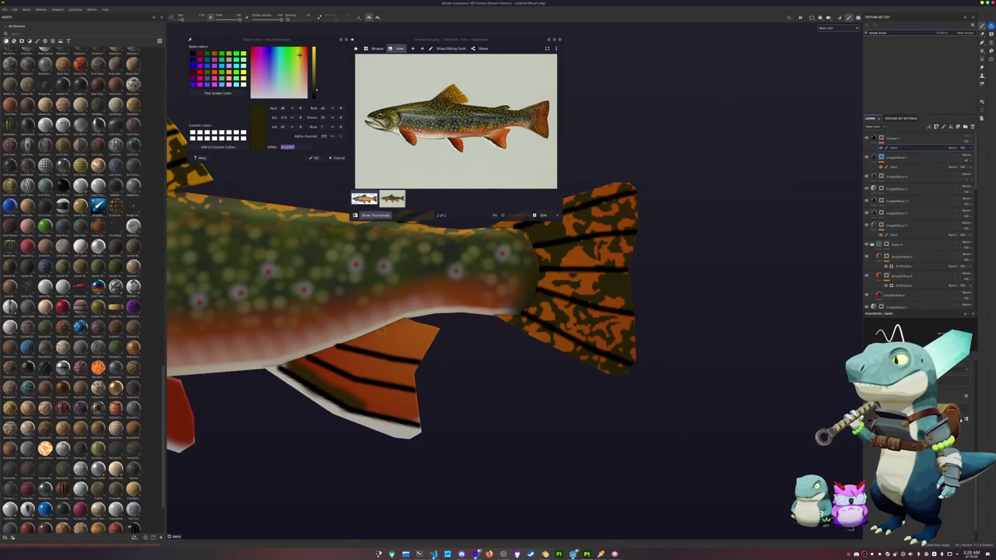
Stroke two dark stripes across the red pectoral fin
{"action": "mouse_move", "coordinate": [407, 339]}
{"action": "left_mouse_down", "text": "alt"}
{"action": "mouse_move", "coordinate": [345, 317]}
{"action": "mouse_move", "coordinate": [413, 381]}
{"action": "left_mouse_up", "text": "alt"}
{"action": "scroll", "coordinate": [412, 343], "scroll_direction": "up", "scroll_amount": 3}
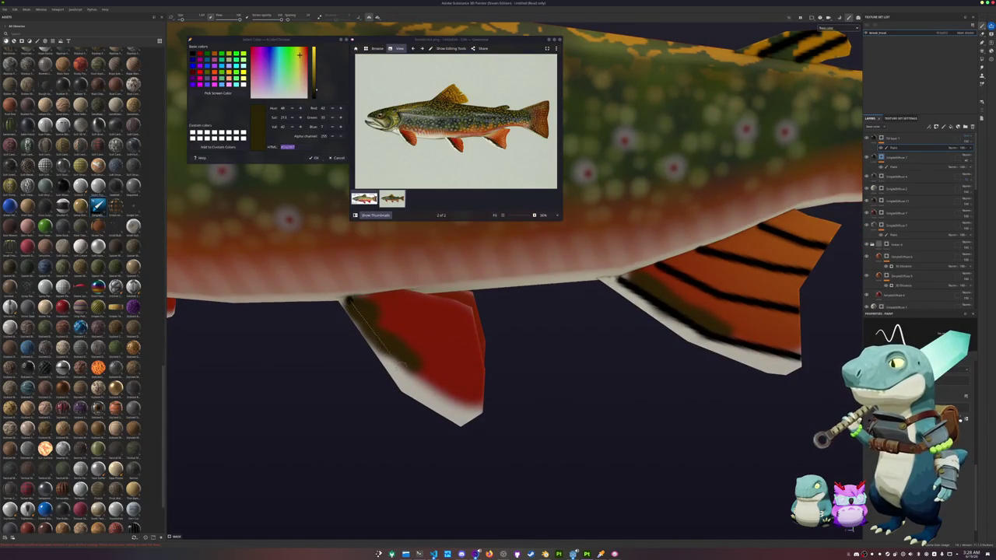
{"action": "mouse_move", "coordinate": [489, 428]}
{"action": "left_mouse_down", "text": "alt"}
{"action": "mouse_move", "coordinate": [385, 384]}
{"action": "mouse_move", "coordinate": [387, 304]}
{"action": "mouse_move", "coordinate": [461, 380]}
{"action": "mouse_move", "coordinate": [415, 300]}
{"action": "mouse_move", "coordinate": [469, 334]}
{"action": "mouse_move", "coordinate": [441, 350]}
{"action": "mouse_move", "coordinate": [422, 335]}
{"action": "mouse_move", "coordinate": [529, 336]}
{"action": "left_mouse_up", "text": "alt"}
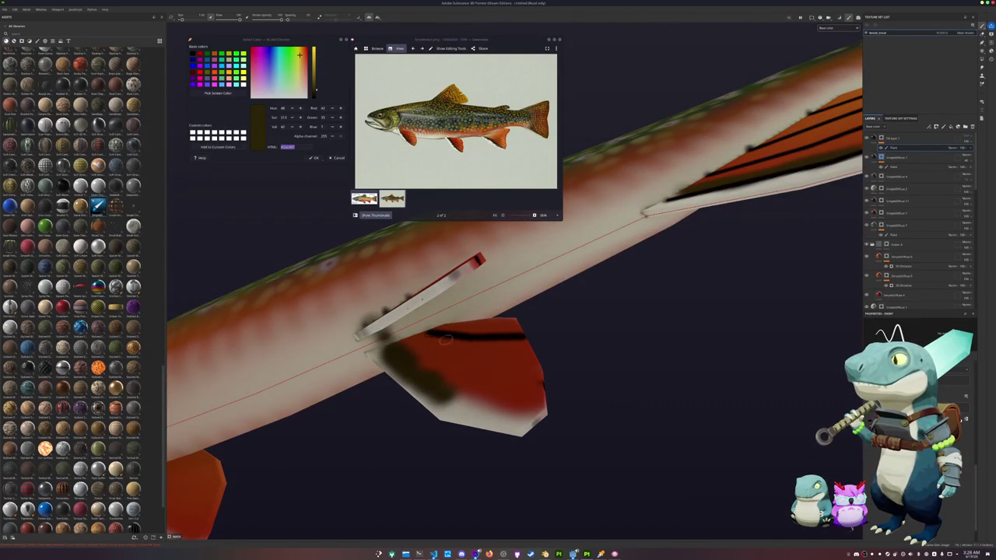
{"action": "left_click_drag", "start_coordinate": [406, 343], "coordinate": [545, 386]}
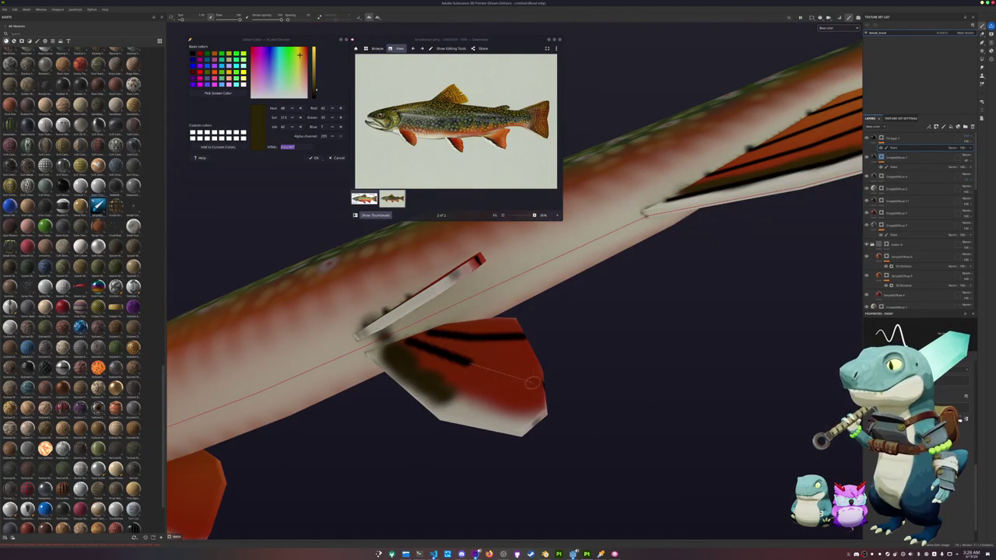
{"action": "mouse_move", "coordinate": [389, 348]}
{"action": "left_mouse_down"}
{"action": "mouse_move", "coordinate": [456, 395]}
{"action": "mouse_move", "coordinate": [591, 296]}
{"action": "mouse_move", "coordinate": [576, 288]}
{"action": "left_mouse_up"}
{"action": "left_click_drag", "start_coordinate": [656, 399], "coordinate": [500, 330], "text": "alt"}
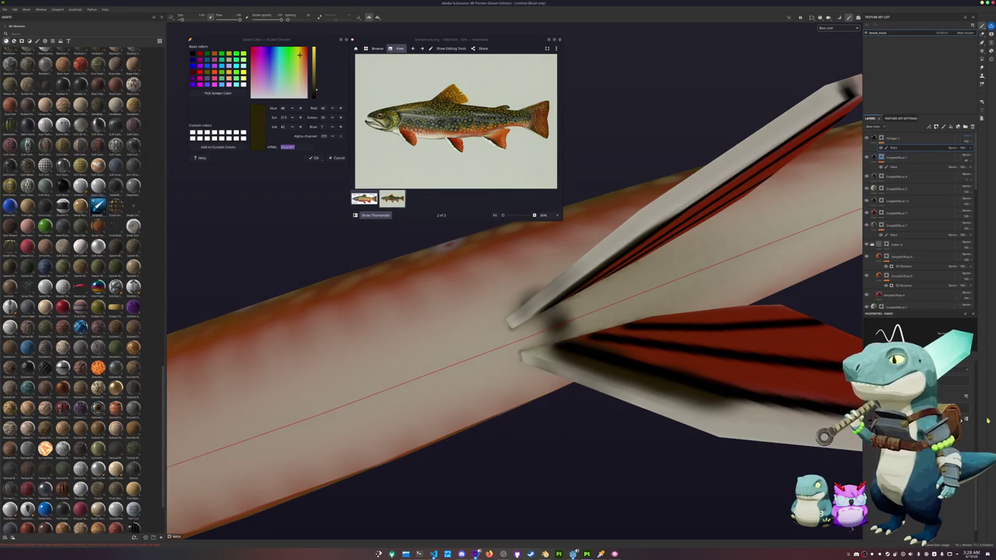
{"action": "left_click_drag", "start_coordinate": [498, 342], "coordinate": [521, 400], "text": "alt"}
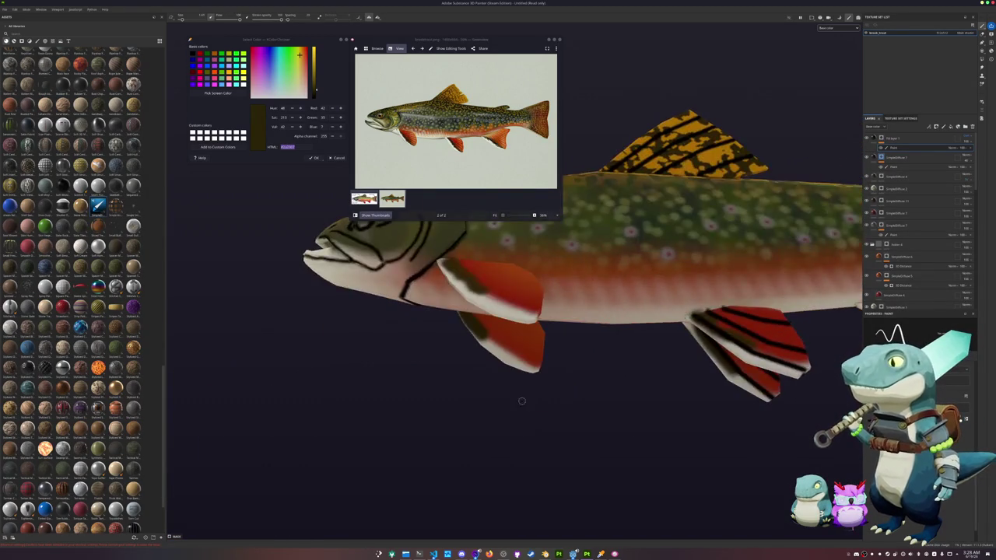
Paint three dark stripes on the belly fin and a line along the lower fin edge, mirrored
{"action": "scroll", "coordinate": [514, 385], "scroll_direction": "up", "scroll_amount": 3}
{"action": "scroll", "coordinate": [494, 347], "scroll_direction": "up", "scroll_amount": 3}
{"action": "scroll", "coordinate": [475, 307], "scroll_direction": "up", "scroll_amount": 3}
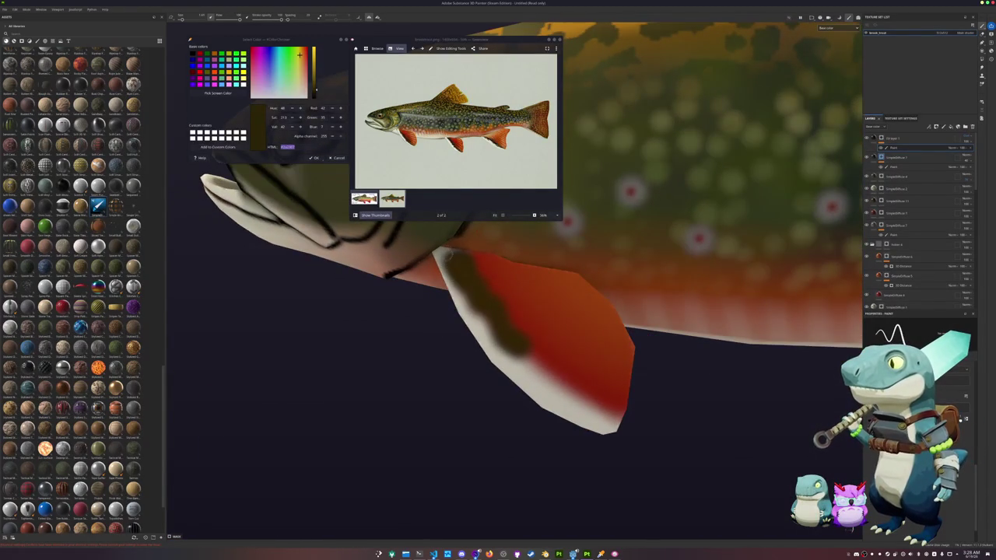
{"action": "mouse_move", "coordinate": [450, 262]}
{"action": "left_mouse_down"}
{"action": "mouse_move", "coordinate": [510, 342]}
{"action": "mouse_move", "coordinate": [623, 426]}
{"action": "left_mouse_up"}
{"action": "mouse_move", "coordinate": [473, 257]}
{"action": "left_mouse_down"}
{"action": "mouse_move", "coordinate": [601, 362]}
{"action": "mouse_move", "coordinate": [630, 371]}
{"action": "left_mouse_up"}
{"action": "left_click_drag", "start_coordinate": [493, 263], "coordinate": [615, 316]}
{"action": "mouse_move", "coordinate": [618, 354]}
{"action": "left_mouse_down", "text": "alt"}
{"action": "mouse_move", "coordinate": [389, 305]}
{"action": "mouse_move", "coordinate": [434, 378]}
{"action": "mouse_move", "coordinate": [500, 367]}
{"action": "mouse_move", "coordinate": [476, 280]}
{"action": "mouse_move", "coordinate": [510, 302]}
{"action": "mouse_move", "coordinate": [406, 301]}
{"action": "mouse_move", "coordinate": [550, 325]}
{"action": "left_mouse_up", "text": "alt"}
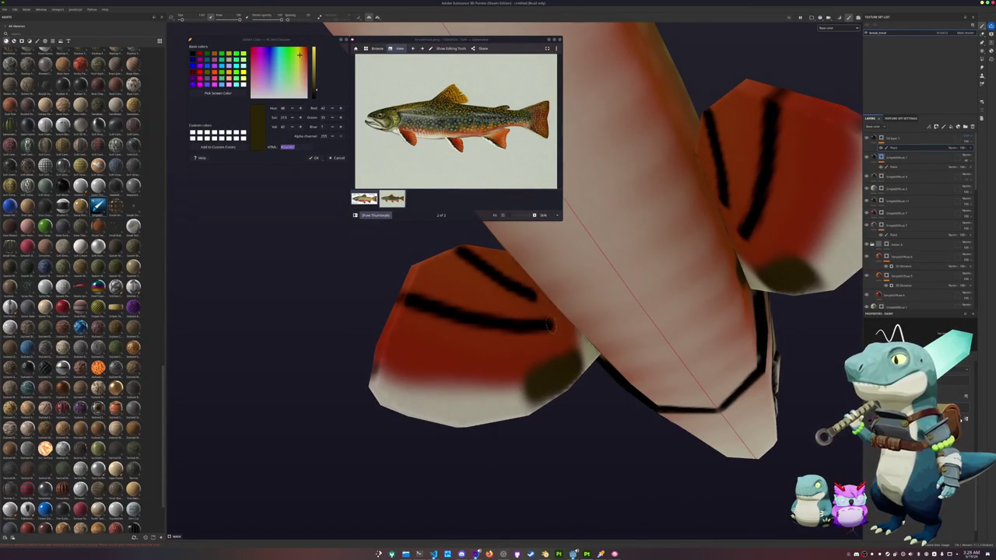
{"action": "mouse_move", "coordinate": [375, 371]}
{"action": "left_mouse_down"}
{"action": "mouse_move", "coordinate": [526, 378]}
{"action": "mouse_move", "coordinate": [578, 355]}
{"action": "mouse_move", "coordinate": [323, 408]}
{"action": "mouse_move", "coordinate": [591, 404]}
{"action": "left_mouse_up"}
{"action": "scroll", "coordinate": [582, 346], "scroll_direction": "down", "scroll_amount": 5}
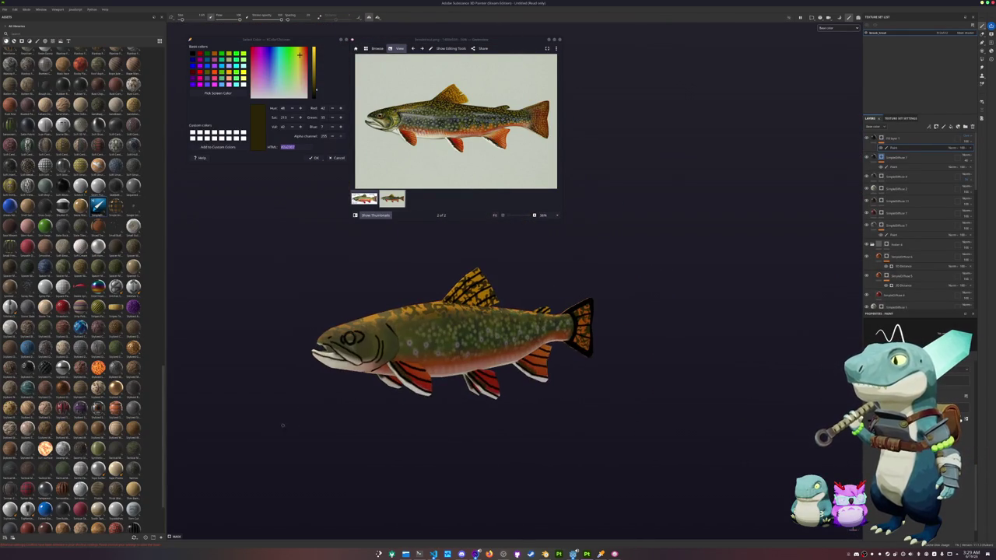
Hide the fin-stroke layer and adjust Fill layer 1 through its layer options menu
{"action": "left_click", "coordinate": [969, 148]}
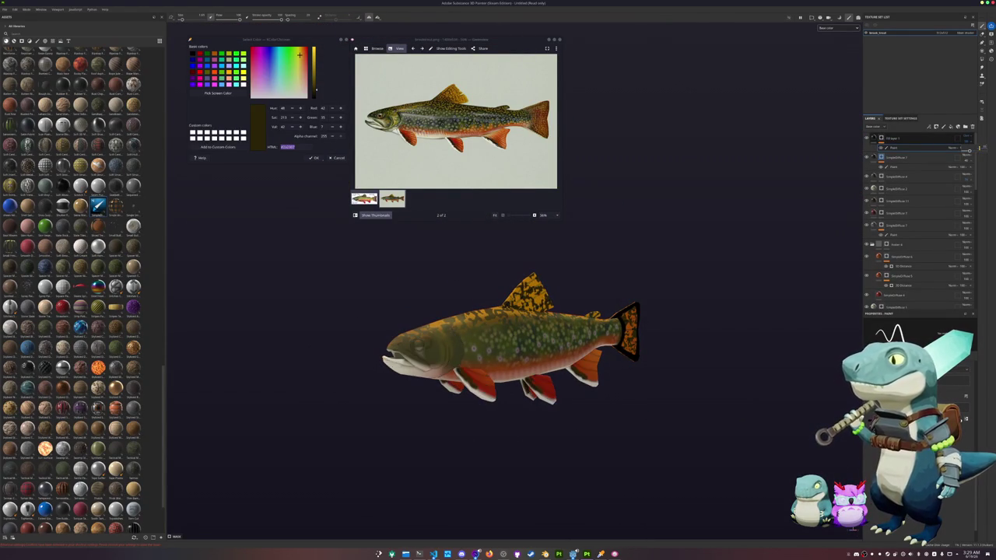
{"action": "left_click", "coordinate": [874, 139]}
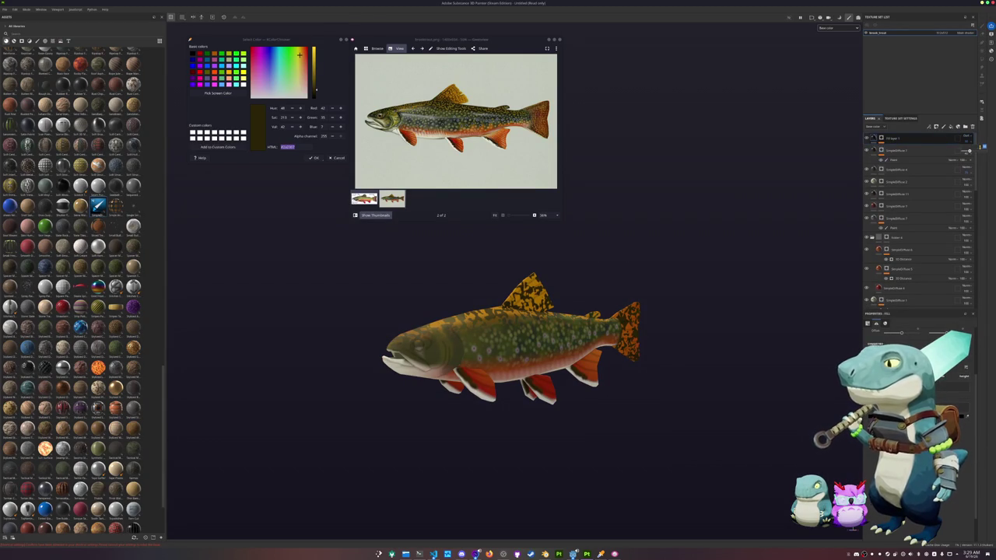
{"action": "scroll", "coordinate": [662, 284], "scroll_direction": "up", "scroll_amount": 2}
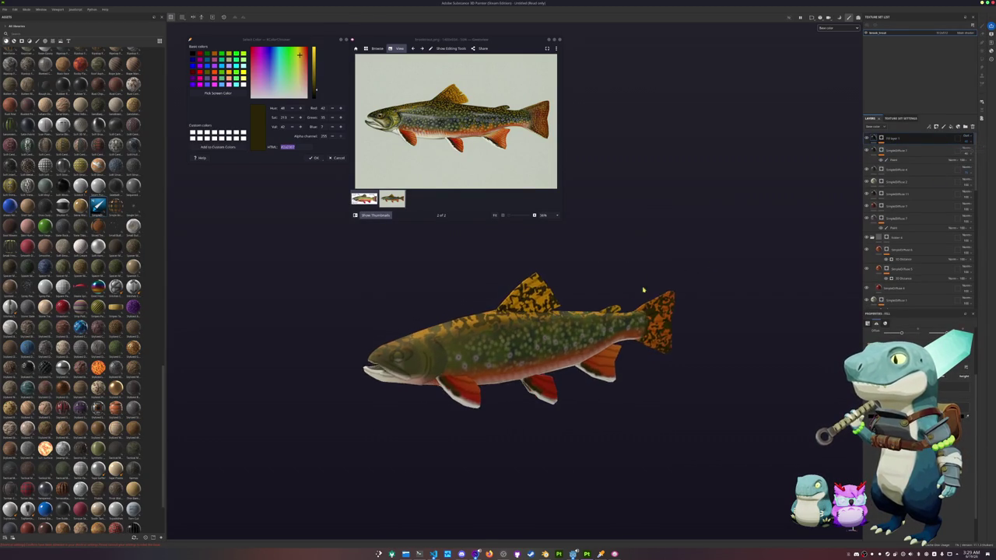
{"action": "scroll", "coordinate": [645, 288], "scroll_direction": "up", "scroll_amount": 3}
{"action": "scroll", "coordinate": [645, 288], "scroll_direction": "up", "scroll_amount": 3}
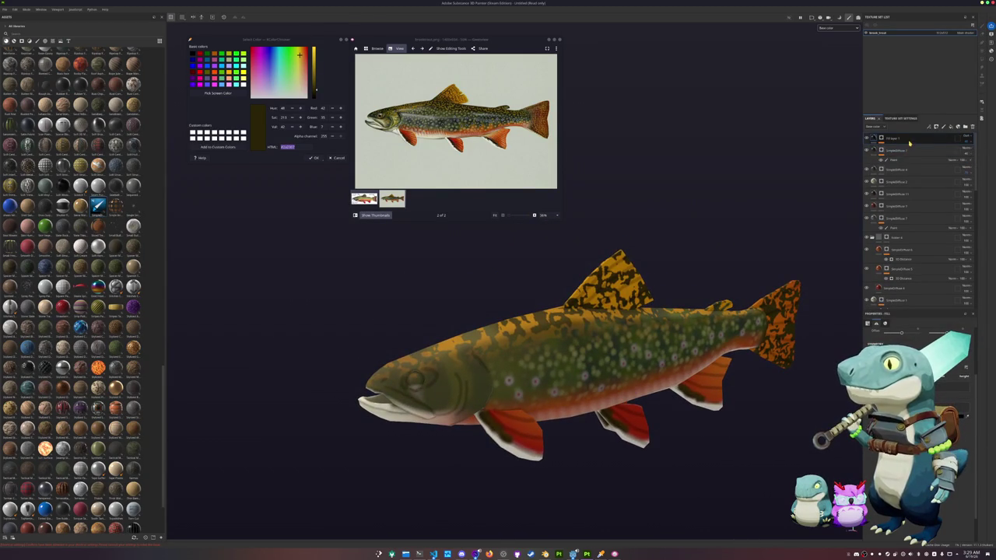
{"action": "right_click", "coordinate": [882, 139]}
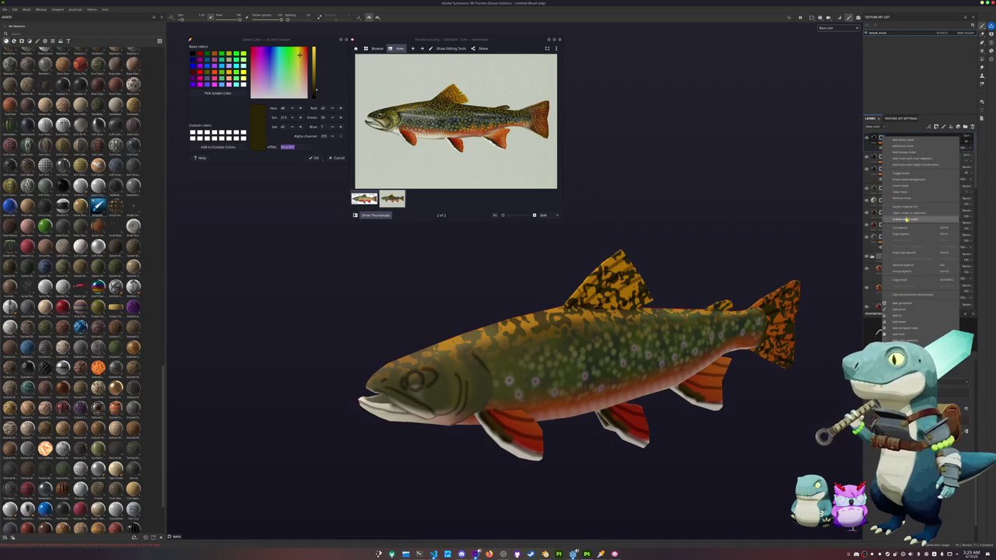
{"action": "left_click", "coordinate": [903, 198]}
{"action": "right_click", "coordinate": [882, 139]}
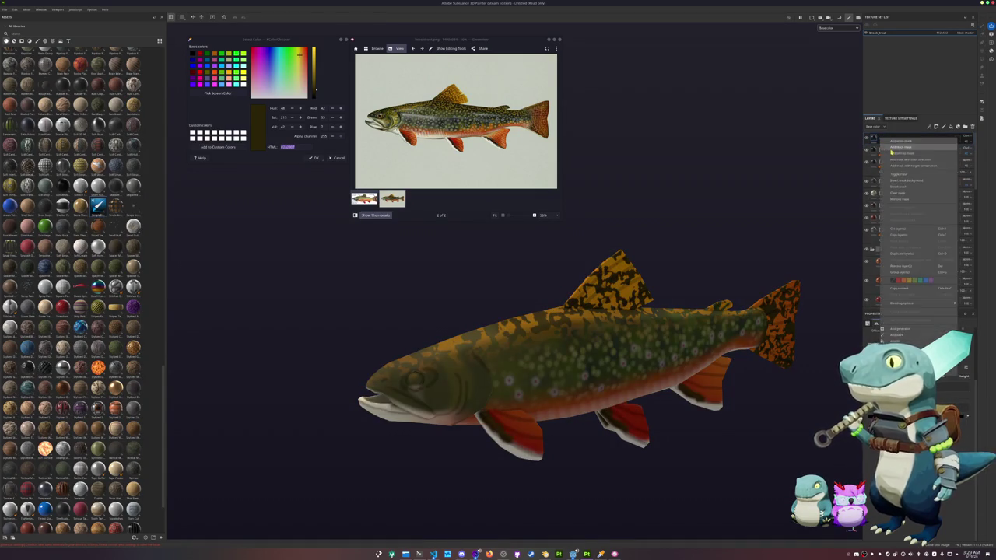
{"action": "left_click", "coordinate": [902, 147]}
Add a new fill layer at the top of the stack carrying a scale material
{"action": "right_click", "coordinate": [882, 139]}
{"action": "left_click", "coordinate": [902, 311]}
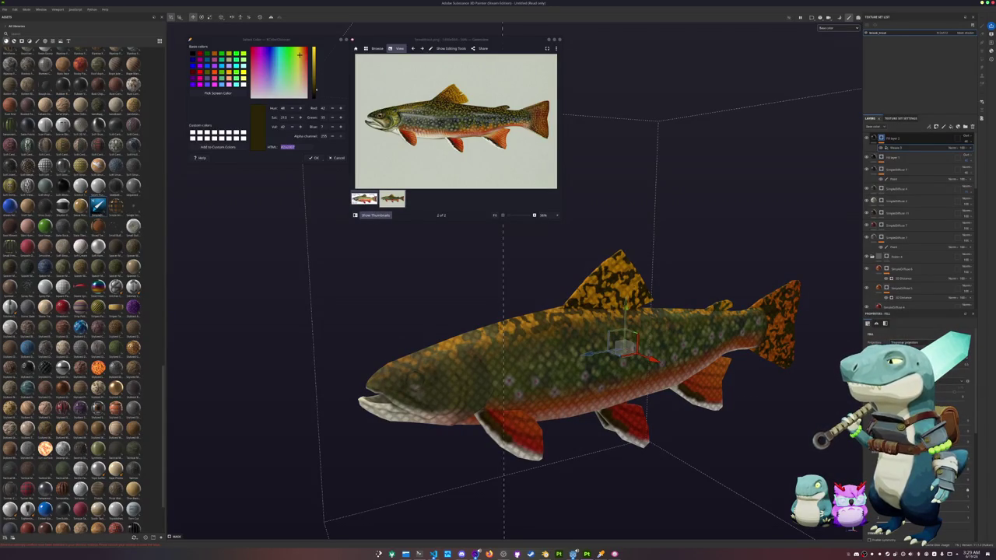
{"action": "left_click", "coordinate": [881, 139]}
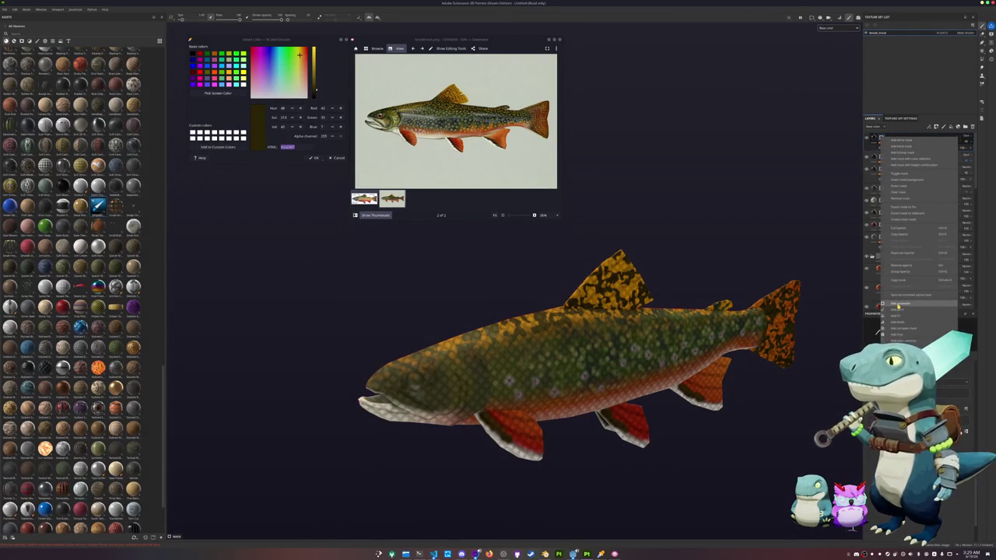
Give the scale fill layer a black mask with the Light generator and view the mask on the trout
{"action": "left_click", "coordinate": [898, 307]}
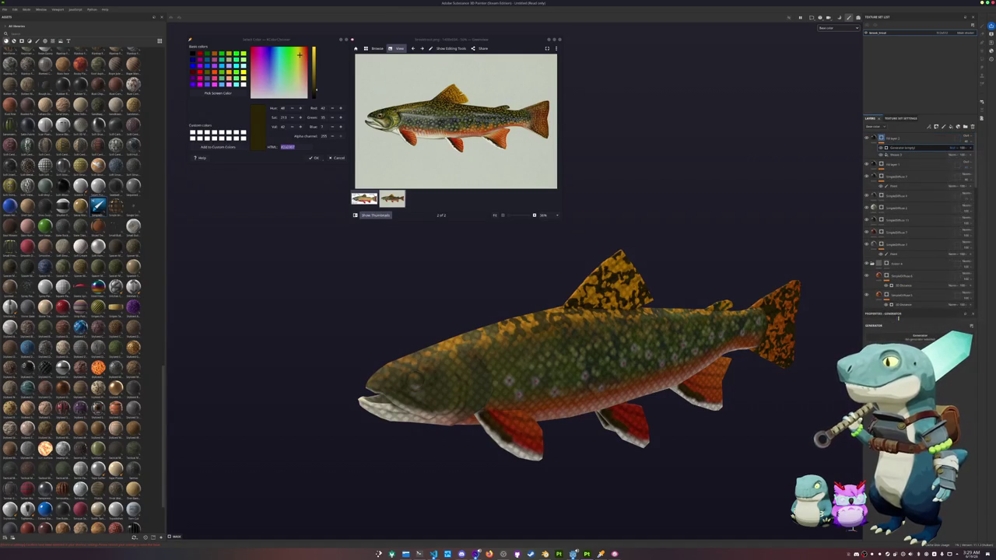
{"action": "left_click", "coordinate": [918, 343]}
{"action": "left_click", "coordinate": [949, 374]}
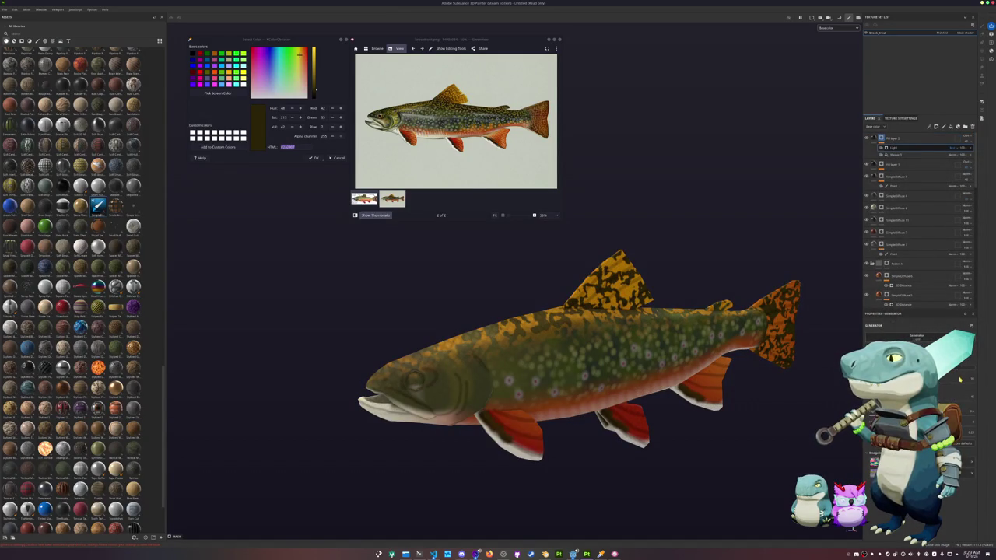
{"action": "left_click", "coordinate": [886, 139], "text": "alt"}
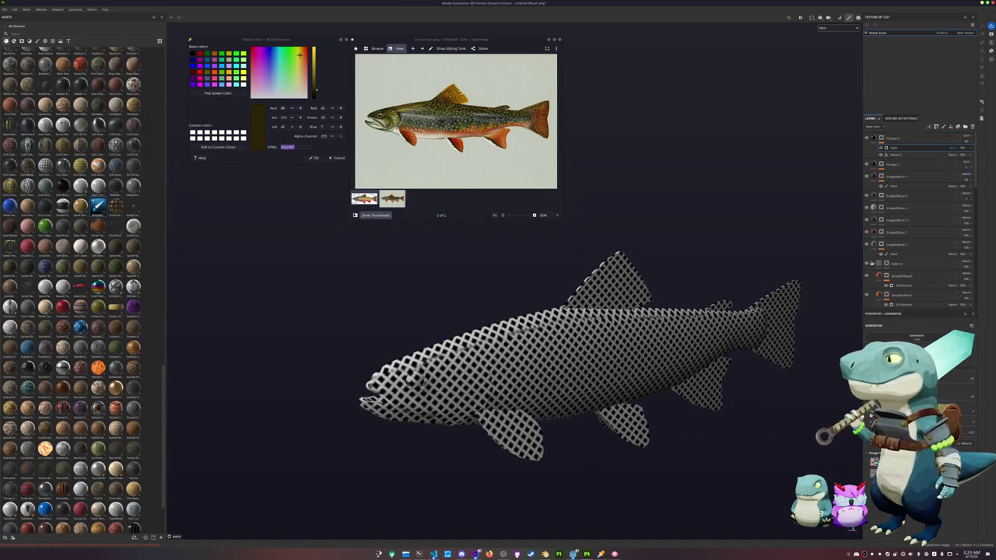
{"action": "mouse_move", "coordinate": [627, 394]}
{"action": "left_mouse_down", "text": "alt"}
{"action": "mouse_move", "coordinate": [724, 438]}
{"action": "mouse_move", "coordinate": [767, 393]}
{"action": "left_mouse_up", "text": "alt"}
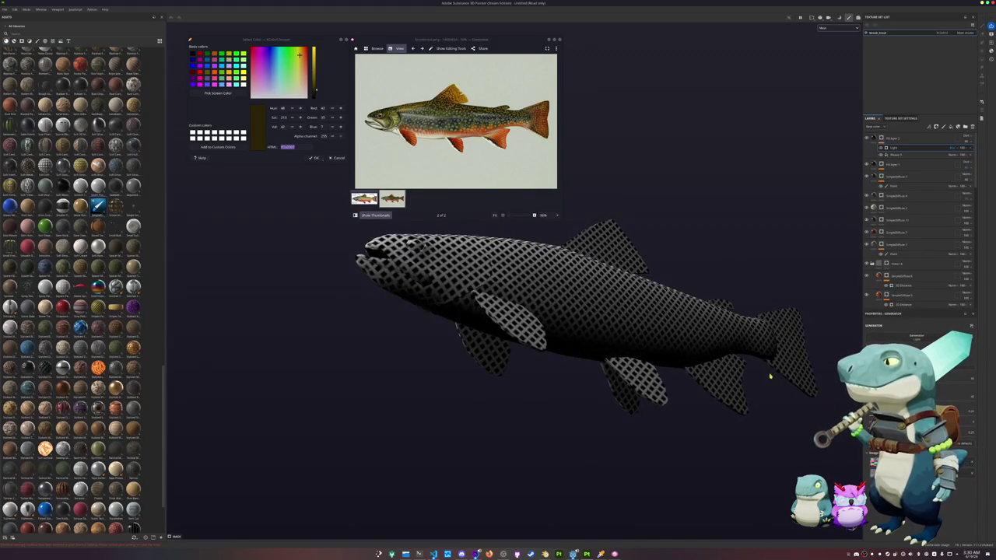
{"action": "left_click_drag", "start_coordinate": [770, 376], "coordinate": [842, 213], "text": "alt"}
{"action": "right_click", "coordinate": [887, 141]}
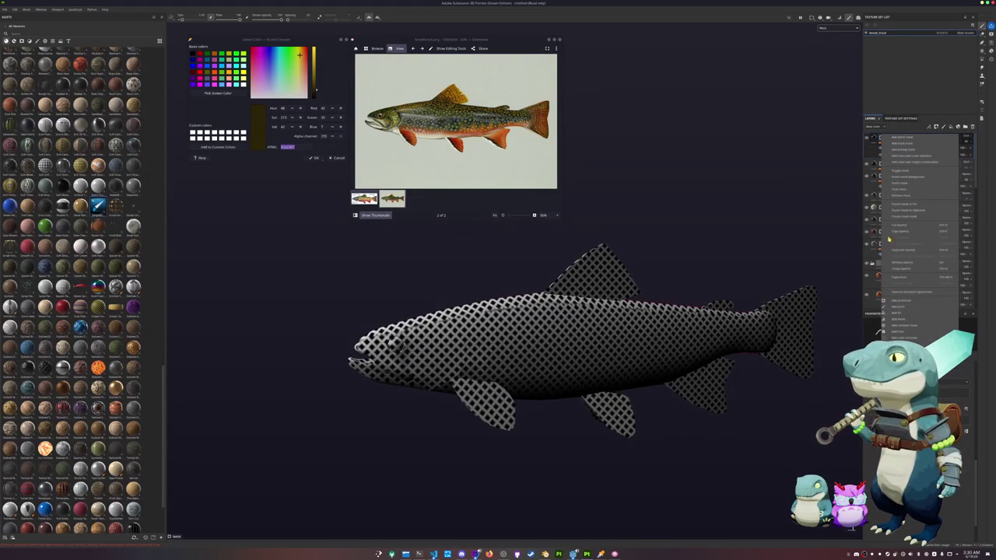
Add a mask paint layer and Polygon Fill the tail, rear, pelvic, pectoral and dorsal fins black
{"action": "left_click", "coordinate": [904, 309]}
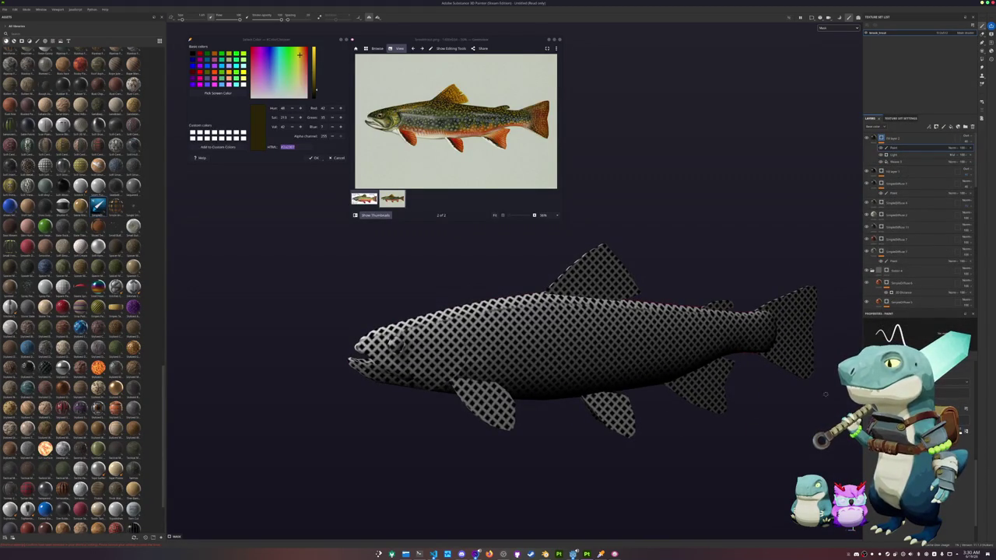
{"action": "left_click", "coordinate": [982, 60]}
{"action": "left_click", "coordinate": [775, 315]}
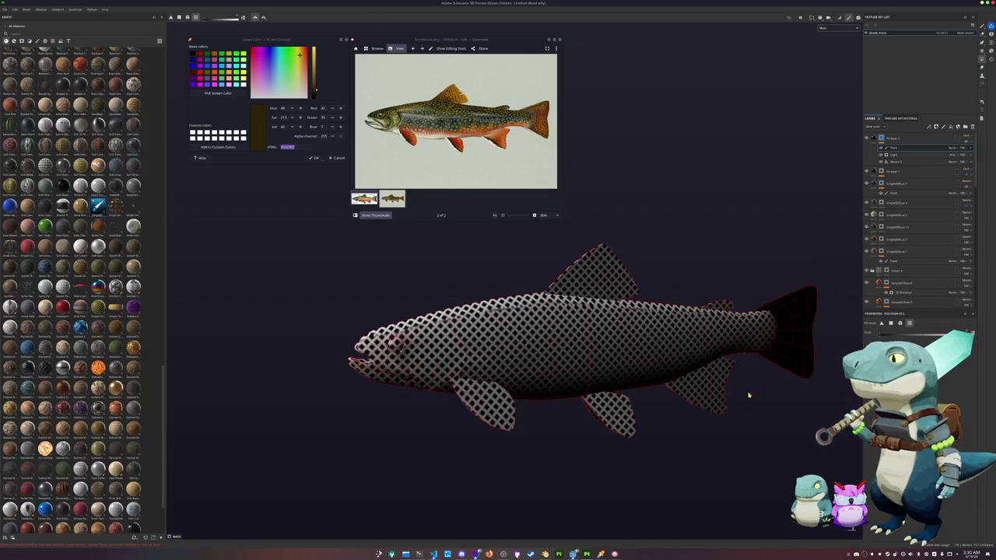
{"action": "left_click", "coordinate": [704, 393]}
{"action": "left_click", "coordinate": [617, 425]}
{"action": "left_click", "coordinate": [496, 429]}
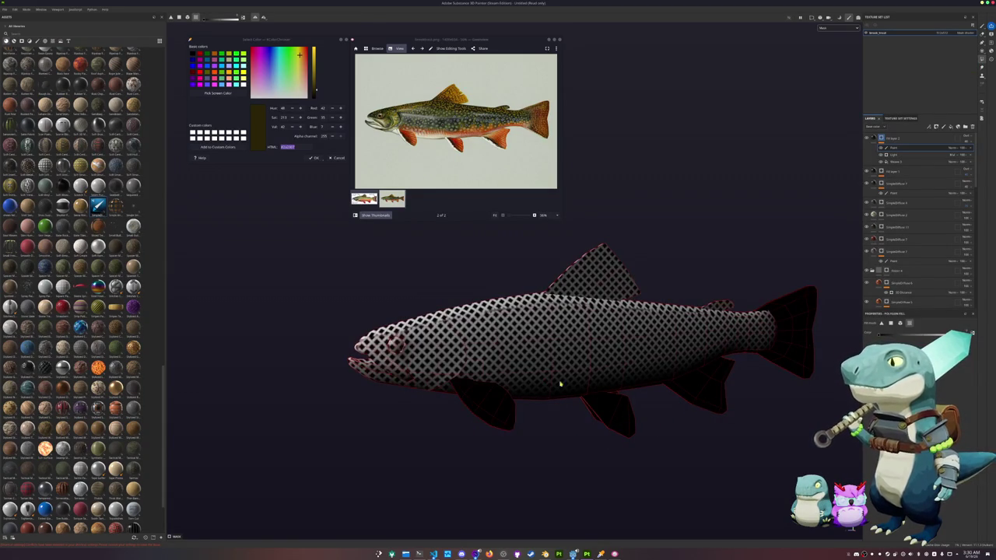
{"action": "left_click", "coordinate": [614, 268]}
Brush the trout's head black in the mask so the scales leave it
{"action": "mouse_move", "coordinate": [714, 300]}
{"action": "middle_mouse_down", "text": "alt"}
{"action": "mouse_move", "coordinate": [669, 262]}
{"action": "mouse_move", "coordinate": [862, 150]}
{"action": "middle_mouse_up", "text": "alt"}
{"action": "left_click", "coordinate": [983, 26]}
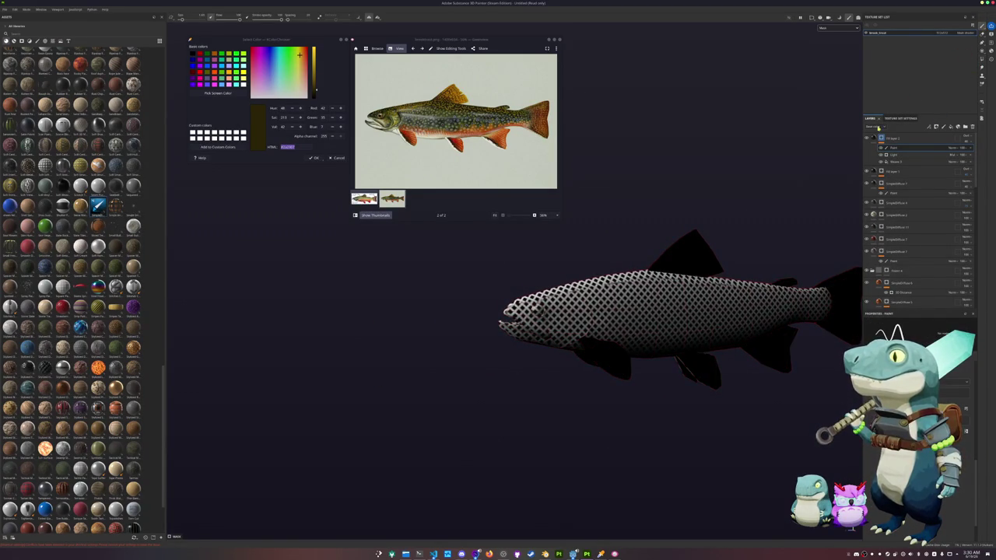
{"action": "mouse_move", "coordinate": [540, 340]}
{"action": "left_mouse_down"}
{"action": "mouse_move", "coordinate": [529, 315]}
{"action": "mouse_move", "coordinate": [490, 334]}
{"action": "left_mouse_up"}
{"action": "scroll", "coordinate": [560, 339], "scroll_direction": "down", "scroll_amount": 1}
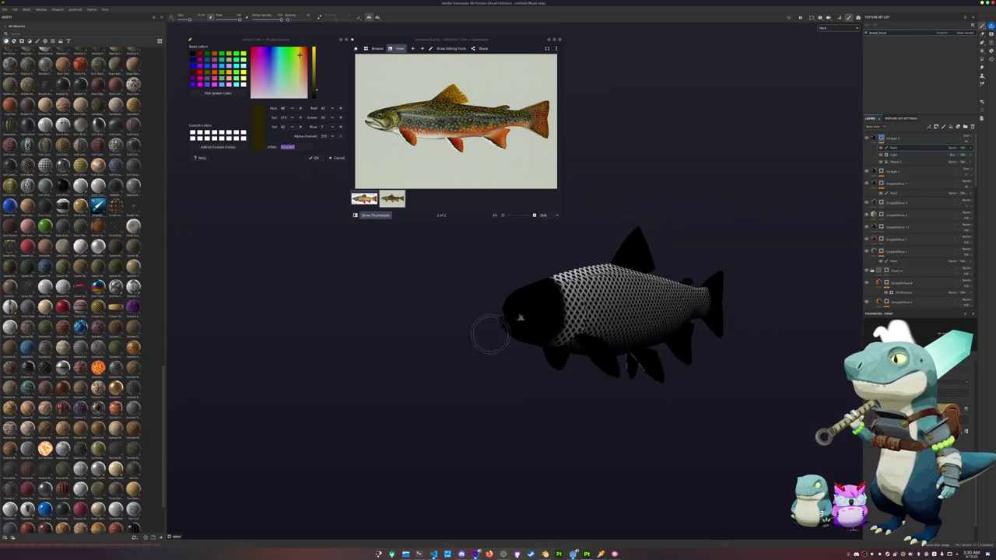
{"action": "scroll", "coordinate": [540, 296], "scroll_direction": "up", "scroll_amount": 2}
{"action": "mouse_move", "coordinate": [540, 296]}
{"action": "left_mouse_down", "text": "alt"}
{"action": "mouse_move", "coordinate": [579, 321]}
{"action": "mouse_move", "coordinate": [534, 326]}
{"action": "mouse_move", "coordinate": [605, 326]}
{"action": "mouse_move", "coordinate": [623, 300]}
{"action": "mouse_move", "coordinate": [584, 327]}
{"action": "mouse_move", "coordinate": [638, 299]}
{"action": "mouse_move", "coordinate": [633, 262]}
{"action": "mouse_move", "coordinate": [615, 319]}
{"action": "left_mouse_up", "text": "alt"}
{"action": "mouse_move", "coordinate": [551, 329]}
{"action": "left_mouse_down", "text": "alt"}
{"action": "mouse_move", "coordinate": [656, 218]}
{"action": "mouse_move", "coordinate": [355, 263]}
{"action": "mouse_move", "coordinate": [514, 352]}
{"action": "mouse_move", "coordinate": [478, 313]}
{"action": "left_mouse_up", "text": "alt"}
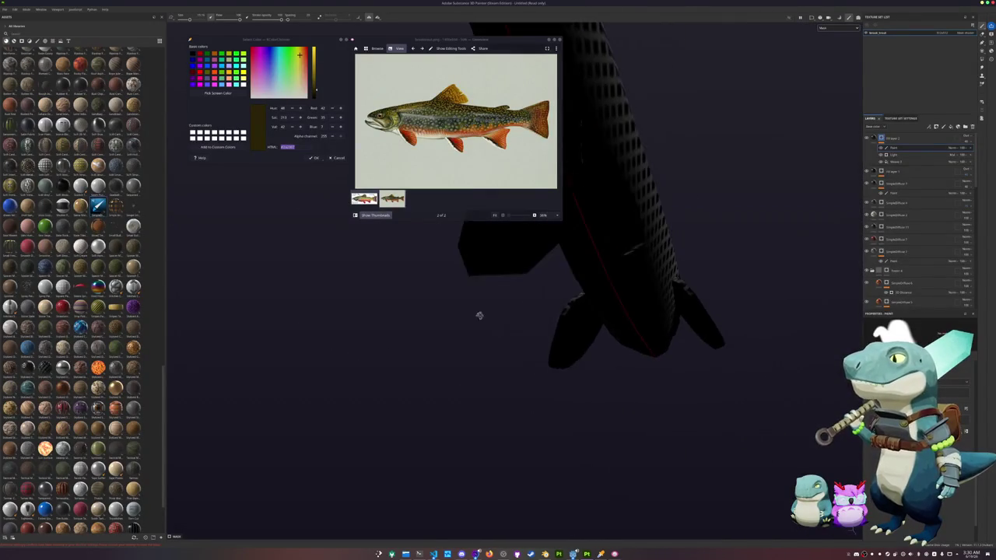
Return to Polygon Fill and check the mask from side and end-on views
{"action": "left_click", "coordinate": [981, 60]}
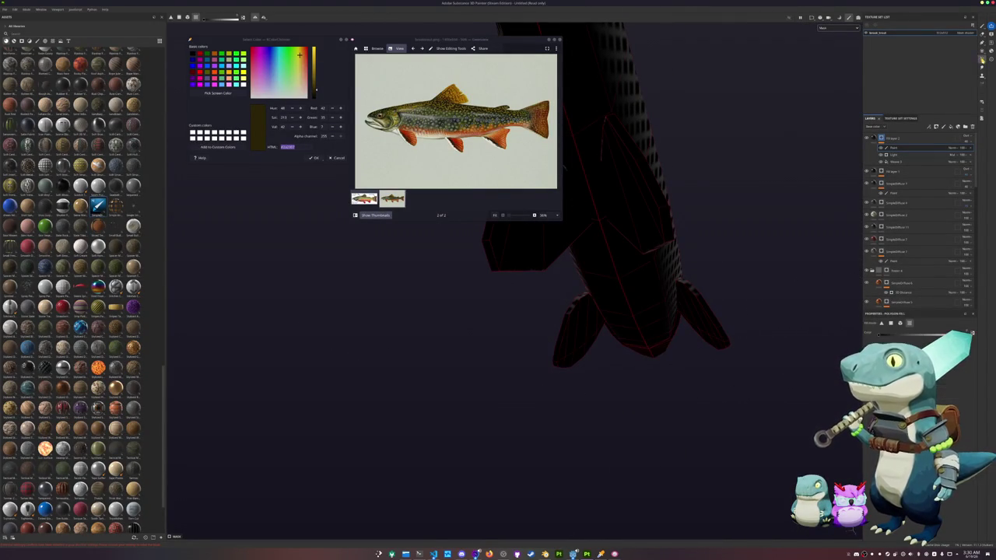
{"action": "mouse_move", "coordinate": [567, 350]}
{"action": "left_mouse_down", "text": "alt"}
{"action": "mouse_move", "coordinate": [633, 382]}
{"action": "mouse_move", "coordinate": [485, 435]}
{"action": "mouse_move", "coordinate": [582, 421]}
{"action": "mouse_move", "coordinate": [485, 396]}
{"action": "mouse_move", "coordinate": [423, 407]}
{"action": "mouse_move", "coordinate": [423, 418]}
{"action": "left_mouse_up", "text": "alt"}
{"action": "mouse_move", "coordinate": [331, 404]}
{"action": "left_mouse_down", "text": "alt"}
{"action": "mouse_move", "coordinate": [516, 409]}
{"action": "mouse_move", "coordinate": [454, 413]}
{"action": "mouse_move", "coordinate": [665, 207]}
{"action": "left_mouse_up", "text": "alt"}
{"action": "mouse_move", "coordinate": [540, 370]}
{"action": "left_mouse_down", "text": "alt"}
{"action": "mouse_move", "coordinate": [703, 284]}
{"action": "mouse_move", "coordinate": [707, 402]}
{"action": "mouse_move", "coordinate": [672, 438]}
{"action": "mouse_move", "coordinate": [569, 410]}
{"action": "mouse_move", "coordinate": [546, 433]}
{"action": "left_mouse_up", "text": "alt"}
{"action": "mouse_move", "coordinate": [725, 377]}
{"action": "left_mouse_down", "text": "alt"}
{"action": "mouse_move", "coordinate": [522, 428]}
{"action": "mouse_move", "coordinate": [618, 394]}
{"action": "mouse_move", "coordinate": [626, 402]}
{"action": "mouse_move", "coordinate": [593, 399]}
{"action": "left_mouse_up", "text": "alt"}
Start saving with Ctrl+S and browse into the small folder
{"action": "key", "text": "ctrl+s"}
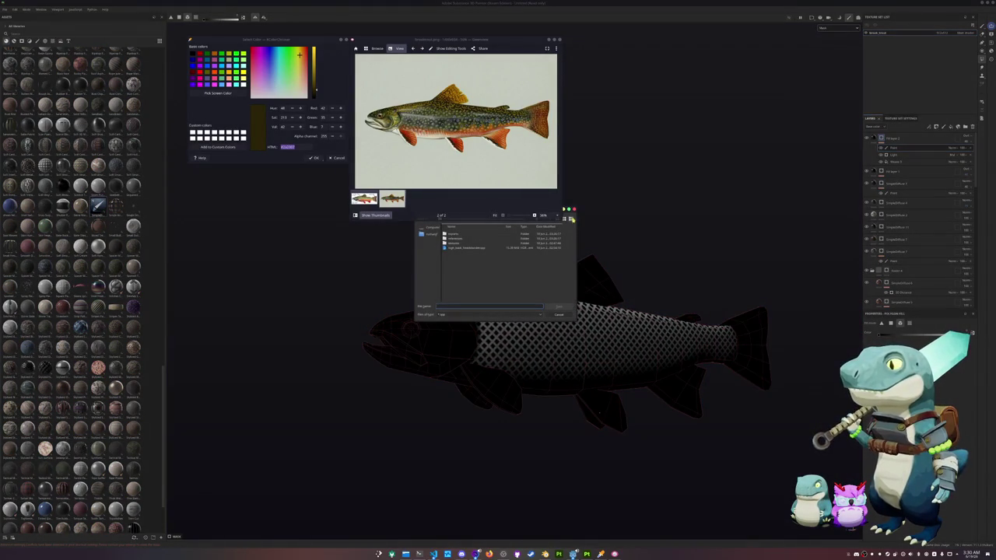
{"action": "mouse_move", "coordinate": [545, 39]}
{"action": "left_mouse_down"}
{"action": "mouse_move", "coordinate": [367, 106]}
{"action": "mouse_move", "coordinate": [302, 148]}
{"action": "left_mouse_up"}
{"action": "left_click_drag", "start_coordinate": [497, 219], "coordinate": [682, 154]}
{"action": "left_click", "coordinate": [740, 155]}
{"action": "left_click", "coordinate": [740, 155]}
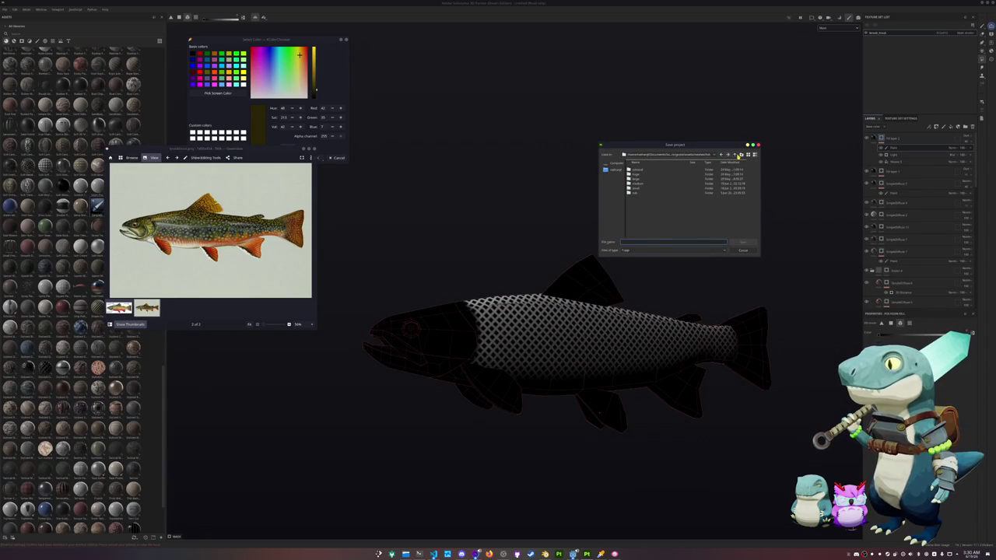
{"action": "double_click", "coordinate": [639, 187]}
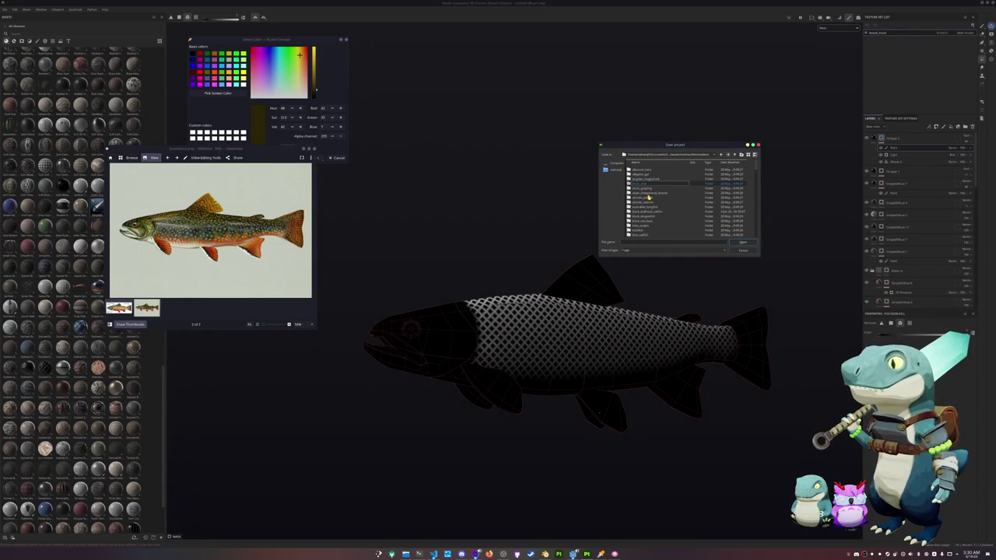
Save the project in the trout's folder, then open Export Textures' output-directory picker
{"action": "scroll", "coordinate": [647, 204], "scroll_direction": "down", "scroll_amount": 2}
{"action": "scroll", "coordinate": [646, 204], "scroll_direction": "down", "scroll_amount": 1}
{"action": "scroll", "coordinate": [647, 203], "scroll_direction": "down", "scroll_amount": 1}
{"action": "scroll", "coordinate": [647, 204], "scroll_direction": "down", "scroll_amount": 2}
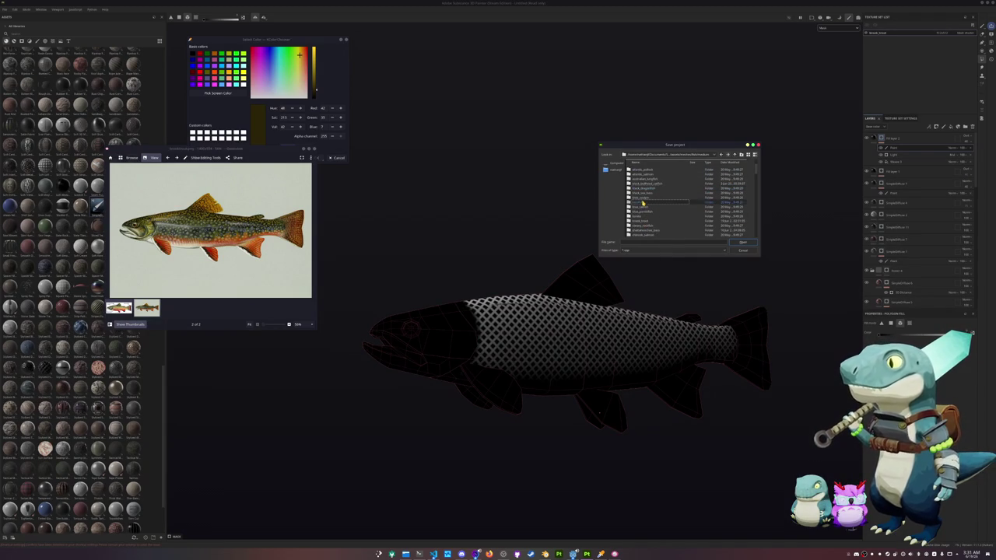
{"action": "left_click", "coordinate": [642, 216]}
{"action": "double_click", "coordinate": [643, 222]}
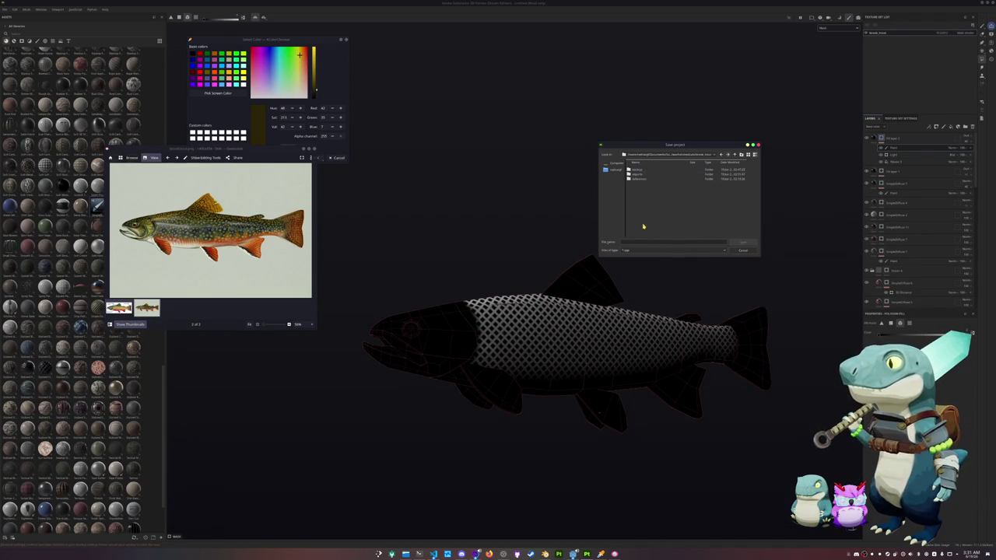
{"action": "type", "text": "b"}
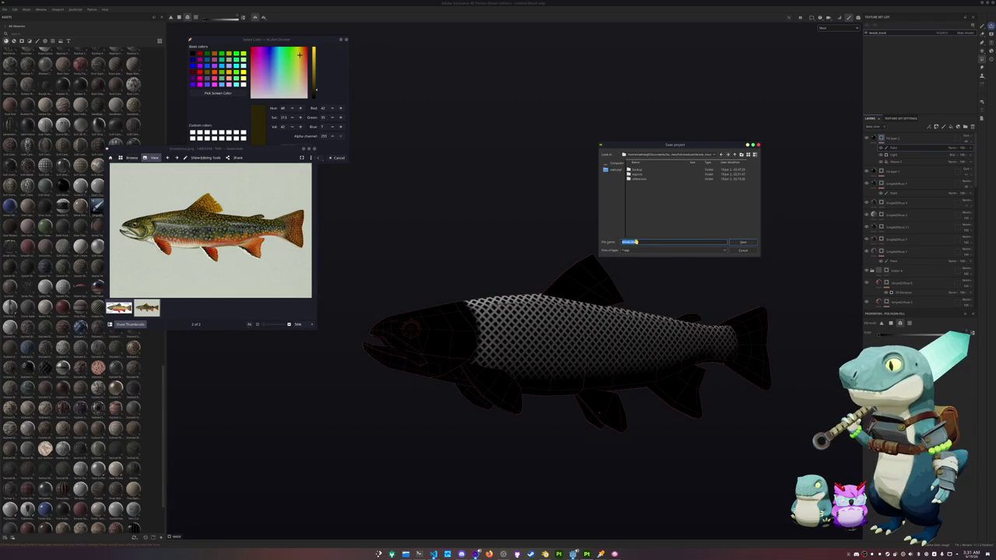
{"action": "key", "text": "Return"}
{"action": "key", "text": "ctrl+shift+e"}
{"action": "left_click", "coordinate": [563, 202]}
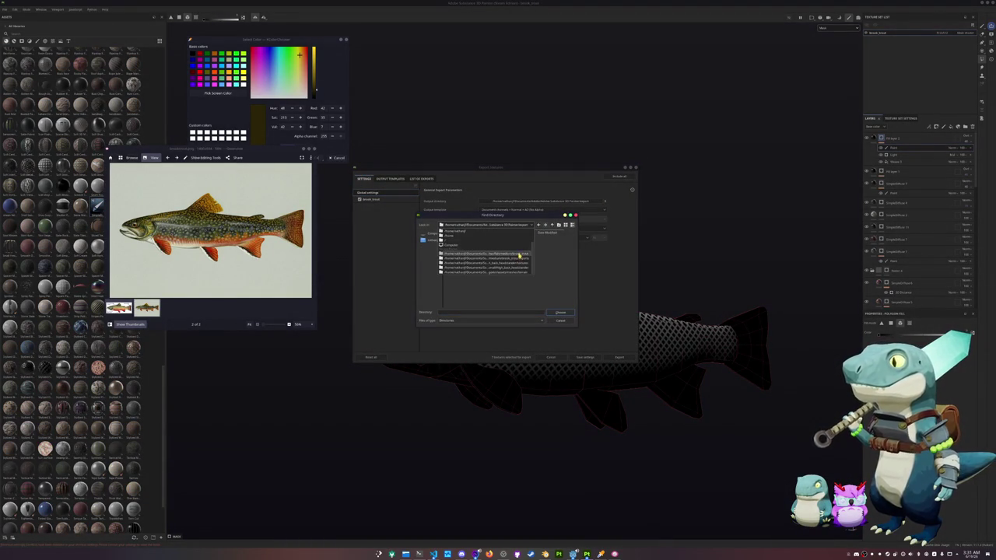
Create a 'textures' output folder, export the texture maps into it, and show the textured fish
{"action": "left_click", "coordinate": [560, 225]}
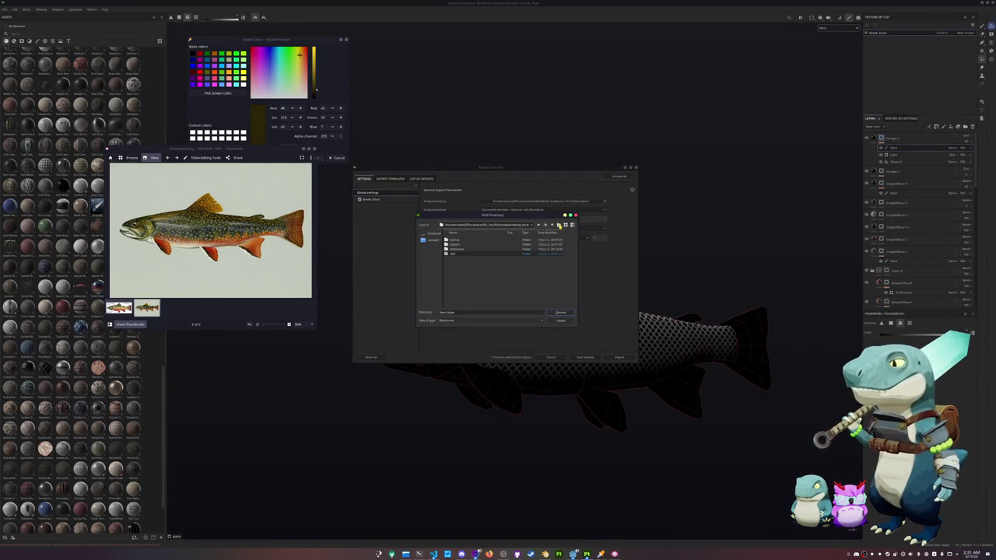
{"action": "type", "text": "textures"}
{"action": "left_click", "coordinate": [557, 313]}
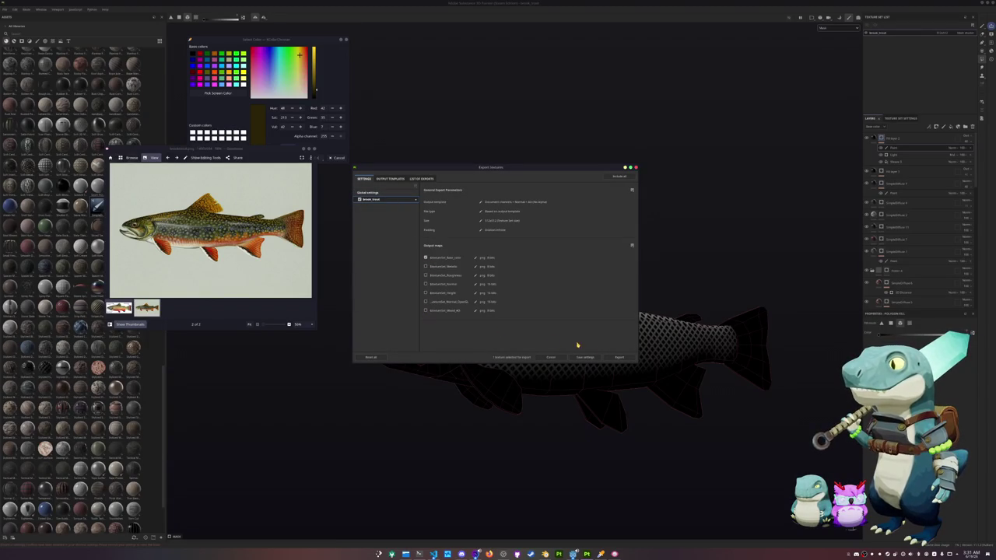
{"action": "left_click", "coordinate": [618, 357]}
{"action": "left_click", "coordinate": [868, 144]}
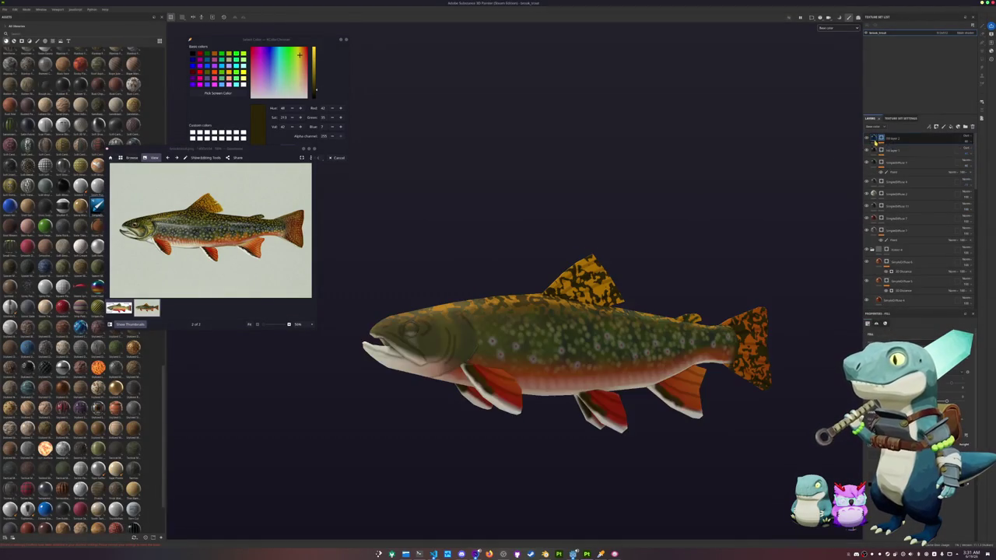
Turn the trout to a flatter side view and sample a tan colour from the reference photo
{"action": "mouse_move", "coordinate": [742, 225]}
{"action": "left_mouse_down", "text": "alt"}
{"action": "mouse_move", "coordinate": [703, 253]}
{"action": "mouse_move", "coordinate": [779, 230]}
{"action": "left_mouse_up", "text": "alt"}
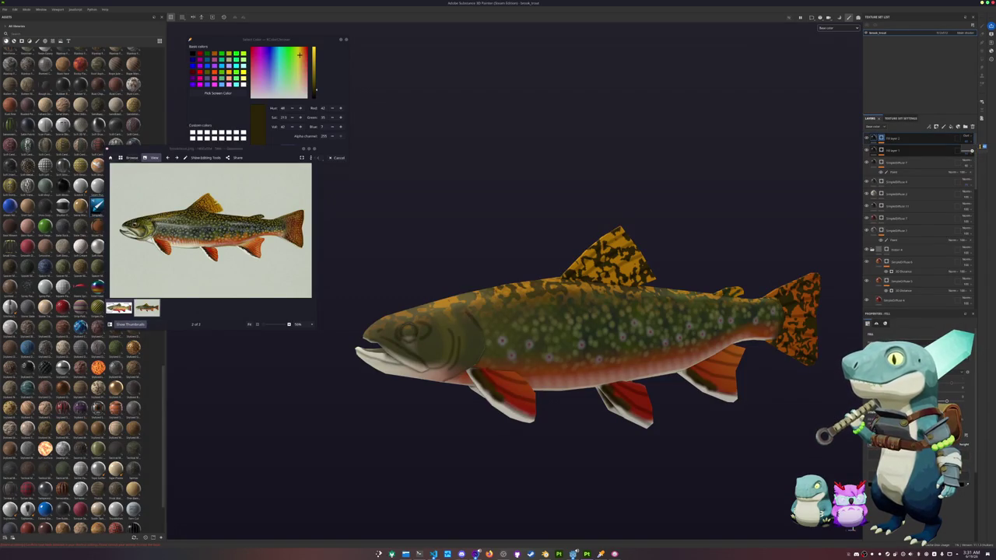
{"action": "scroll", "coordinate": [667, 179], "scroll_direction": "down", "scroll_amount": 2}
{"action": "scroll", "coordinate": [674, 182], "scroll_direction": "down", "scroll_amount": 1}
{"action": "middle_click_drag", "start_coordinate": [674, 182], "coordinate": [599, 176], "text": "alt"}
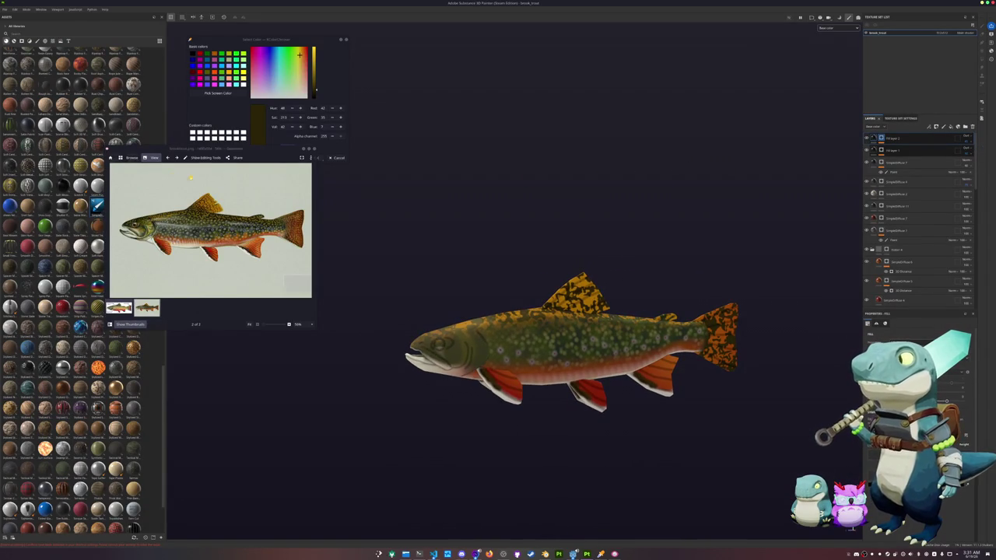
{"action": "left_click", "coordinate": [218, 92]}
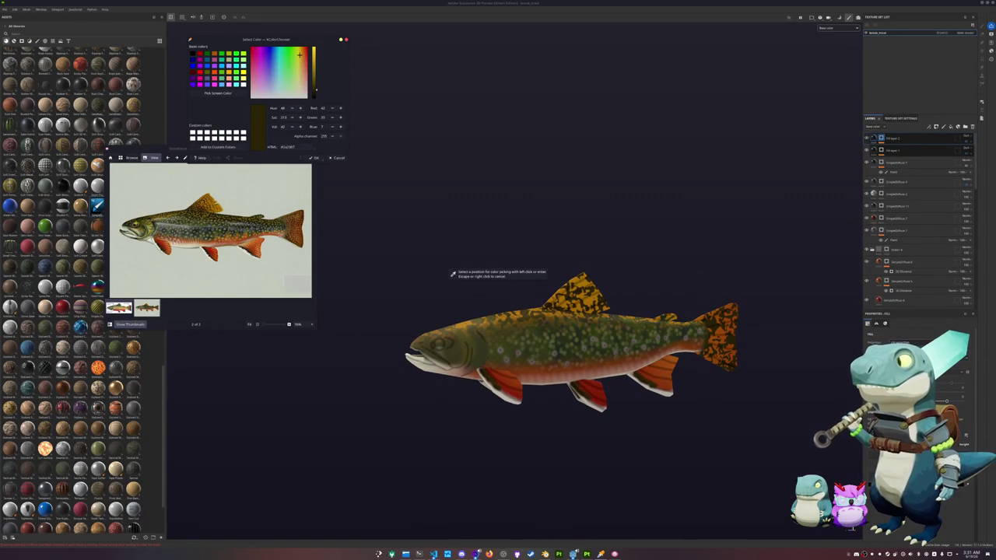
{"action": "left_click", "coordinate": [155, 233]}
Resample a dark orange-brown from the reference trout photo as the working colour
{"action": "scroll", "coordinate": [144, 225], "scroll_direction": "up", "scroll_amount": 3, "text": "ctrl"}
{"action": "scroll", "coordinate": [144, 225], "scroll_direction": "up", "scroll_amount": 1, "text": "ctrl"}
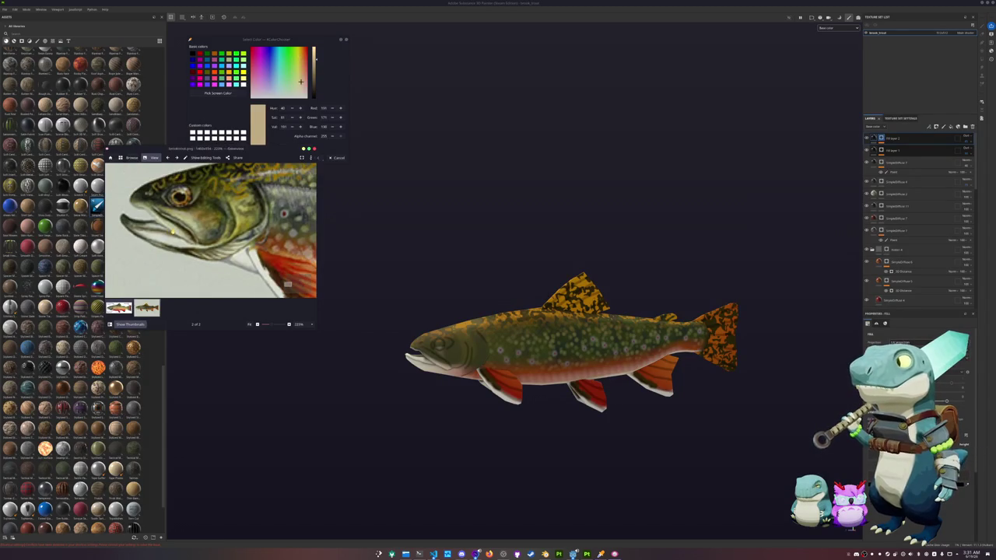
{"action": "left_click", "coordinate": [233, 94]}
{"action": "left_click", "coordinate": [180, 196]}
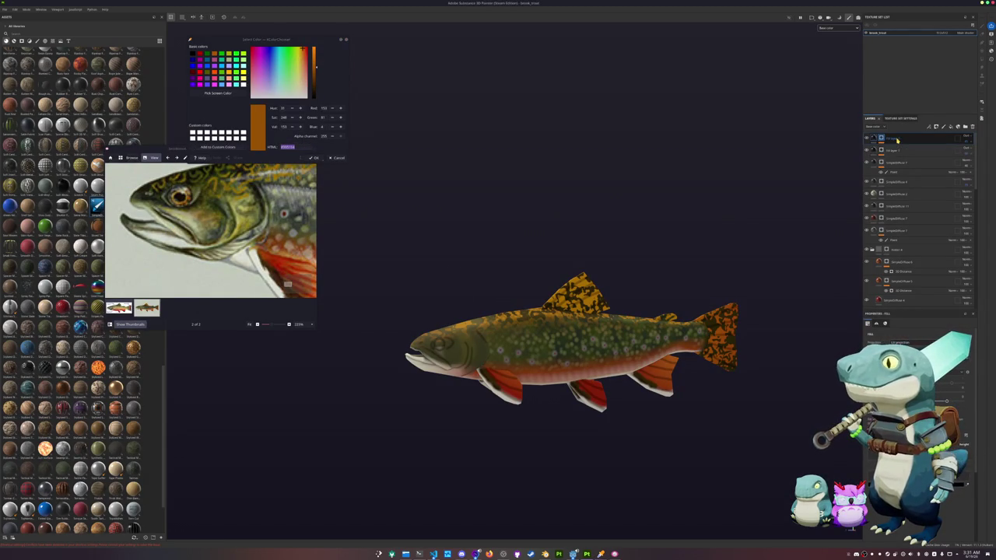
Add a new top folder with a Blur Slope filter and a mask to soften the trout's texture
{"action": "left_click", "coordinate": [965, 127]}
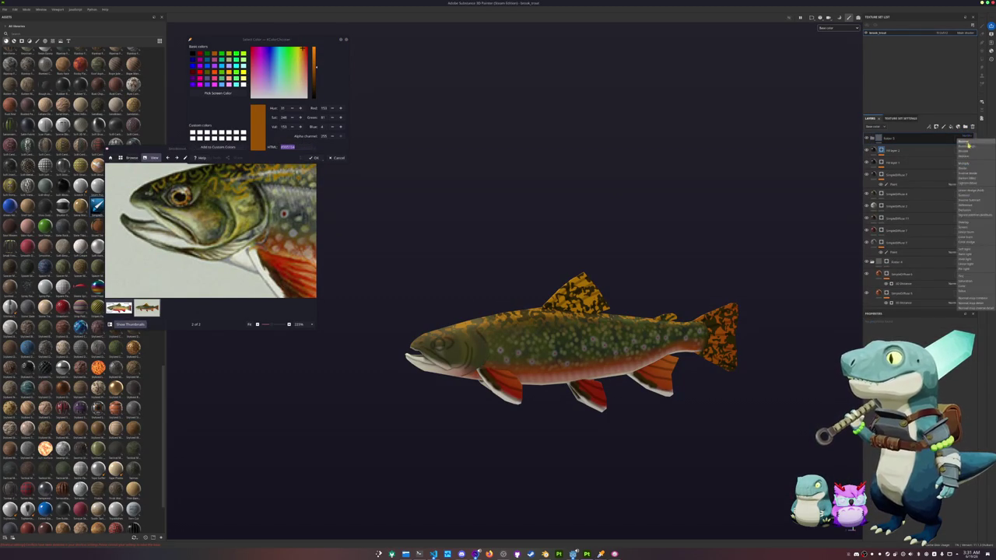
{"action": "right_click", "coordinate": [968, 138]}
{"action": "left_click", "coordinate": [934, 356]}
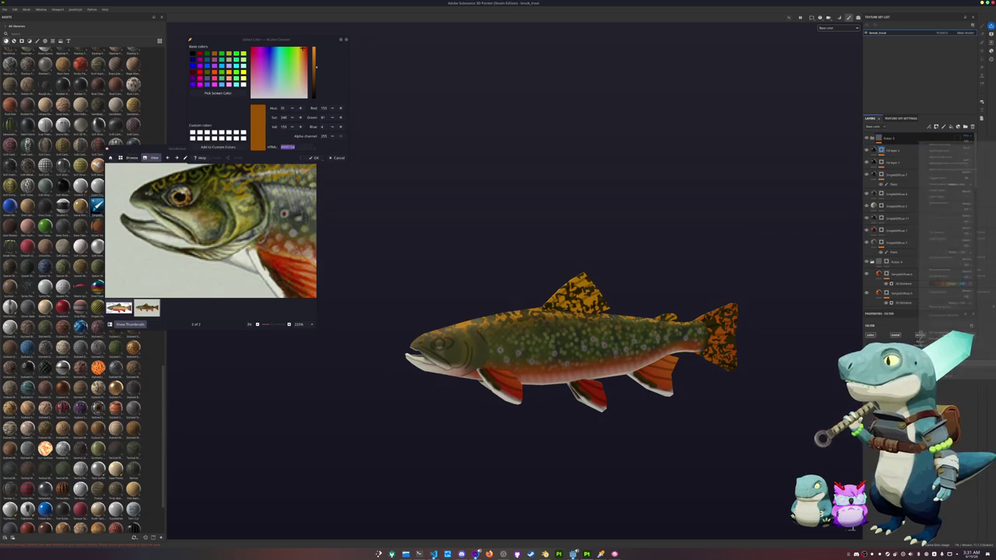
{"action": "scroll", "coordinate": [776, 412], "scroll_direction": "up", "scroll_amount": 2}
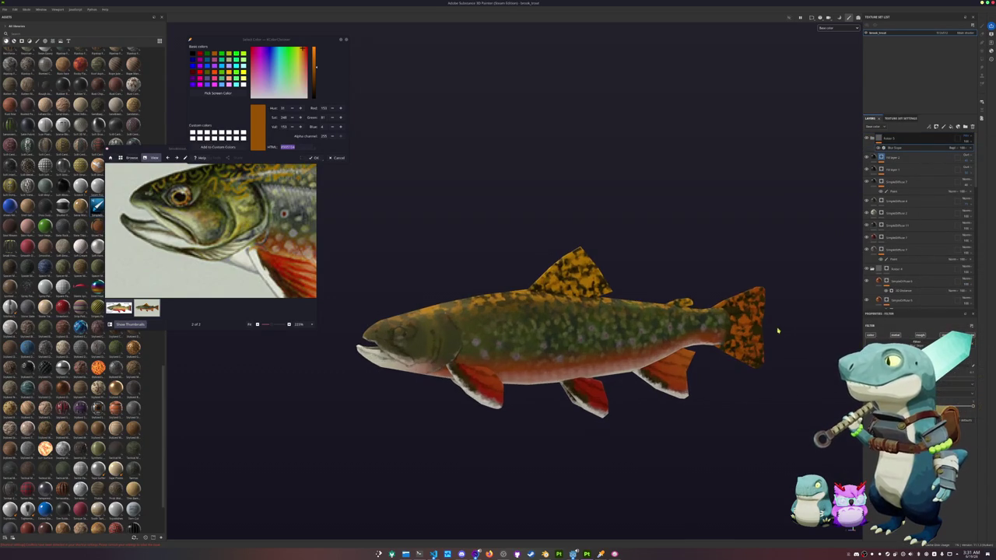
{"action": "right_click", "coordinate": [897, 141]}
{"action": "left_click", "coordinate": [897, 141]}
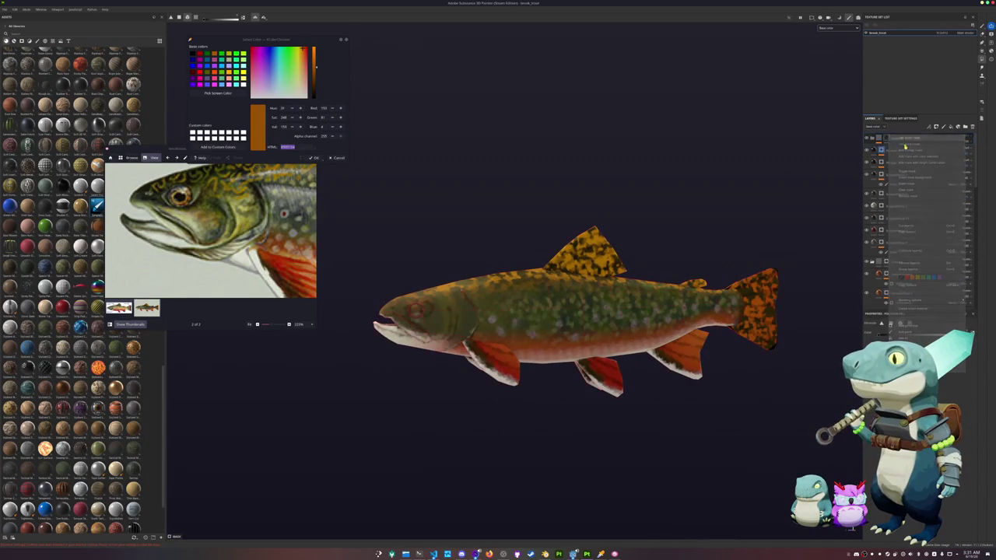
{"action": "key", "text": "1"}
{"action": "scroll", "coordinate": [576, 358], "scroll_direction": "up", "scroll_amount": 2}
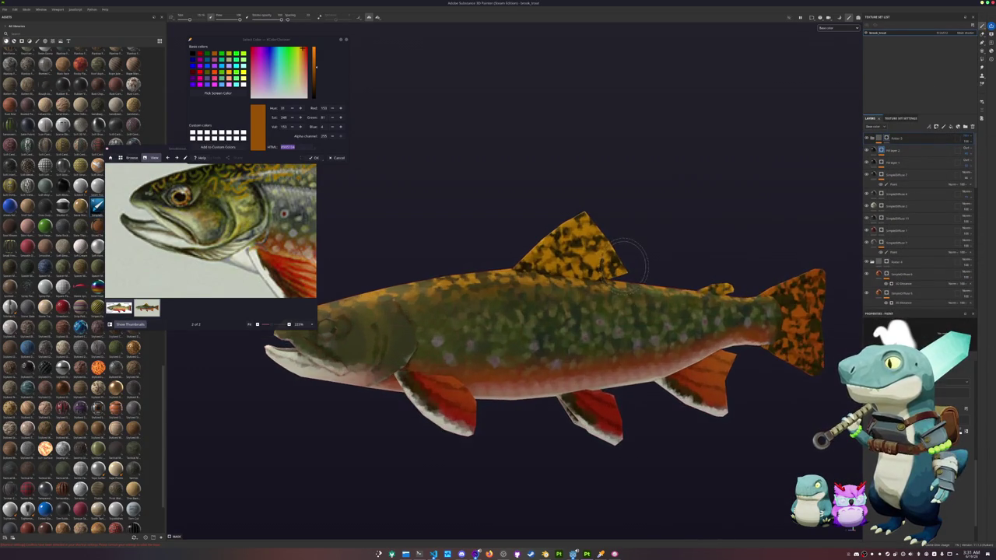
{"action": "scroll", "coordinate": [576, 358], "scroll_direction": "up", "scroll_amount": 1}
{"action": "scroll", "coordinate": [576, 358], "scroll_direction": "up", "scroll_amount": 2}
{"action": "scroll", "coordinate": [576, 358], "scroll_direction": "up", "scroll_amount": 2}
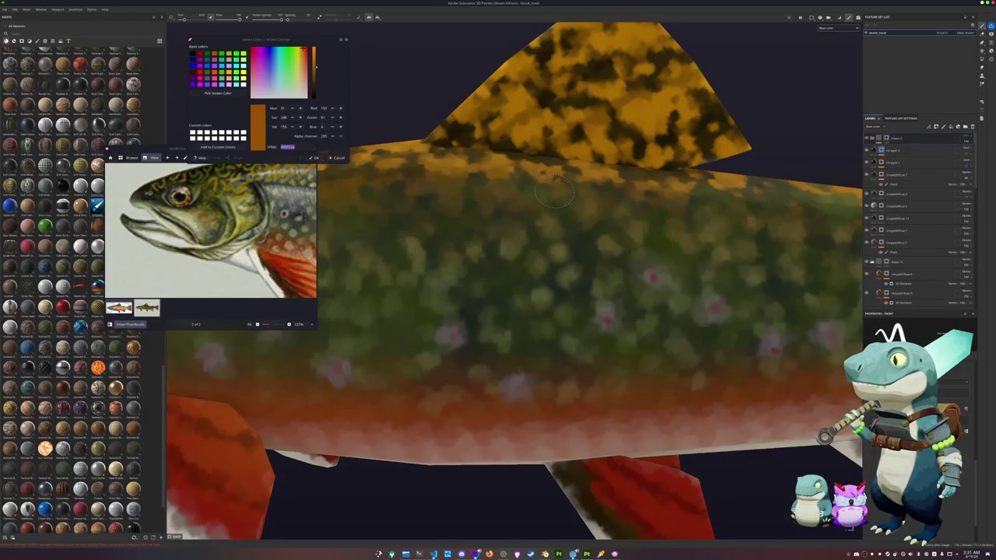
{"action": "scroll", "coordinate": [553, 199], "scroll_direction": "down", "scroll_amount": 2}
{"action": "scroll", "coordinate": [544, 218], "scroll_direction": "down", "scroll_amount": 1}
{"action": "scroll", "coordinate": [537, 241], "scroll_direction": "down", "scroll_amount": 1}
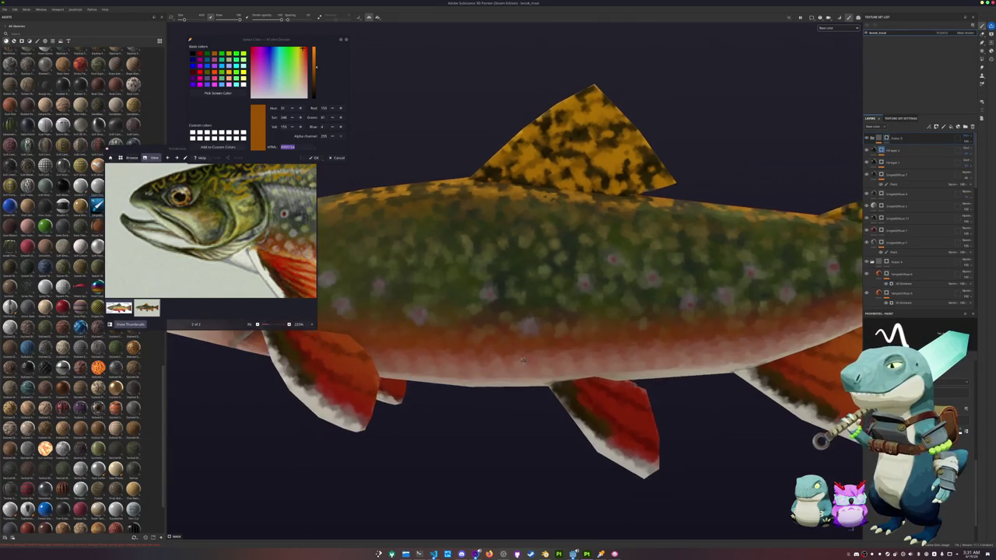
{"action": "scroll", "coordinate": [518, 277], "scroll_direction": "down", "scroll_amount": 1}
{"action": "left_click_drag", "start_coordinate": [519, 278], "coordinate": [545, 257], "text": "alt"}
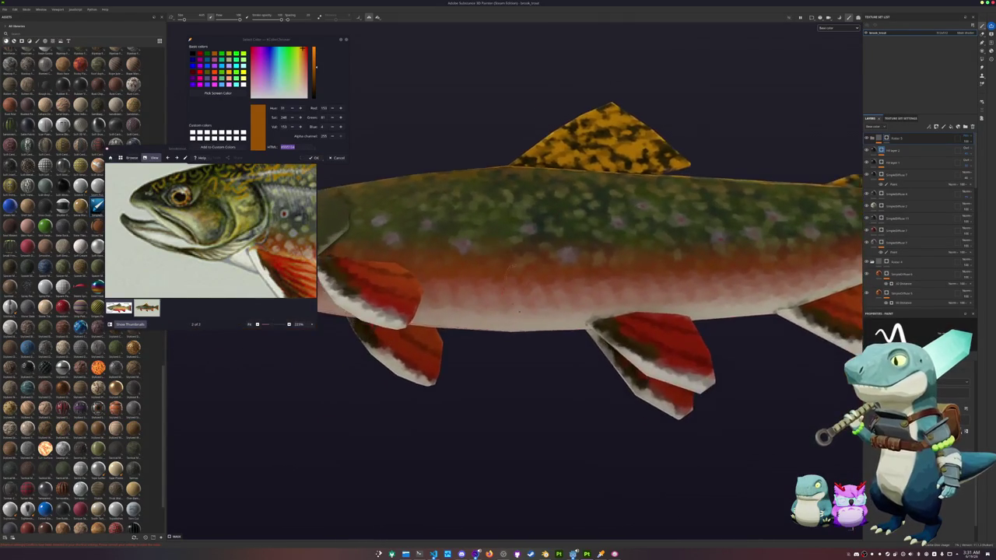
{"action": "mouse_move", "coordinate": [599, 319]}
{"action": "left_mouse_down", "text": "alt"}
{"action": "mouse_move", "coordinate": [532, 433]}
{"action": "mouse_move", "coordinate": [506, 421]}
{"action": "left_mouse_up", "text": "alt"}
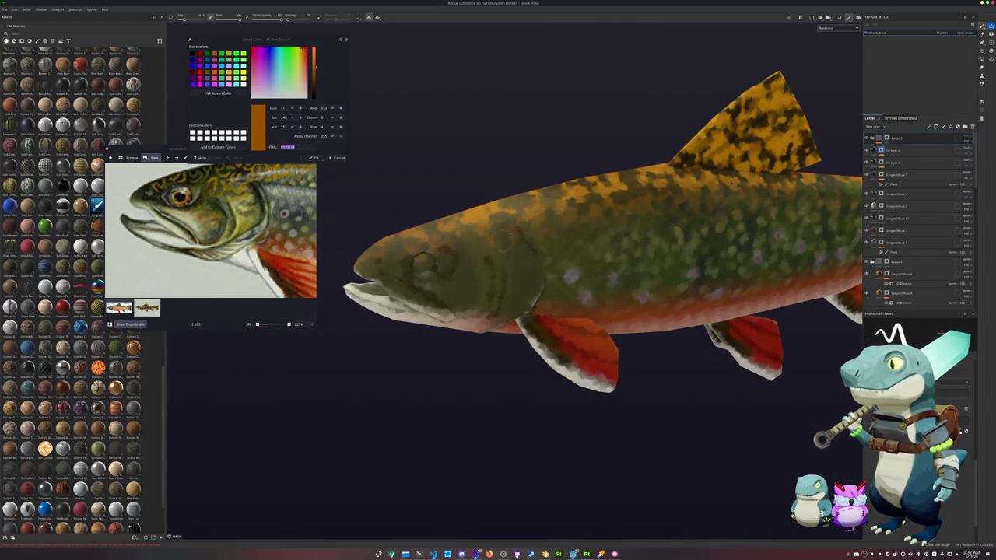
{"action": "left_click_drag", "start_coordinate": [693, 139], "coordinate": [545, 245], "text": "alt"}
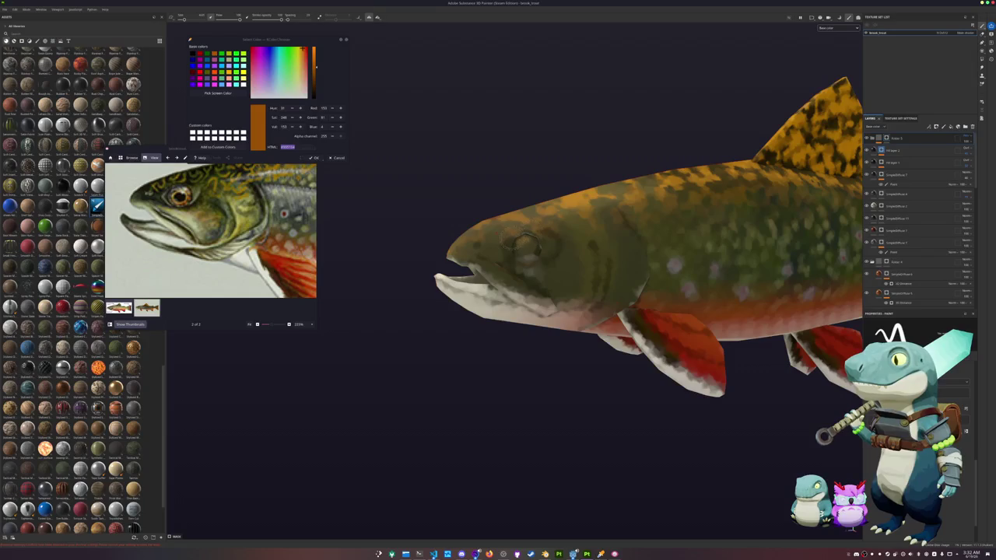
{"action": "scroll", "coordinate": [529, 246], "scroll_direction": "down", "scroll_amount": 5}
{"action": "mouse_move", "coordinate": [583, 267]}
{"action": "left_mouse_down", "text": "alt"}
{"action": "mouse_move", "coordinate": [618, 307]}
{"action": "mouse_move", "coordinate": [503, 324]}
{"action": "left_mouse_up", "text": "alt"}
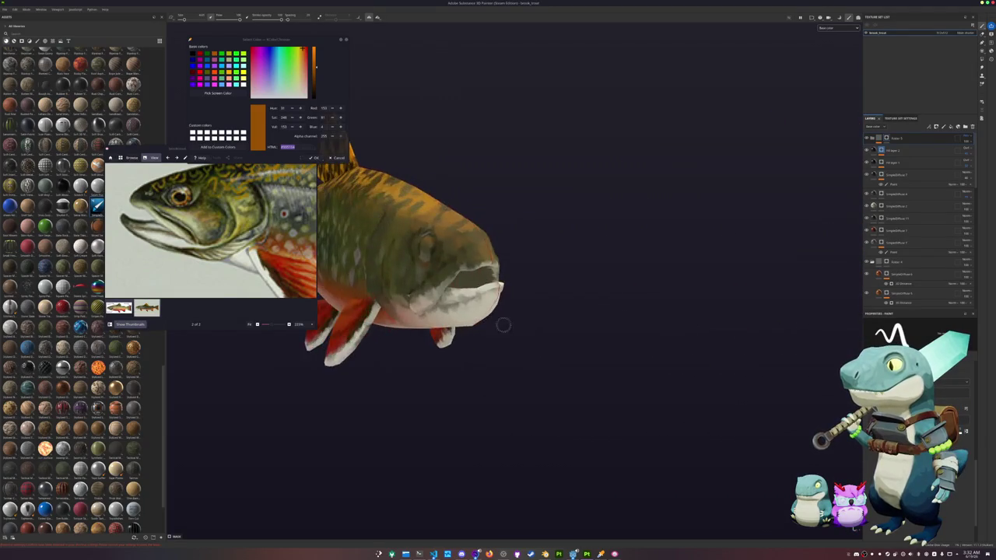
{"action": "scroll", "coordinate": [502, 325], "scroll_direction": "up", "scroll_amount": 8}
{"action": "left_click_drag", "start_coordinate": [410, 308], "coordinate": [545, 312], "text": "alt"}
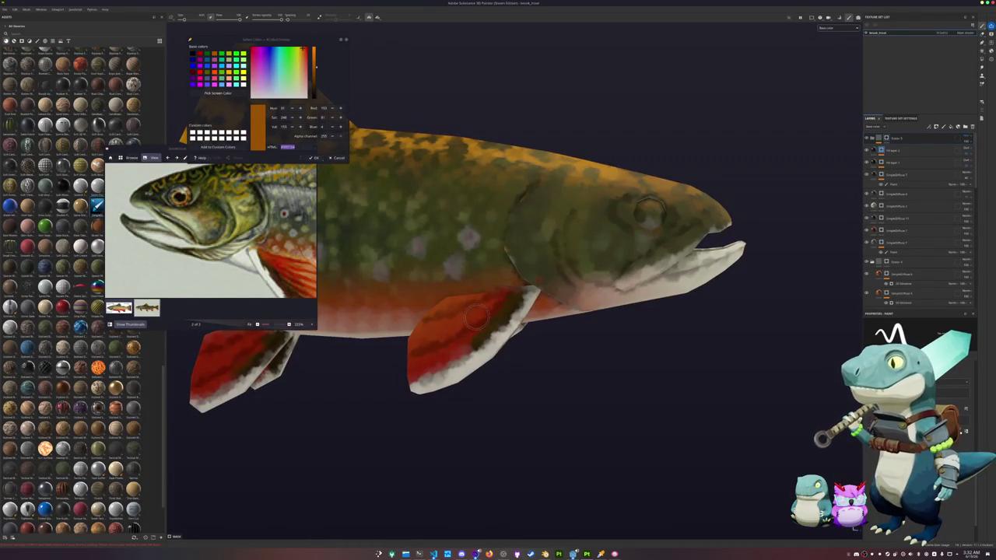
{"action": "scroll", "coordinate": [476, 315], "scroll_direction": "down", "scroll_amount": 3}
{"action": "mouse_move", "coordinate": [477, 315]}
{"action": "left_mouse_down", "text": "alt"}
{"action": "mouse_move", "coordinate": [485, 327]}
{"action": "mouse_move", "coordinate": [469, 389]}
{"action": "mouse_move", "coordinate": [701, 333]}
{"action": "mouse_move", "coordinate": [516, 351]}
{"action": "mouse_move", "coordinate": [624, 346]}
{"action": "mouse_move", "coordinate": [540, 360]}
{"action": "mouse_move", "coordinate": [449, 357]}
{"action": "mouse_move", "coordinate": [478, 352]}
{"action": "left_mouse_up", "text": "alt"}
{"action": "scroll", "coordinate": [484, 328], "scroll_direction": "up", "scroll_amount": 4}
{"action": "middle_click_drag", "start_coordinate": [478, 351], "coordinate": [619, 354], "text": "alt"}
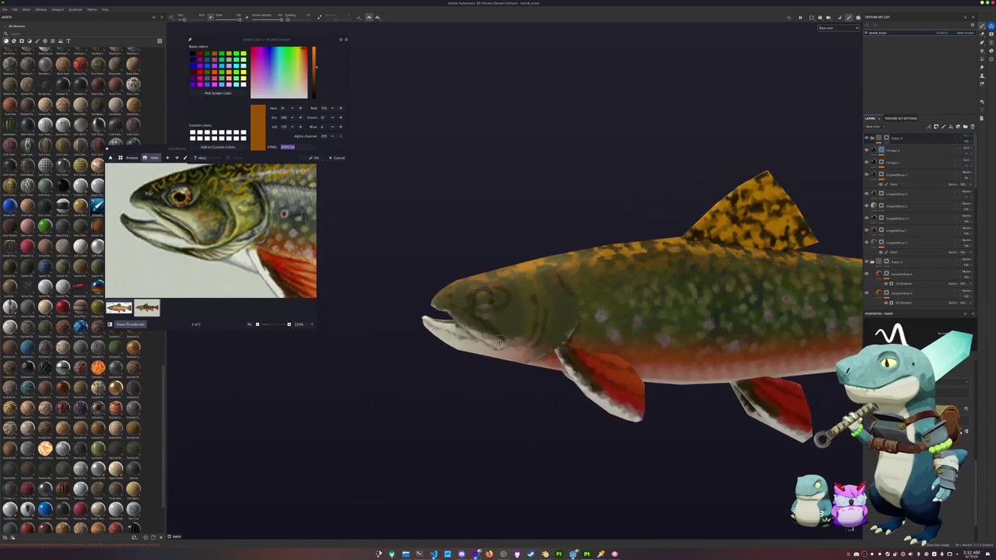
{"action": "scroll", "coordinate": [500, 340], "scroll_direction": "up", "scroll_amount": 1}
{"action": "scroll", "coordinate": [501, 340], "scroll_direction": "up", "scroll_amount": 2}
{"action": "scroll", "coordinate": [501, 340], "scroll_direction": "up", "scroll_amount": 2}
{"action": "scroll", "coordinate": [501, 340], "scroll_direction": "up", "scroll_amount": 3}
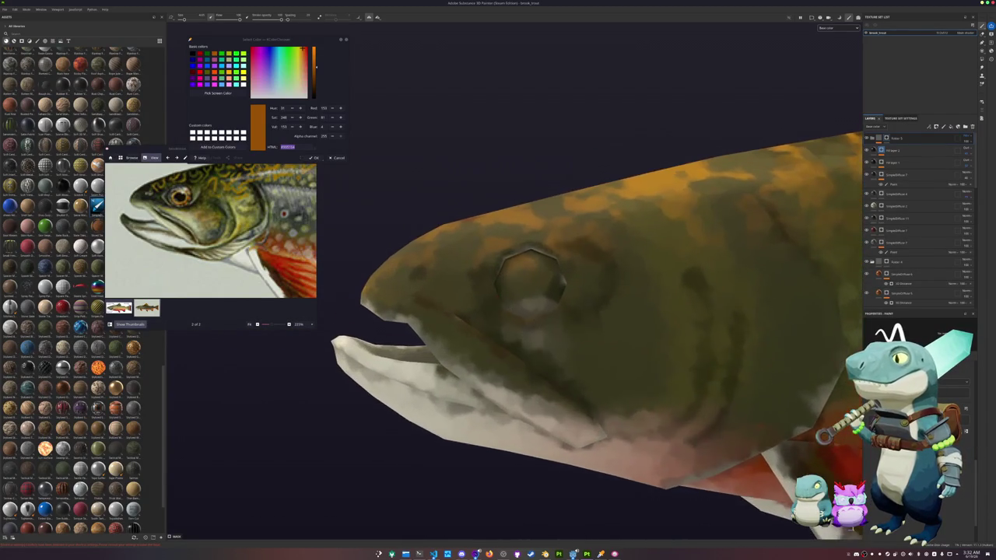
{"action": "left_click_drag", "start_coordinate": [500, 340], "coordinate": [506, 350], "text": "alt"}
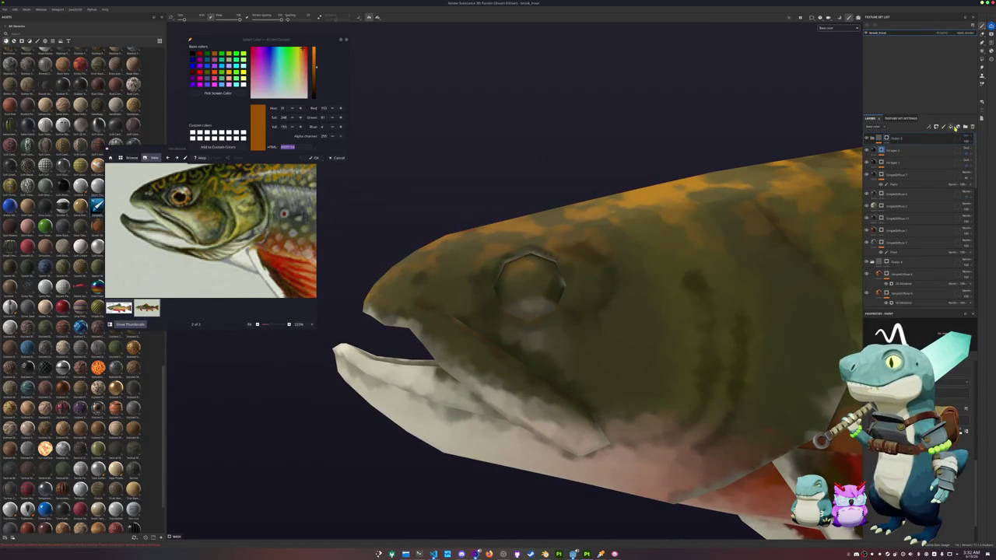
Add a new top fill layer coloured with the sampled orange-brown and give it a mask
{"action": "left_click", "coordinate": [951, 126]}
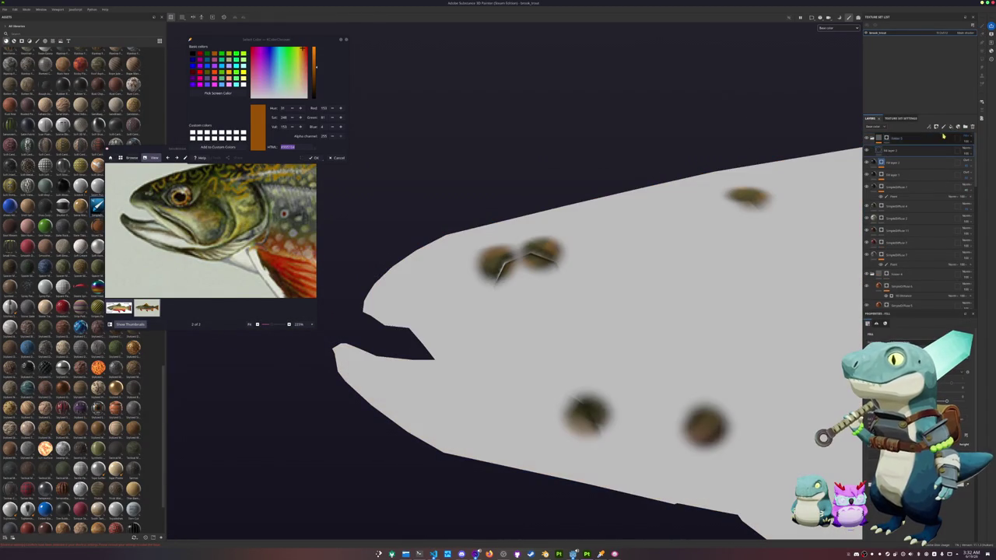
{"action": "left_click", "coordinate": [882, 140]}
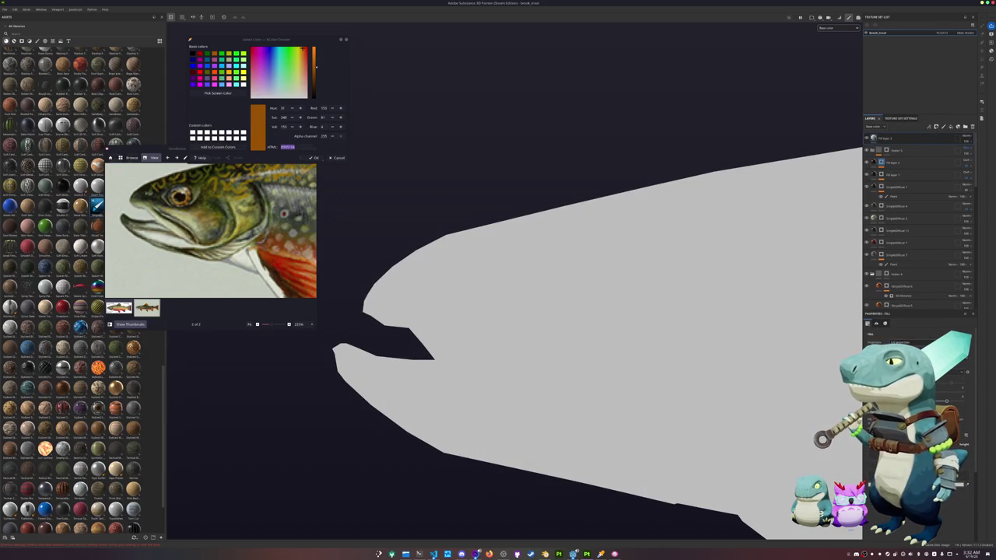
{"action": "left_click", "coordinate": [918, 397]}
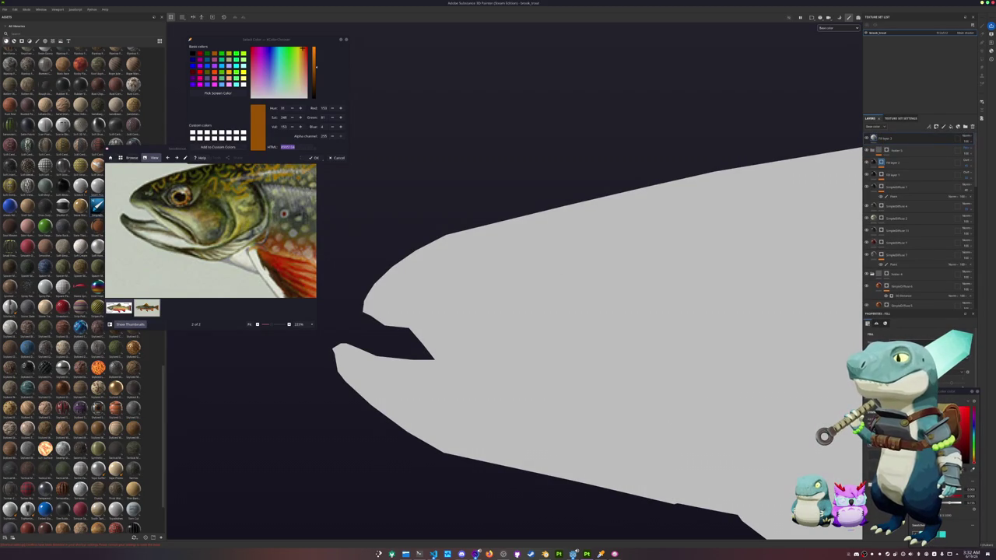
{"action": "key", "text": "ctrl+v"}
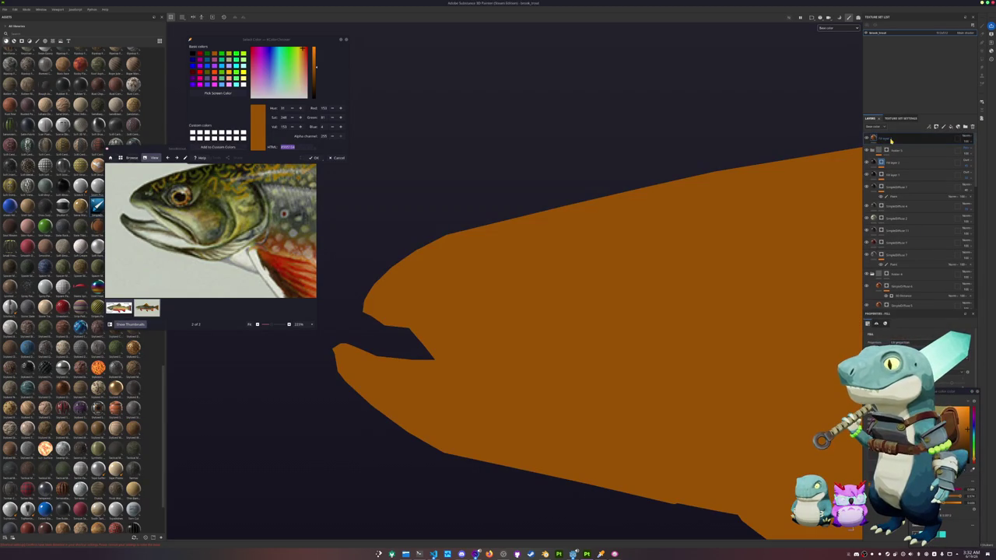
{"action": "right_click", "coordinate": [899, 139]}
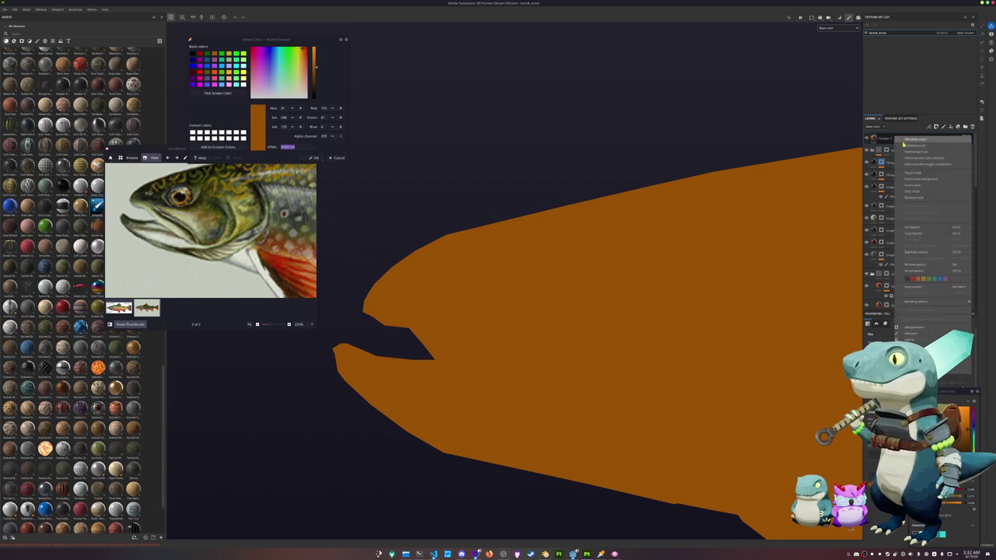
{"action": "left_click", "coordinate": [903, 266]}
{"action": "right_click", "coordinate": [899, 139]}
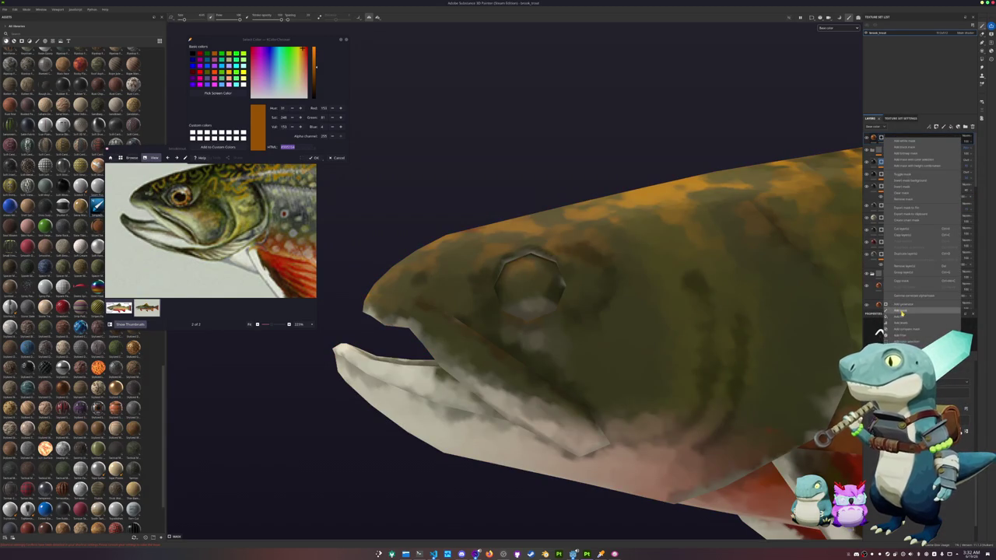
{"action": "left_click", "coordinate": [902, 311]}
{"action": "scroll", "coordinate": [541, 288], "scroll_direction": "up", "scroll_amount": 2}
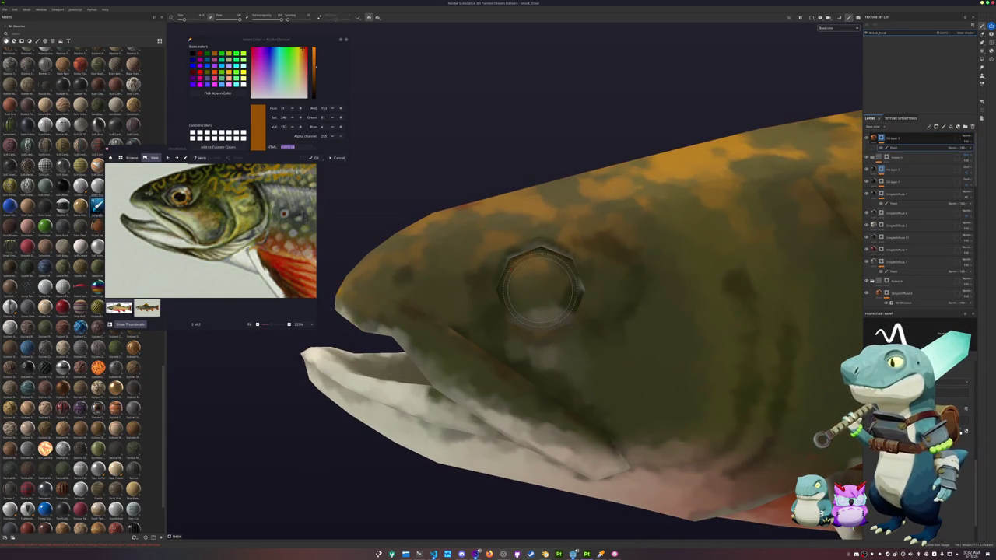
Paint an orange dab on the trout's eye, hiding the second fill layer to compare
{"action": "right_click_drag", "start_coordinate": [541, 288], "coordinate": [545, 288], "text": "ctrl"}
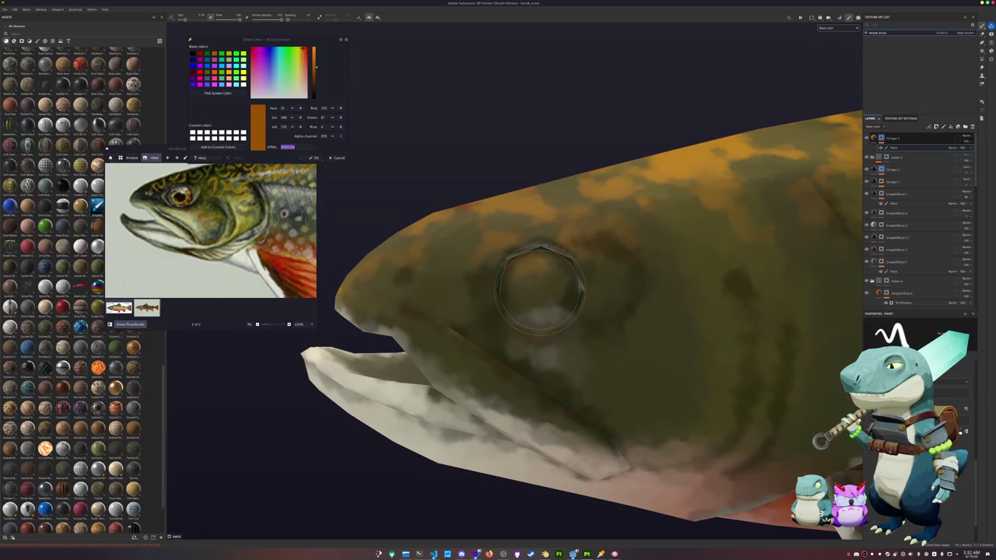
{"action": "left_click", "coordinate": [541, 289]}
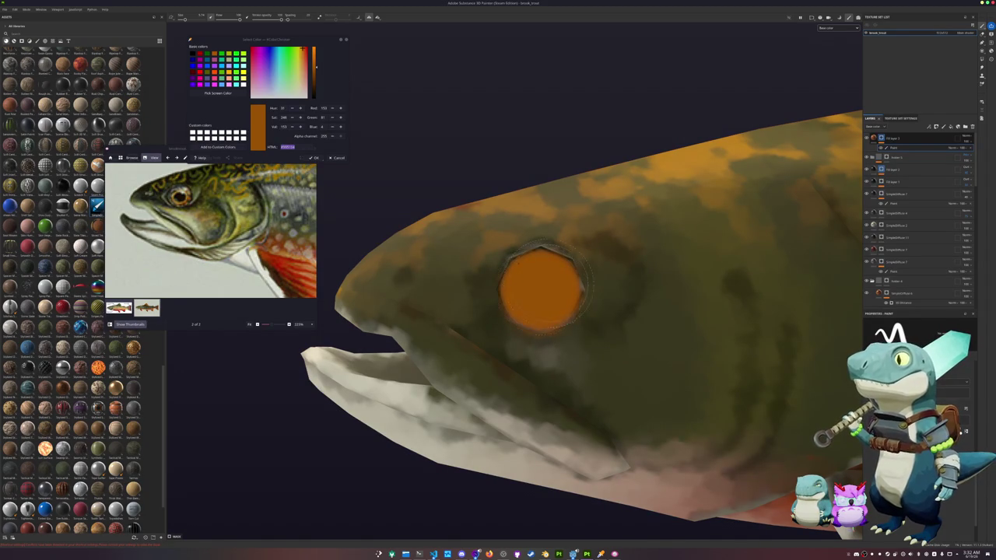
{"action": "left_click", "coordinate": [909, 141]}
{"action": "left_click", "coordinate": [885, 141]}
{"action": "left_click", "coordinate": [877, 151]}
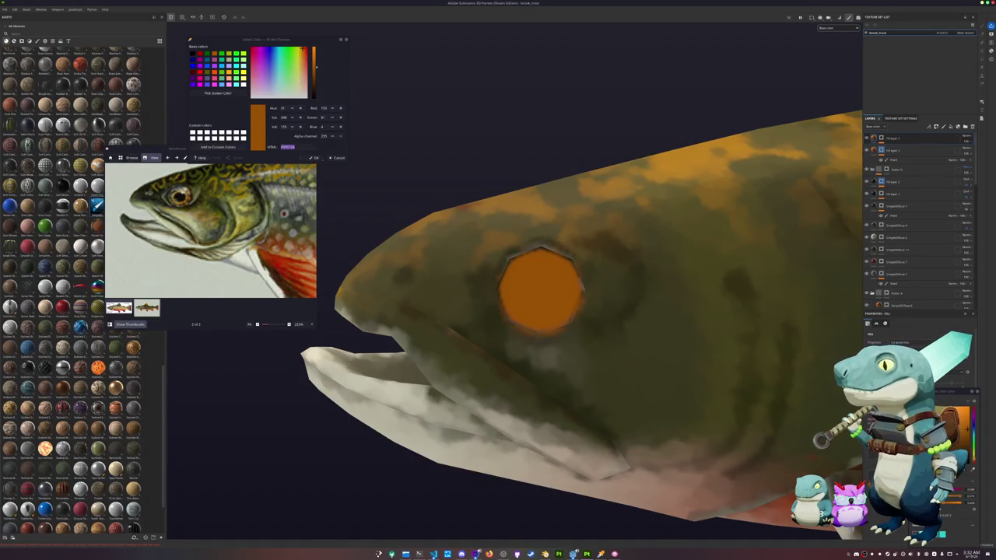
{"action": "left_click", "coordinate": [866, 150]}
Select the top layer's content and add a paint effect to it
{"action": "left_click", "coordinate": [880, 140]}
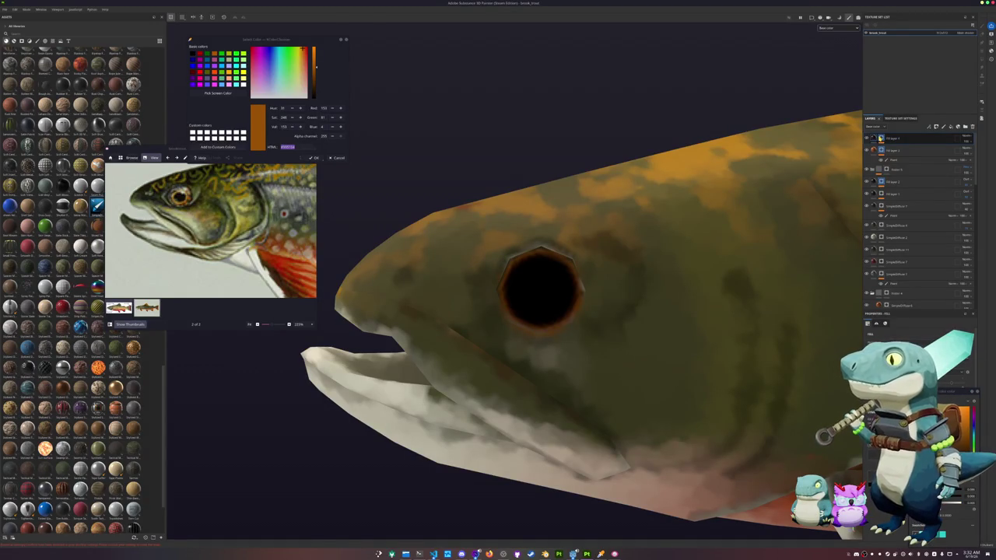
{"action": "left_click", "coordinate": [899, 148]}
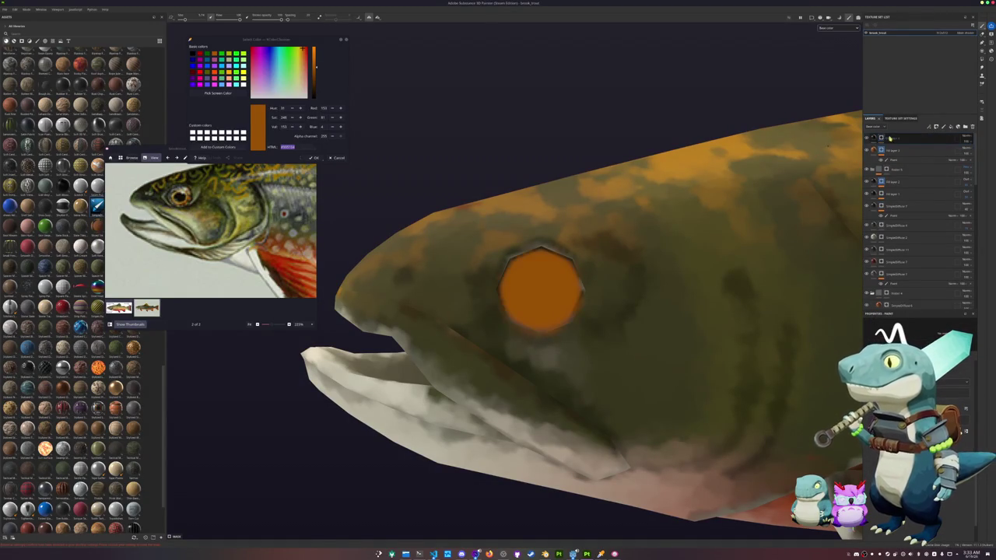
{"action": "right_click", "coordinate": [884, 138]}
{"action": "left_click", "coordinate": [905, 309]}
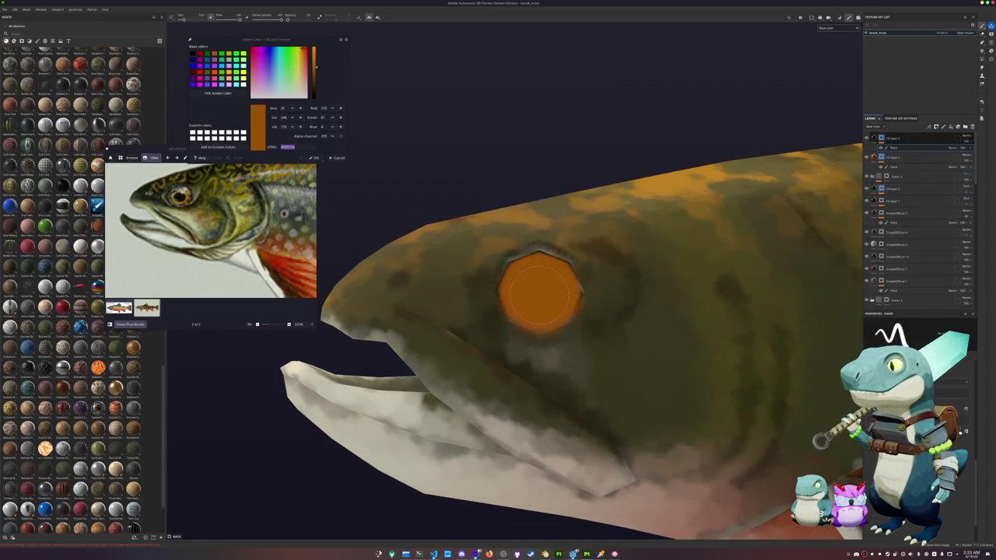
Paint a black pupil in the eye, try a yellow ring colour, then delete that yellow fill layer
{"action": "left_click", "coordinate": [540, 294]}
{"action": "mouse_move", "coordinate": [883, 155]}
{"action": "left_mouse_down"}
{"action": "mouse_move", "coordinate": [901, 160]}
{"action": "mouse_move", "coordinate": [882, 167]}
{"action": "left_mouse_up"}
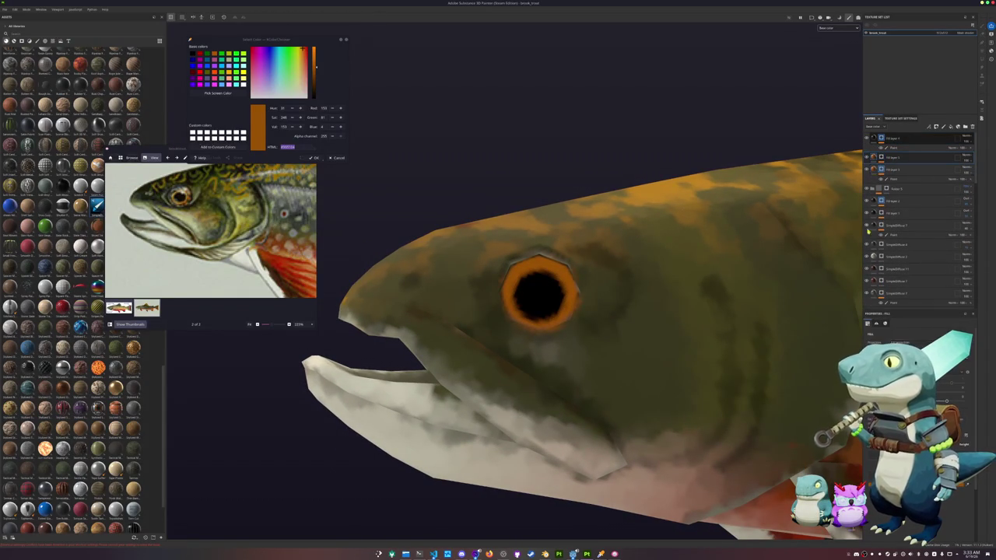
{"action": "left_click", "coordinate": [954, 386]}
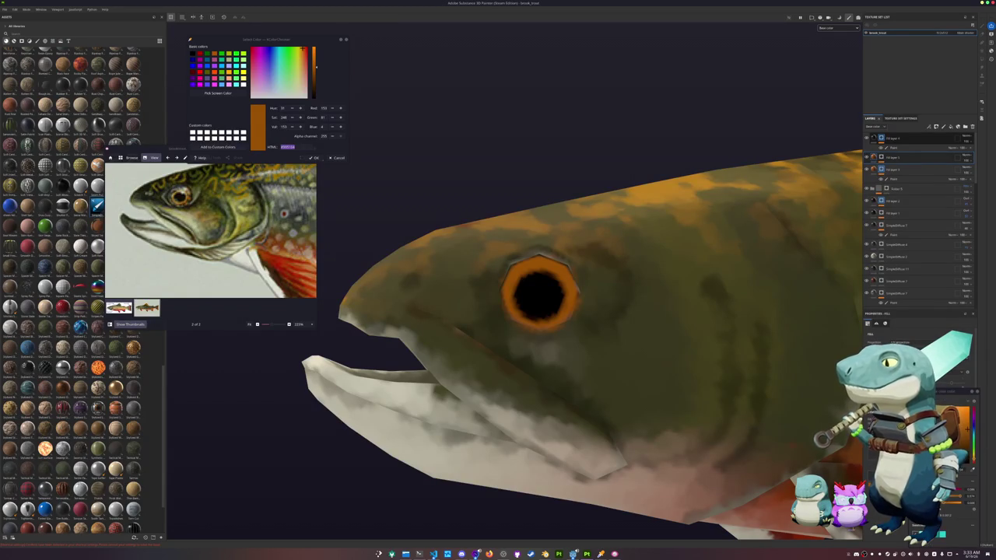
{"action": "left_click_drag", "start_coordinate": [972, 424], "coordinate": [972, 413]}
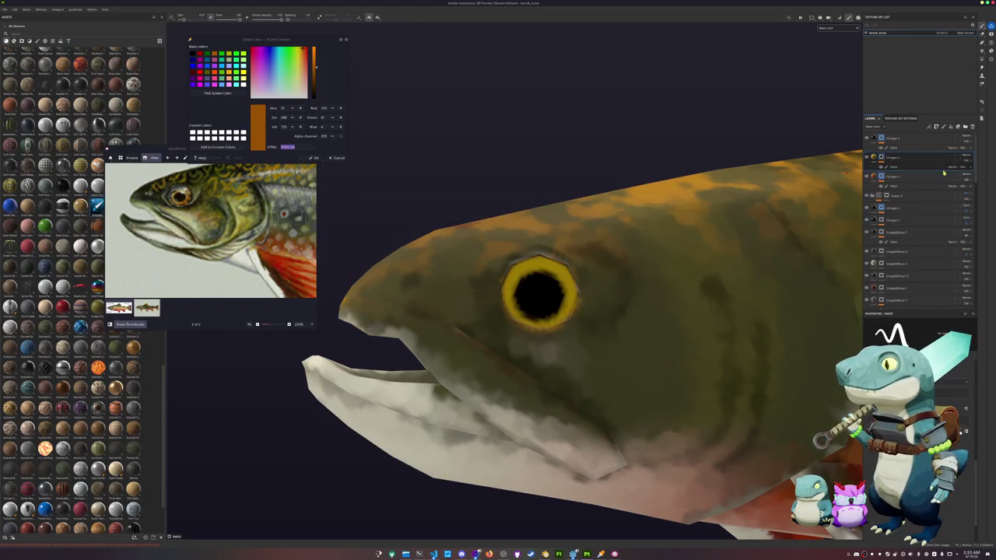
{"action": "key", "text": "Delete"}
Select the remaining fill layer and reopen its colour picker
{"action": "left_click_drag", "start_coordinate": [529, 300], "coordinate": [538, 296], "text": "alt"}
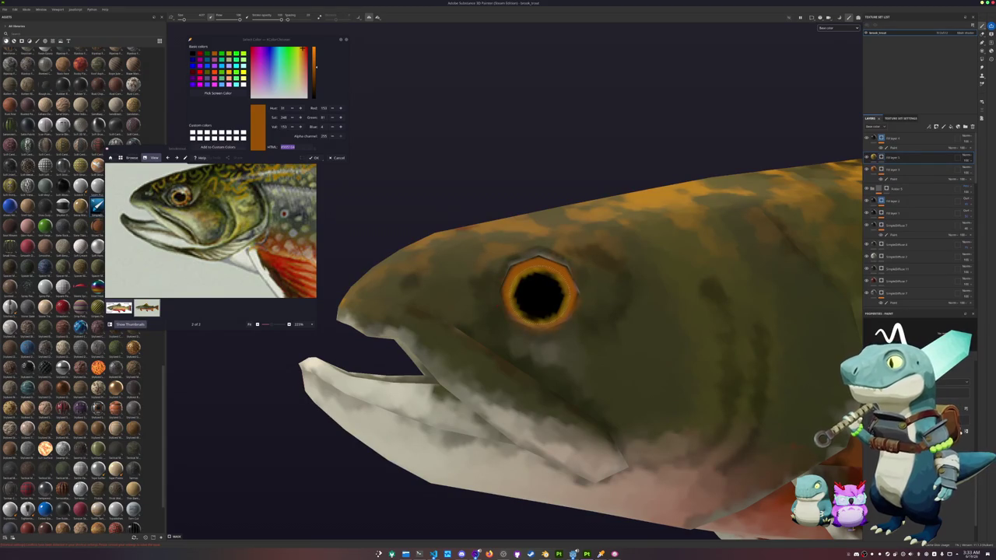
{"action": "left_click_drag", "start_coordinate": [643, 303], "coordinate": [654, 311], "text": "alt"}
{"action": "left_click", "coordinate": [895, 157]}
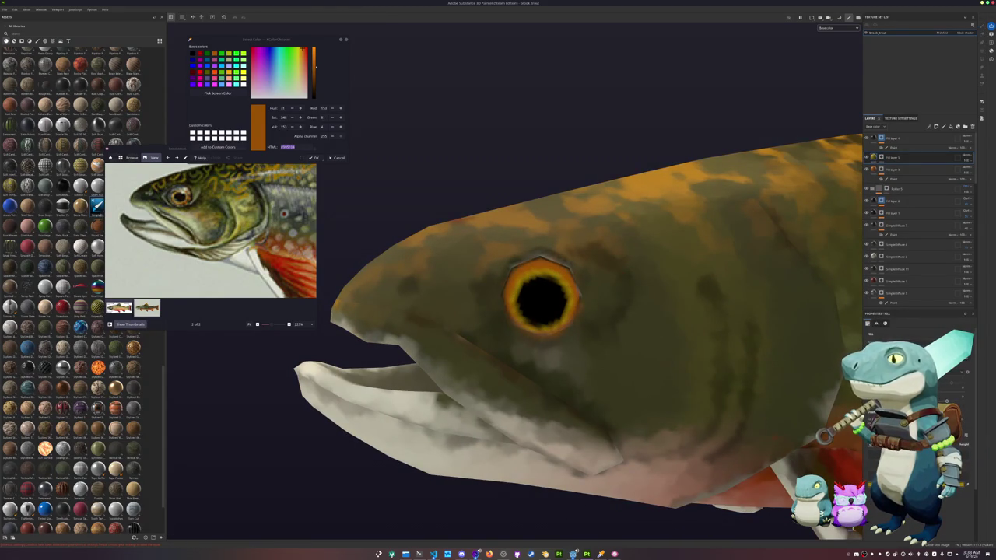
{"action": "left_click", "coordinate": [942, 389]}
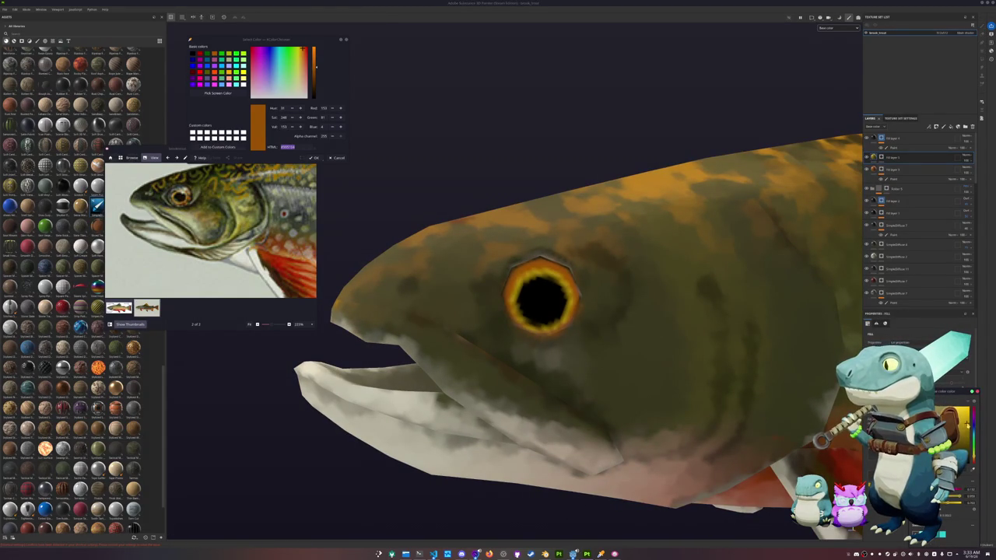
Frame the trout and export its textures, including brook_trout_Base_color.png, from Export Textures
{"action": "key", "text": "f"}
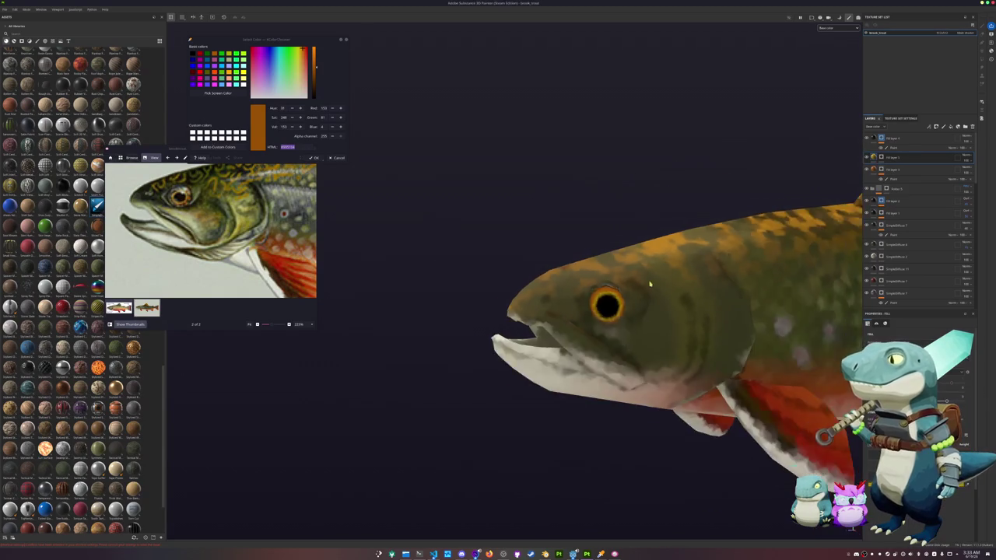
{"action": "left_click_drag", "start_coordinate": [637, 322], "coordinate": [670, 337], "text": "alt"}
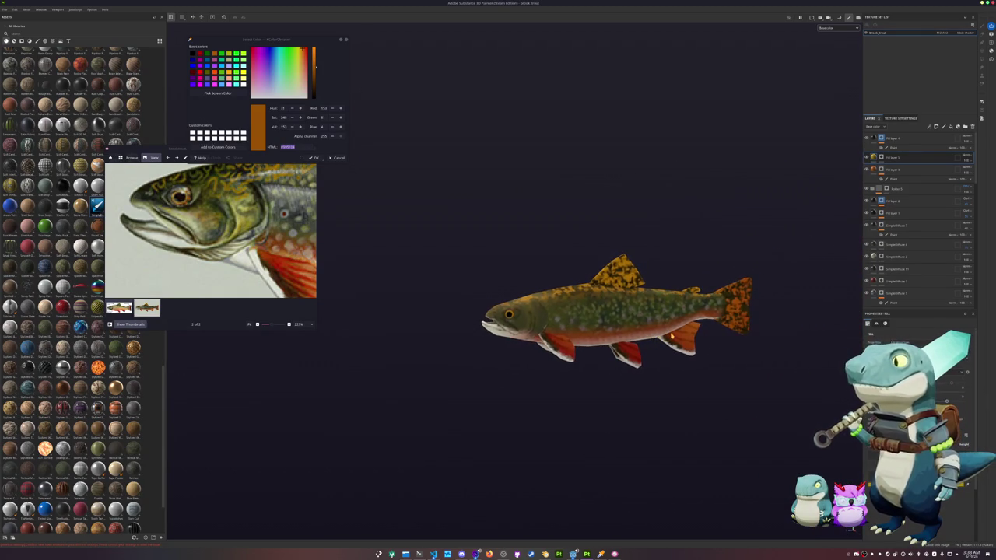
{"action": "key", "text": "ctrl+shift"}
{"action": "key", "text": "ctrl+shift+e"}
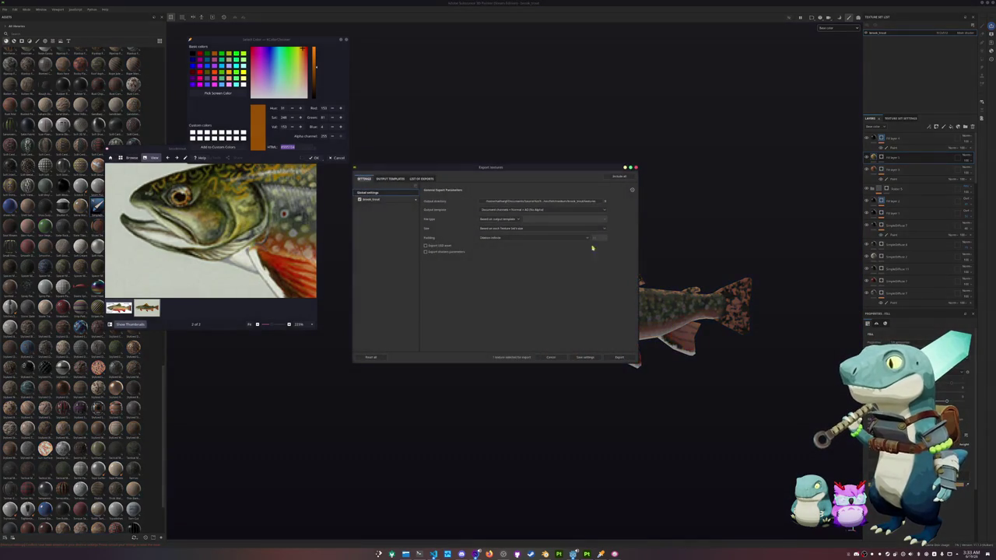
{"action": "left_click_drag", "start_coordinate": [582, 172], "coordinate": [796, 215]}
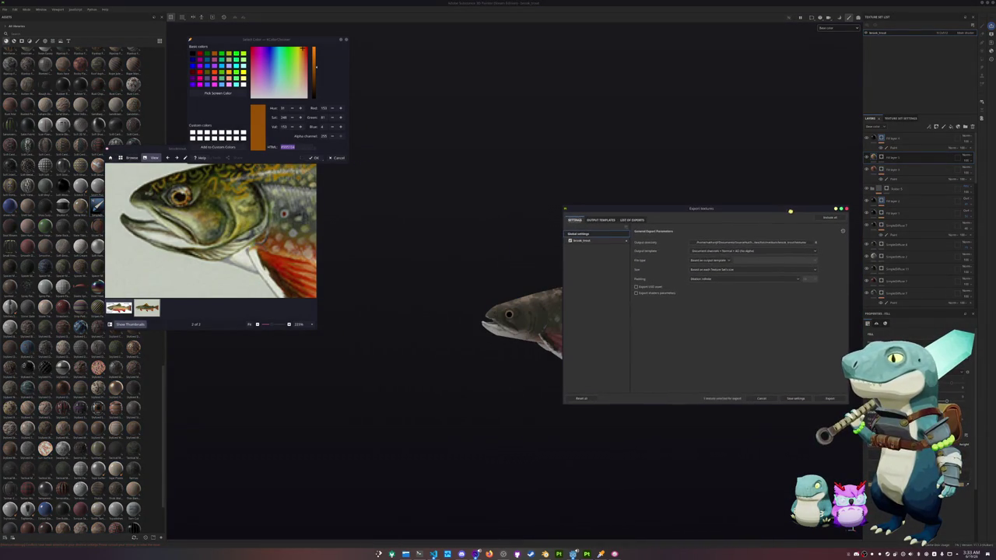
{"action": "left_click", "coordinate": [835, 401]}
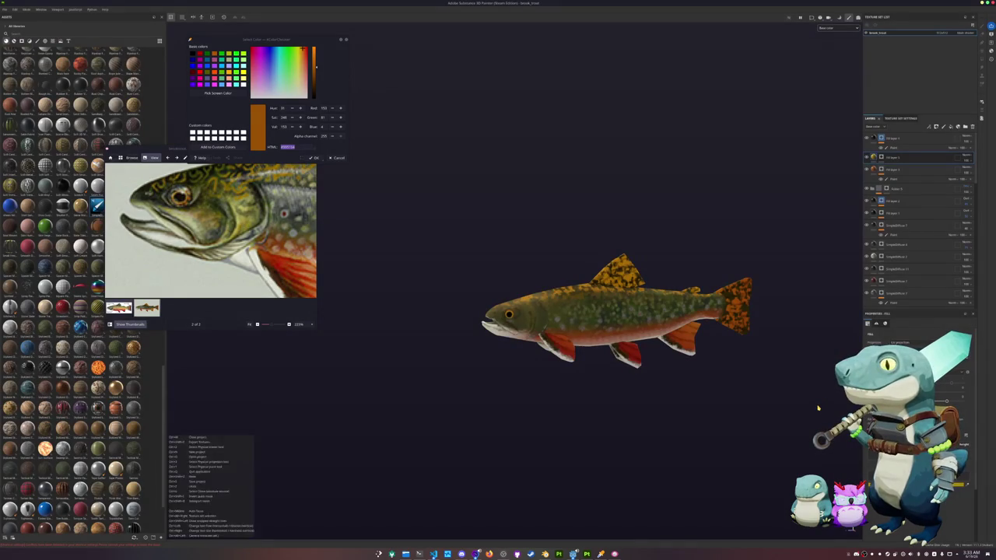
{"action": "scroll", "coordinate": [719, 440], "scroll_direction": "up", "scroll_amount": 2}
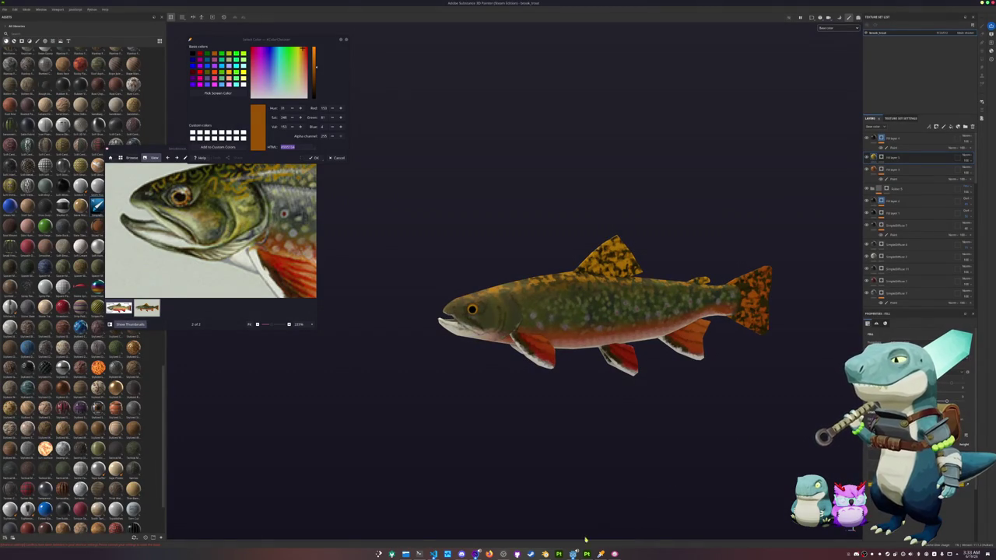
{"action": "key", "text": "alt+Tab"}
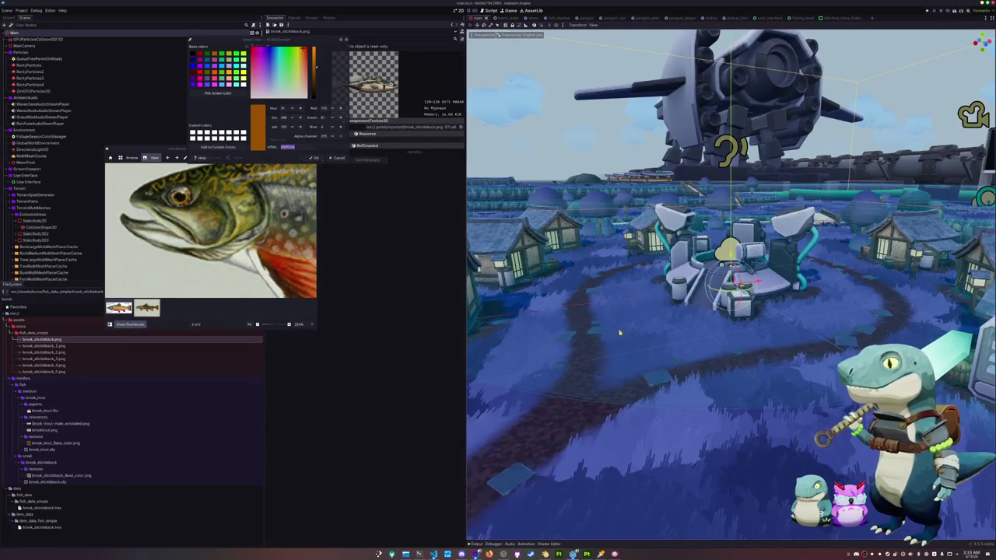
In the batch_tasks scene, close the image viewer, select BatchFishTasks and run Generate Data
{"action": "left_click", "coordinate": [503, 18]}
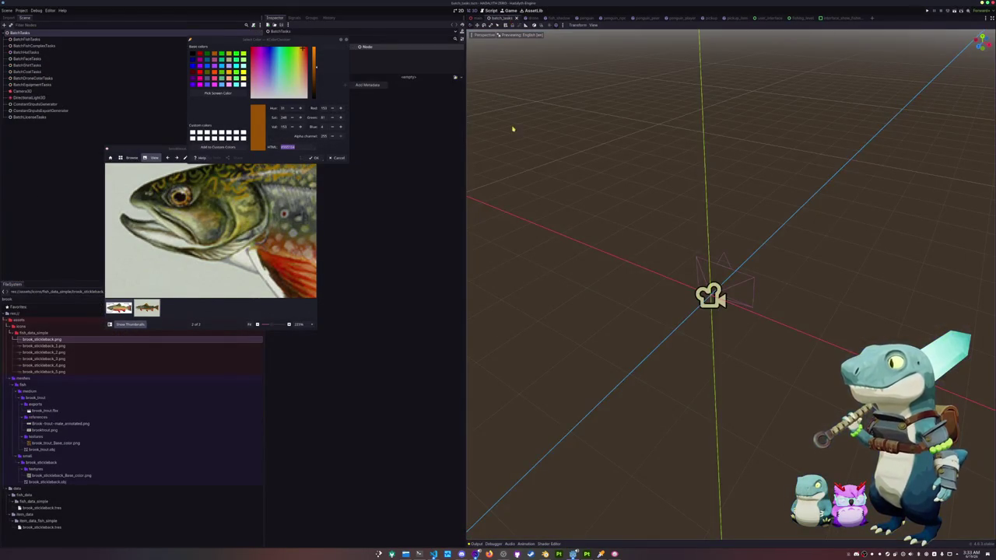
{"action": "left_click", "coordinate": [338, 158]}
{"action": "key", "text": "Escape"}
{"action": "left_click", "coordinate": [183, 39]}
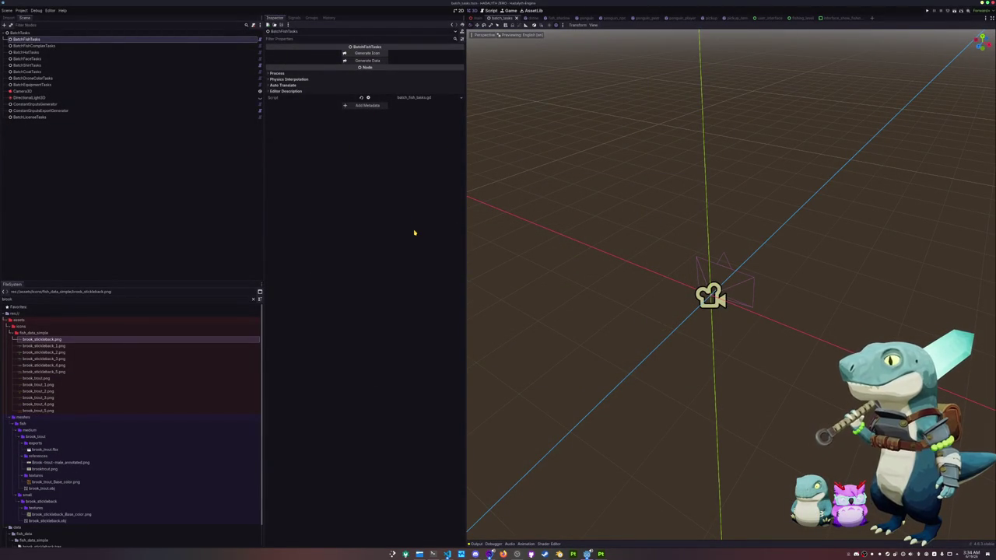
{"action": "key", "text": "alt+Tab"}
{"action": "key", "text": "alt+Tab"}
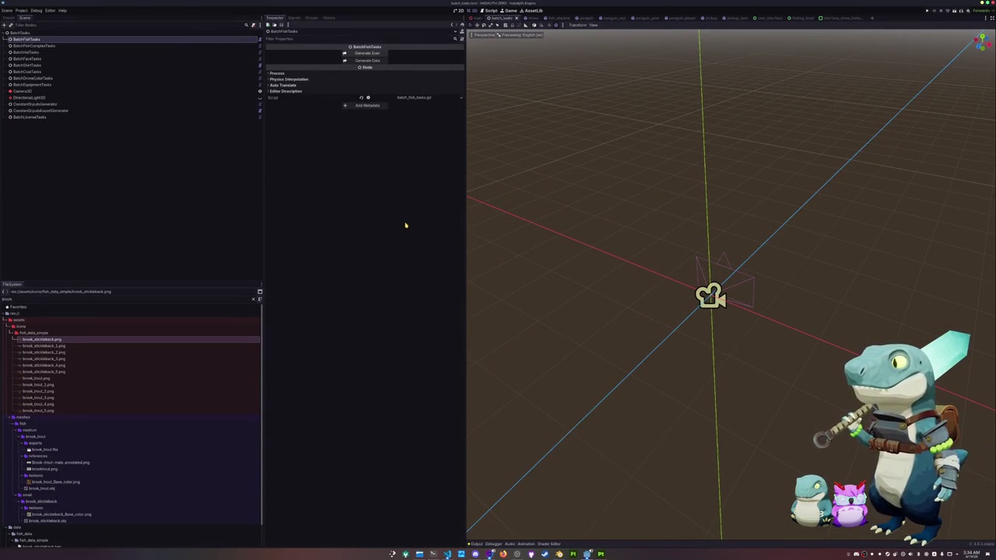
{"action": "key", "text": "alt+Tab"}
{"action": "key", "text": "alt+Tab"}
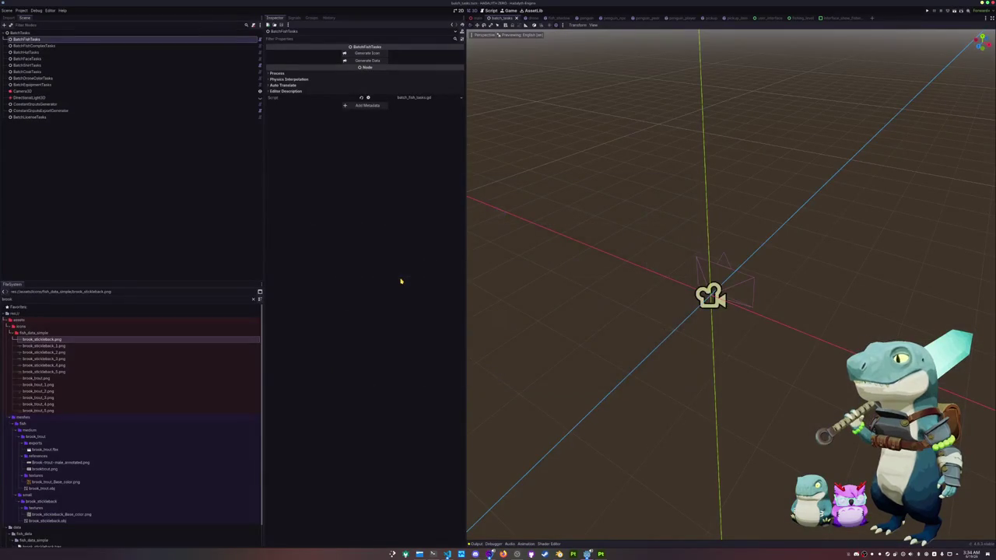
{"action": "left_click", "coordinate": [364, 60]}
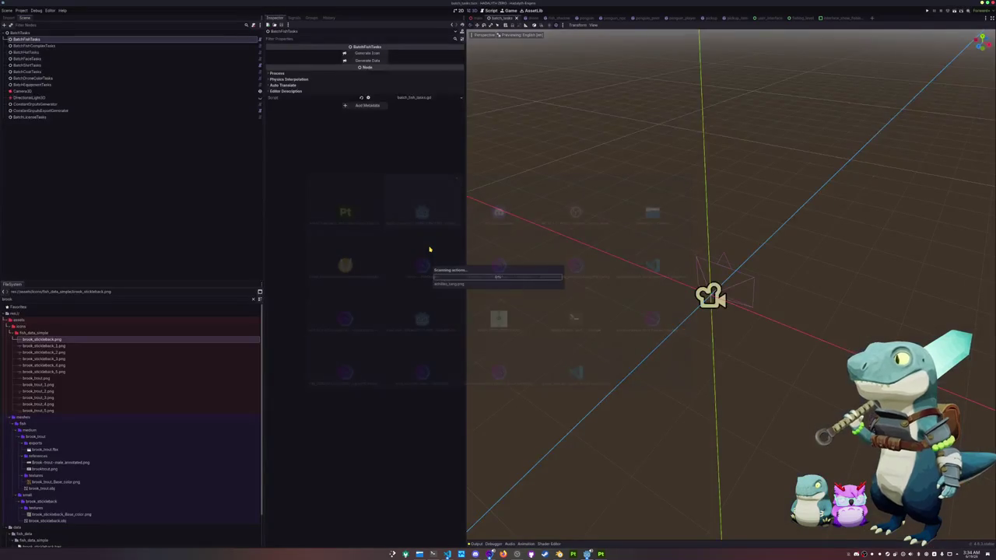
Run the fish data generation, create a new game lobby and walk the character around
{"action": "left_click", "coordinate": [368, 61]}
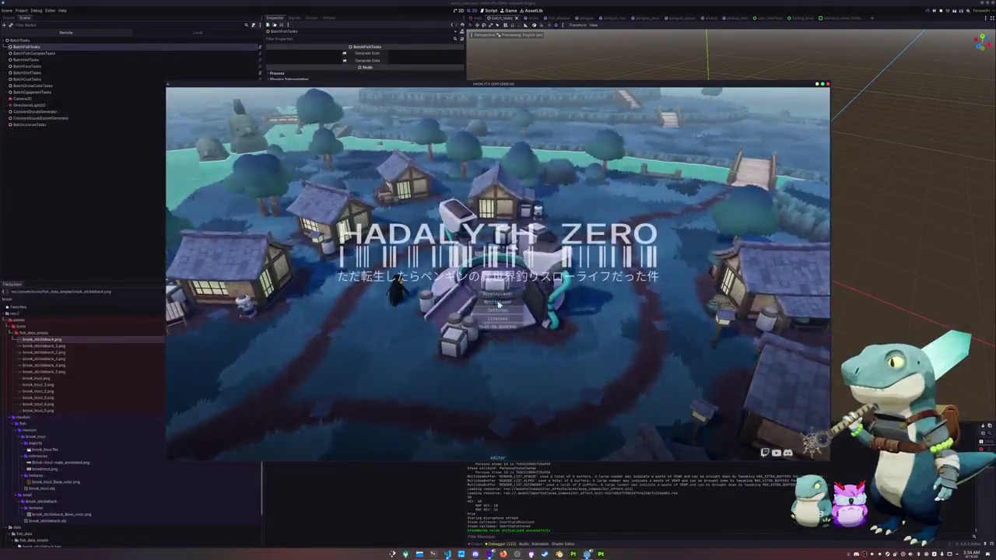
{"action": "left_click", "coordinate": [490, 371]}
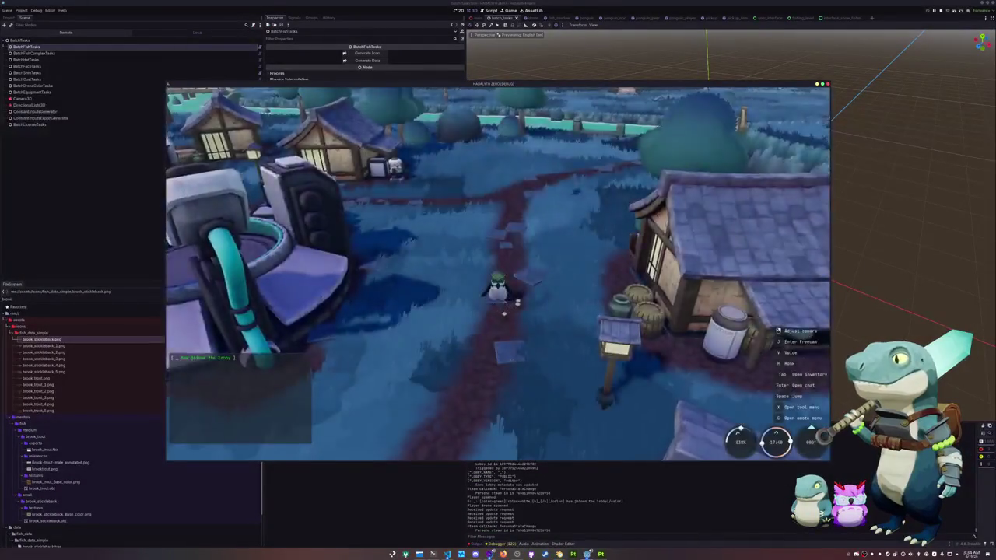
{"action": "key", "text": "w"}
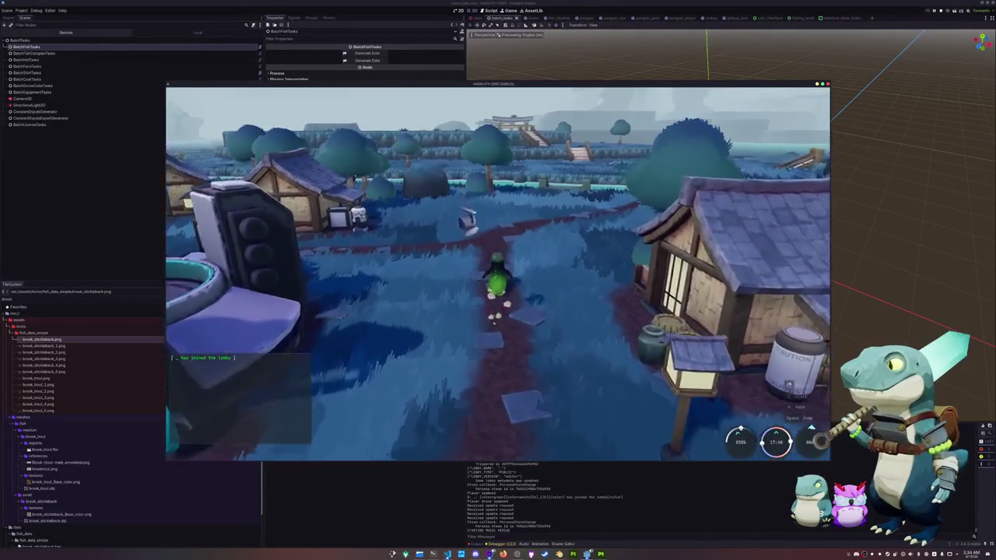
{"action": "key", "text": "s"}
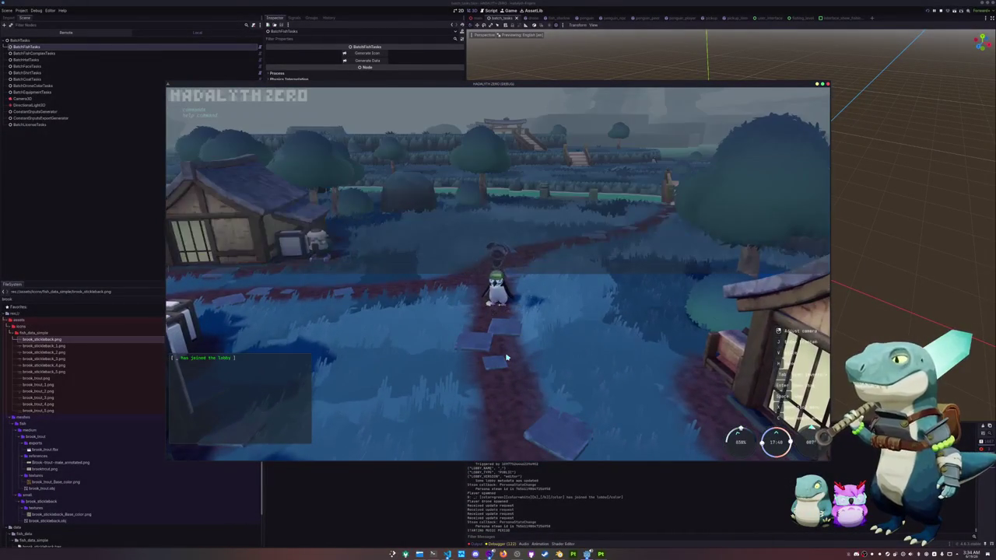
{"action": "key", "text": "d"}
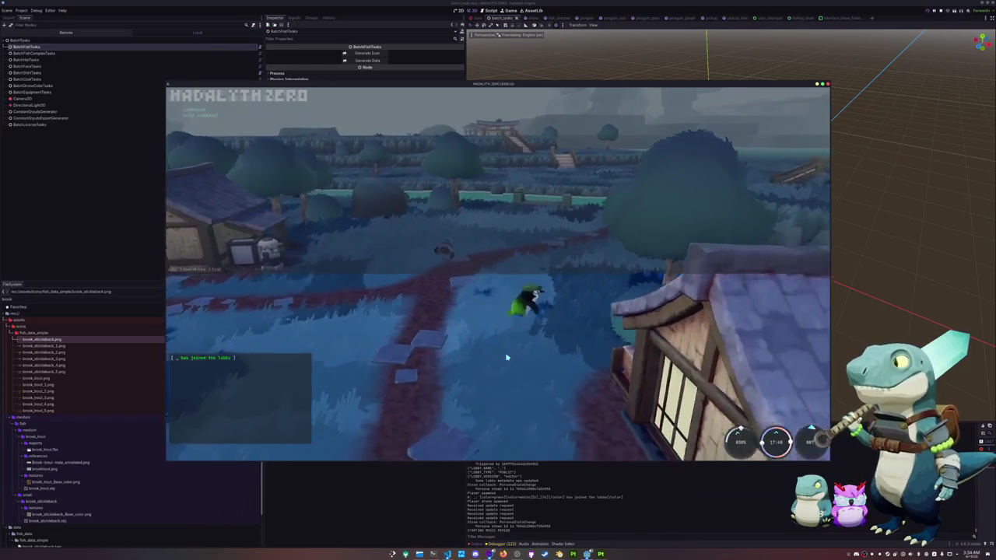
{"action": "type", "text": "add inventory_item \"Brook T"}
{"action": "key", "text": "d"}
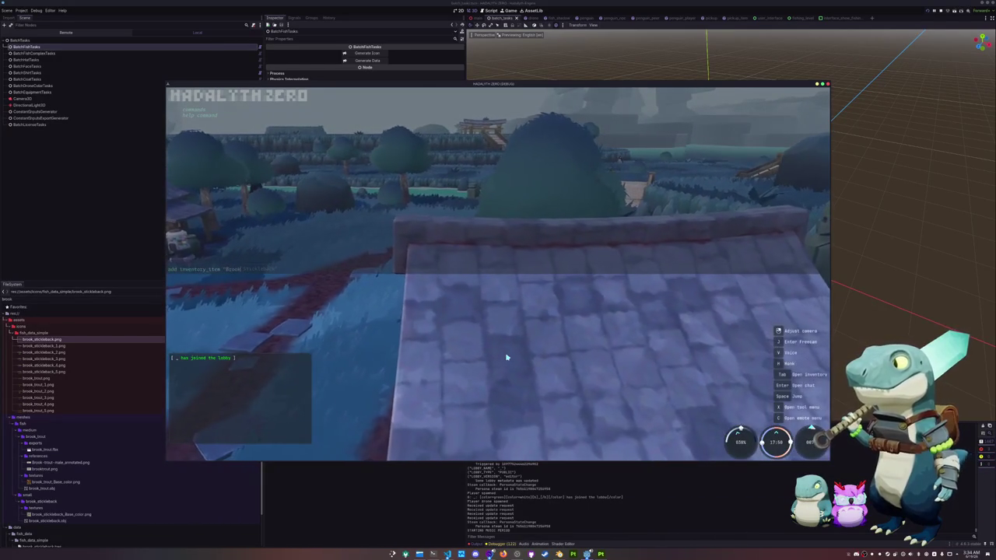
Dismiss the chat and pause menu, toggle the inventory, then walk the trout-holding penguin toward the bridge
{"action": "key", "text": "Return"}
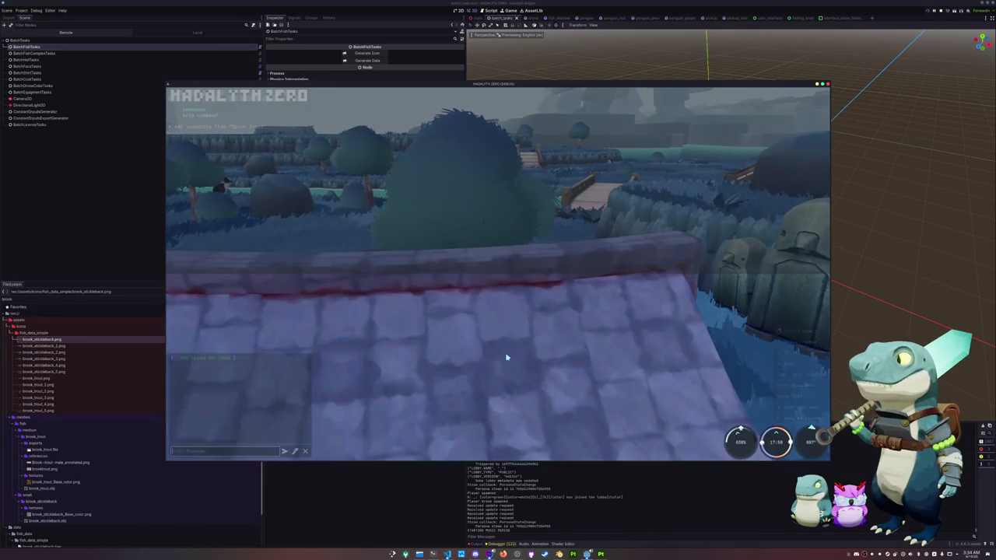
{"action": "key", "text": "Escape"}
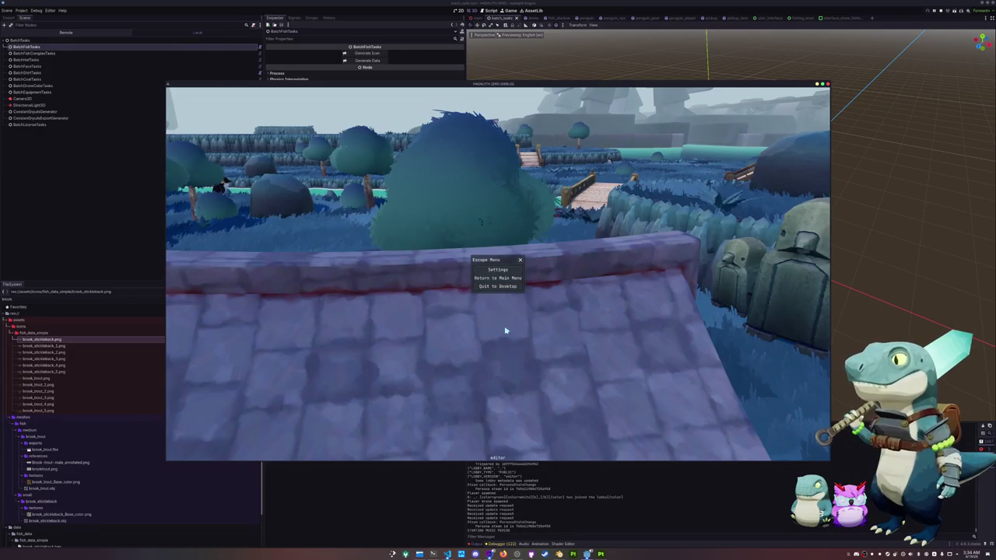
{"action": "key", "text": "Escape"}
{"action": "key", "text": "Tab"}
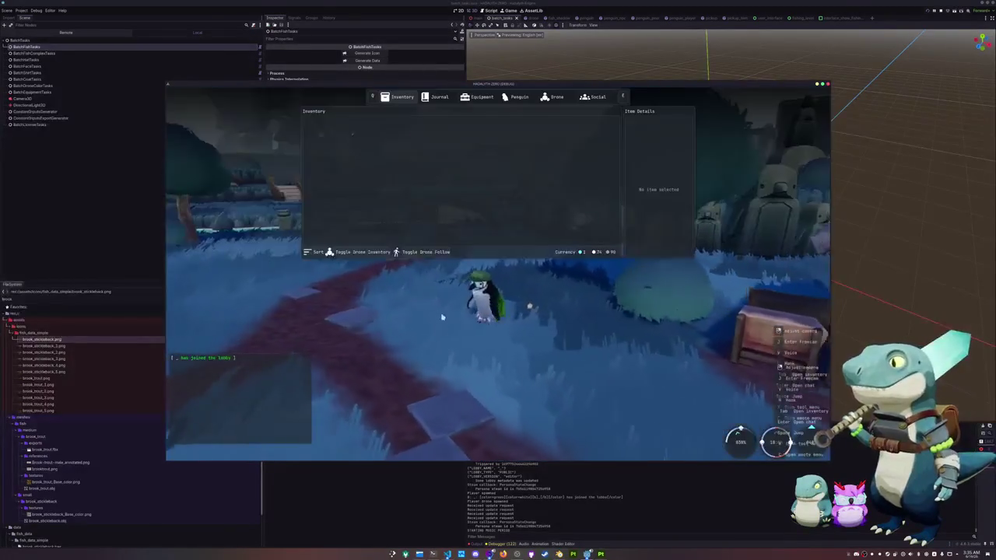
{"action": "key", "text": "Tab"}
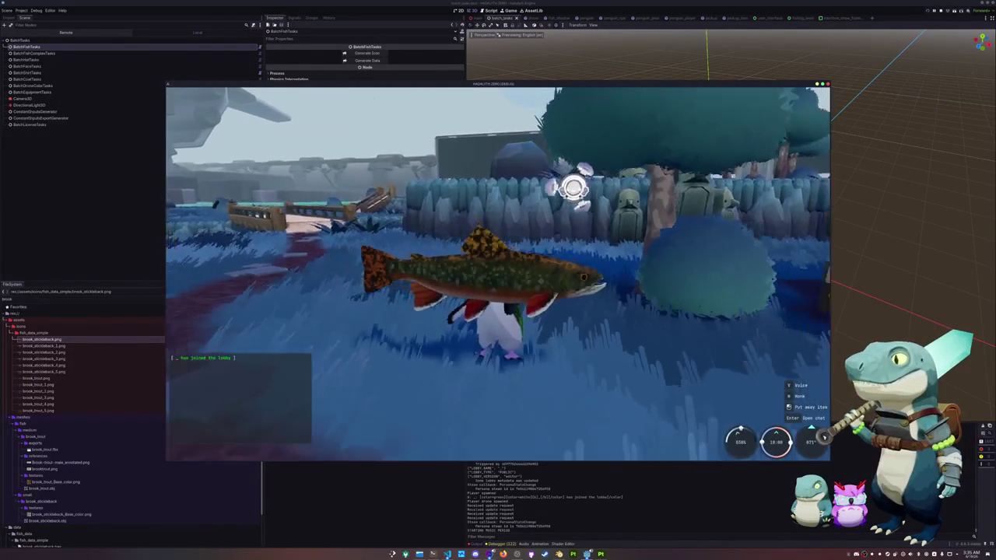
{"action": "key", "text": "w"}
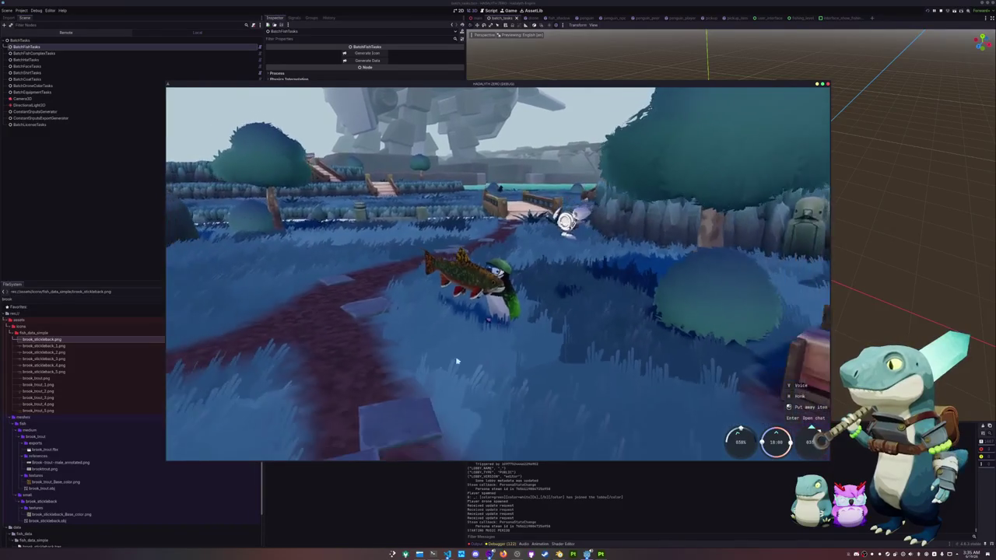
{"action": "right_click_drag", "start_coordinate": [457, 361], "coordinate": [560, 391]}
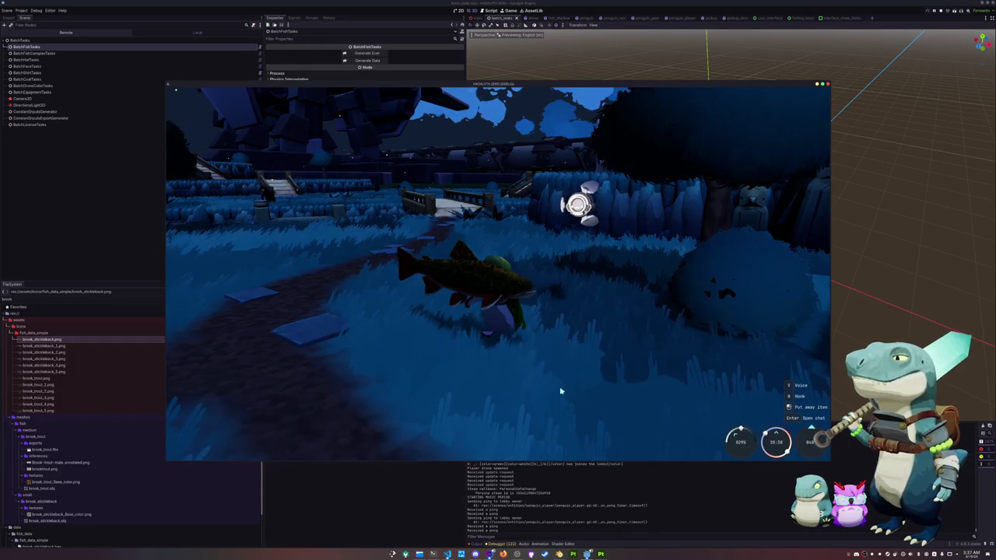
{"action": "key", "text": "F8"}
Open the floating island scatter scene from recent files in the Layout workspace
{"action": "left_click", "coordinate": [559, 554]}
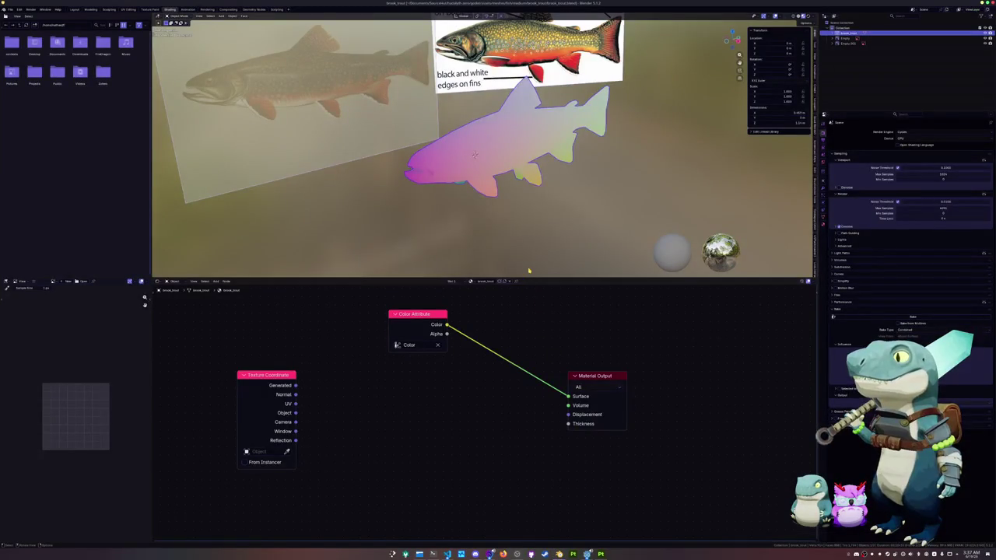
{"action": "left_click", "coordinate": [10, 9]}
{"action": "mouse_move", "coordinate": [24, 35]}
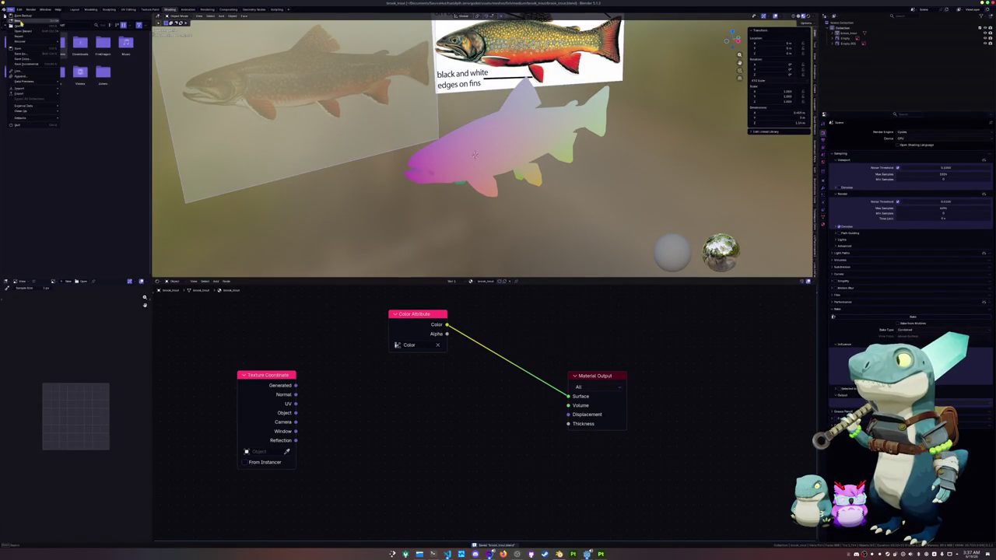
{"action": "left_click", "coordinate": [76, 36]}
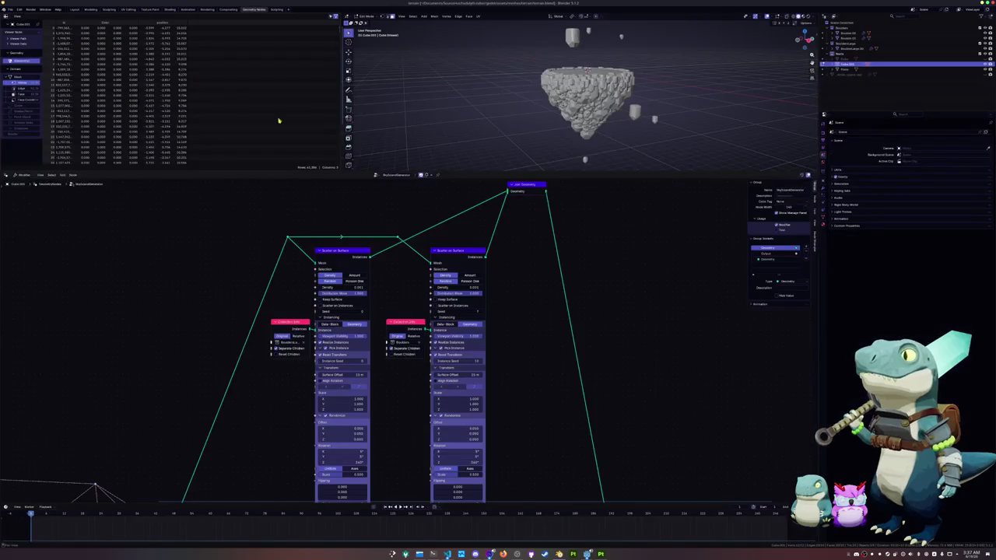
{"action": "left_click", "coordinate": [78, 9]}
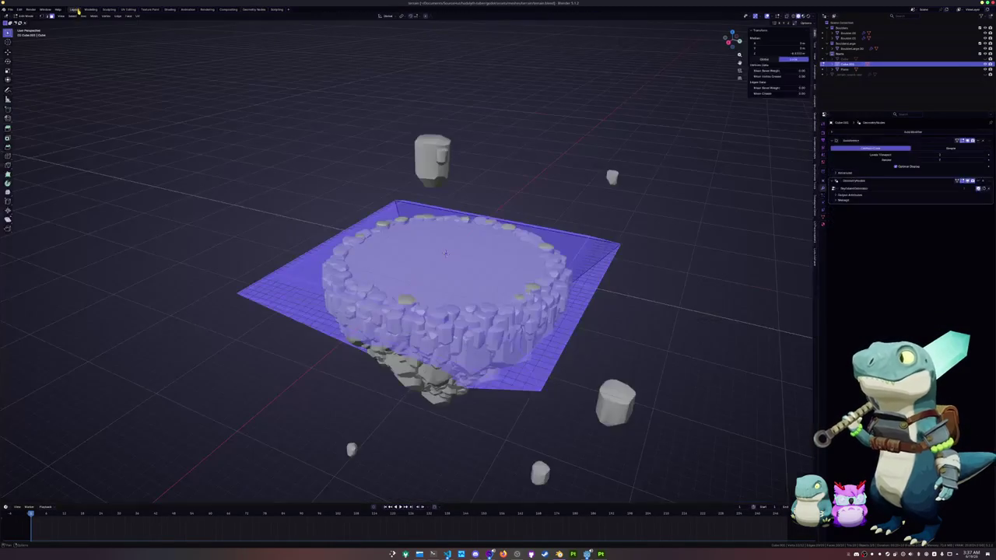
{"action": "mouse_move", "coordinate": [368, 216]}
{"action": "middle_mouse_down"}
{"action": "mouse_move", "coordinate": [373, 124]}
{"action": "mouse_move", "coordinate": [374, 234]}
{"action": "middle_mouse_up"}
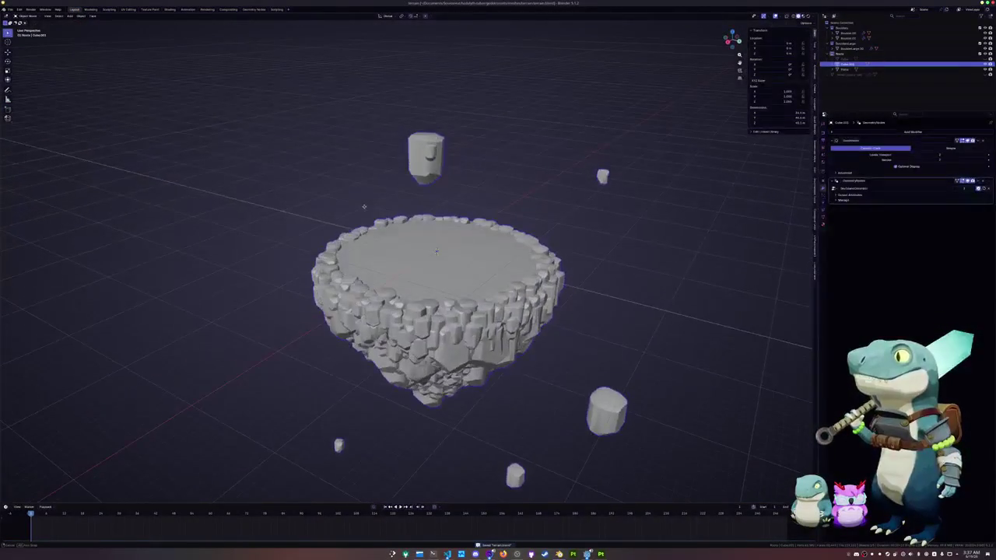
{"action": "scroll", "coordinate": [424, 280], "scroll_direction": "down", "scroll_amount": 3}
{"action": "scroll", "coordinate": [425, 280], "scroll_direction": "down", "scroll_amount": 2}
{"action": "middle_click_drag", "start_coordinate": [441, 266], "coordinate": [363, 308]}
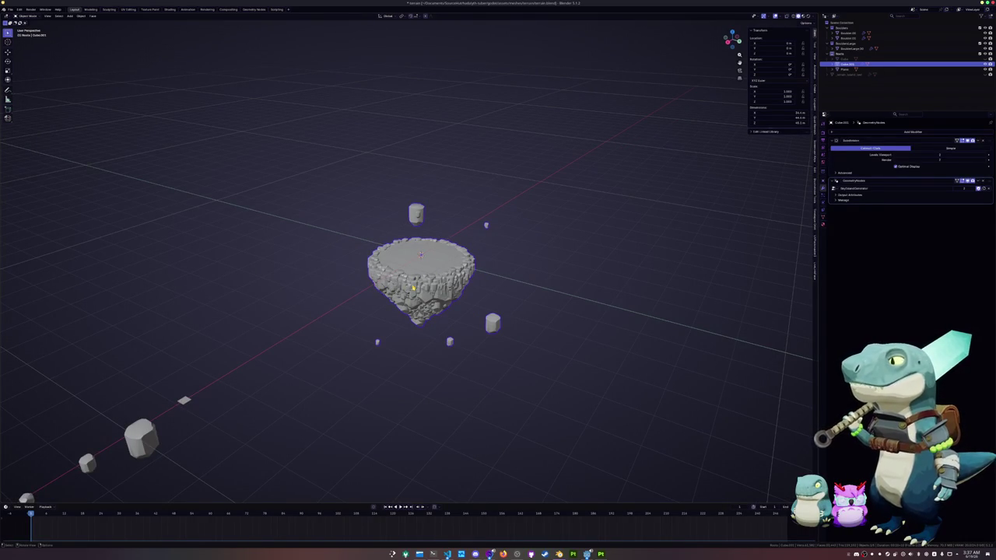
{"action": "scroll", "coordinate": [414, 288], "scroll_direction": "up", "scroll_amount": 5}
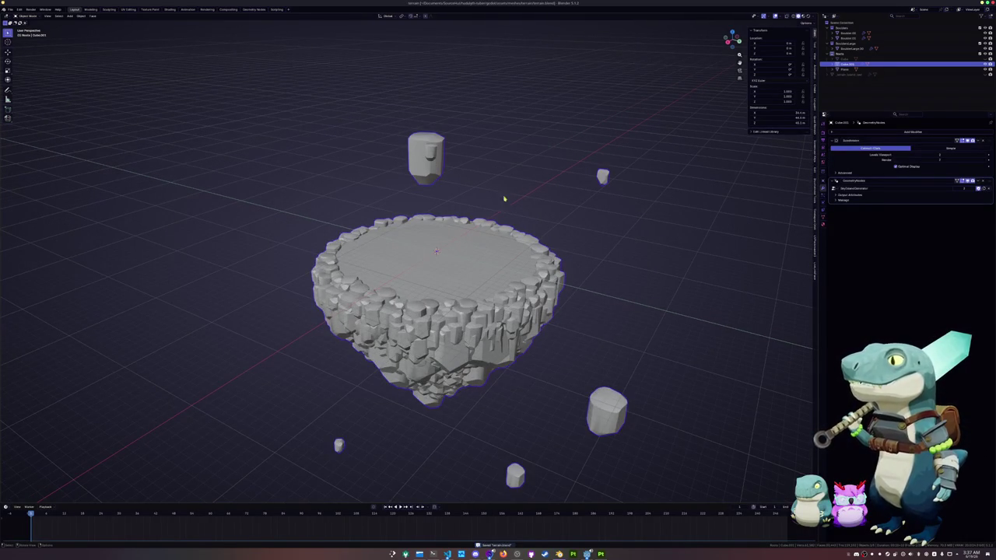
Select the hidden duplicate terrain in the outliner and make it visible
{"action": "left_click", "coordinate": [528, 194]}
{"action": "left_click", "coordinate": [526, 243]}
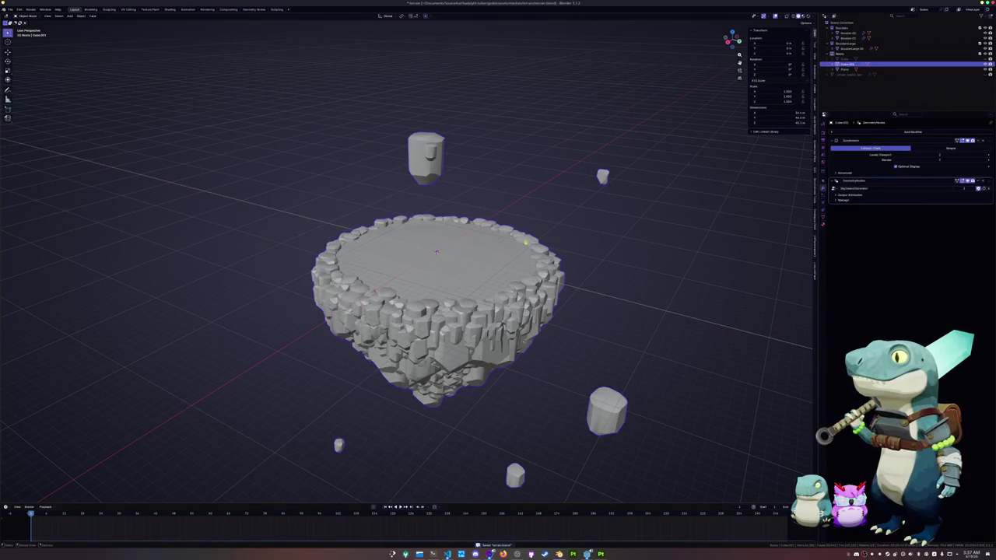
{"action": "left_click", "coordinate": [844, 70]}
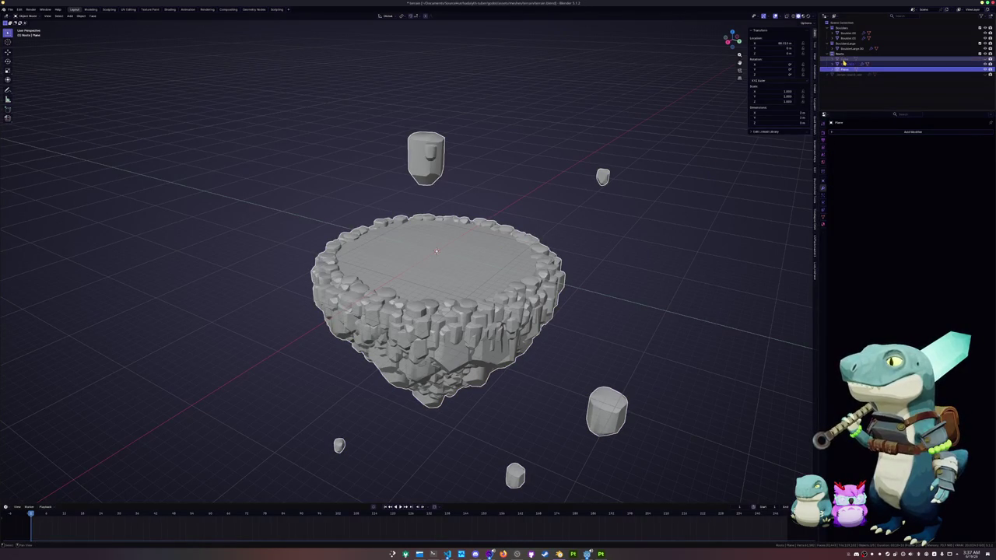
{"action": "left_click_drag", "start_coordinate": [842, 62], "coordinate": [856, 28]}
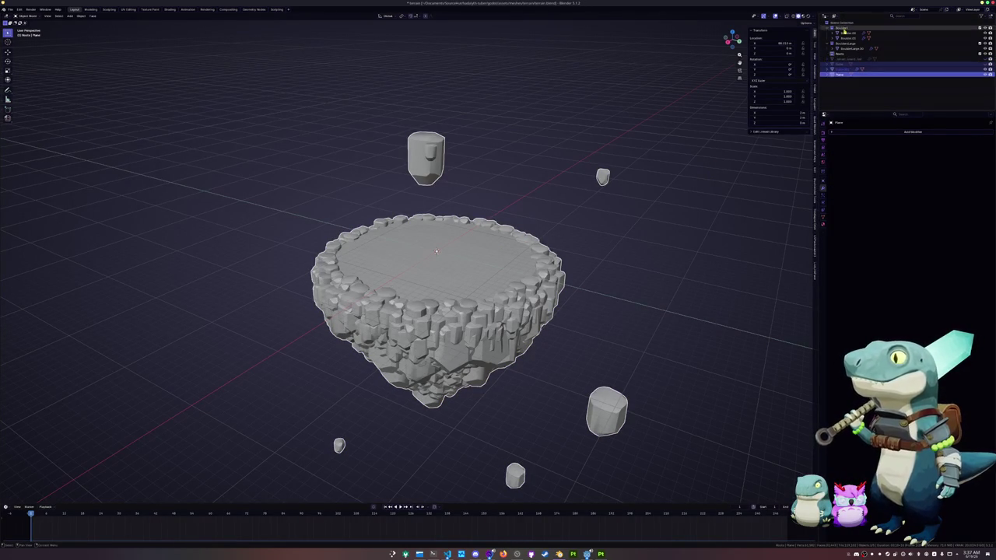
{"action": "left_click", "coordinate": [852, 61]}
{"action": "left_click", "coordinate": [988, 61]}
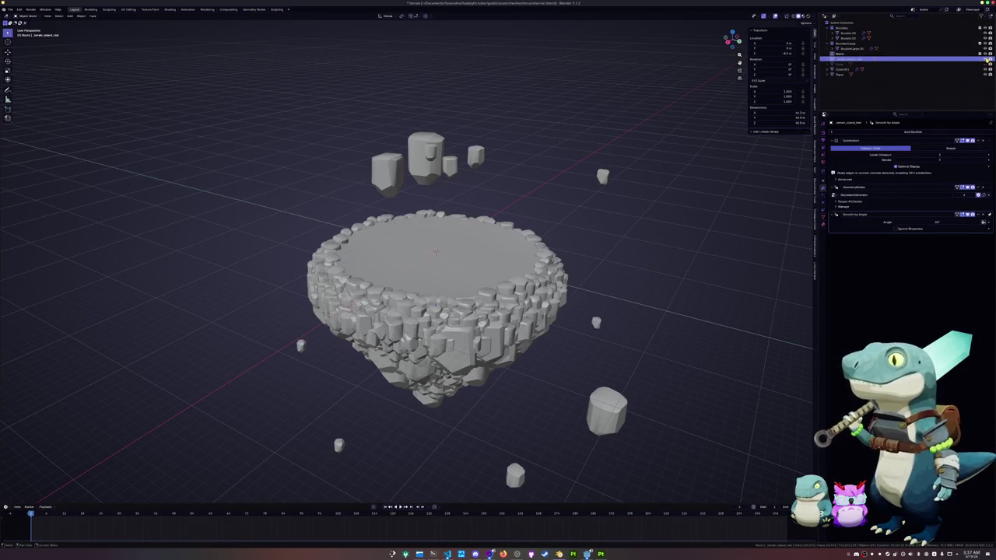
Raise the duplicate terrain with G Z, delete it, then enter Edit Mode on Cube.001
{"action": "key", "text": "g"}
{"action": "key", "text": "z"}
{"action": "left_click", "coordinate": [670, 510]}
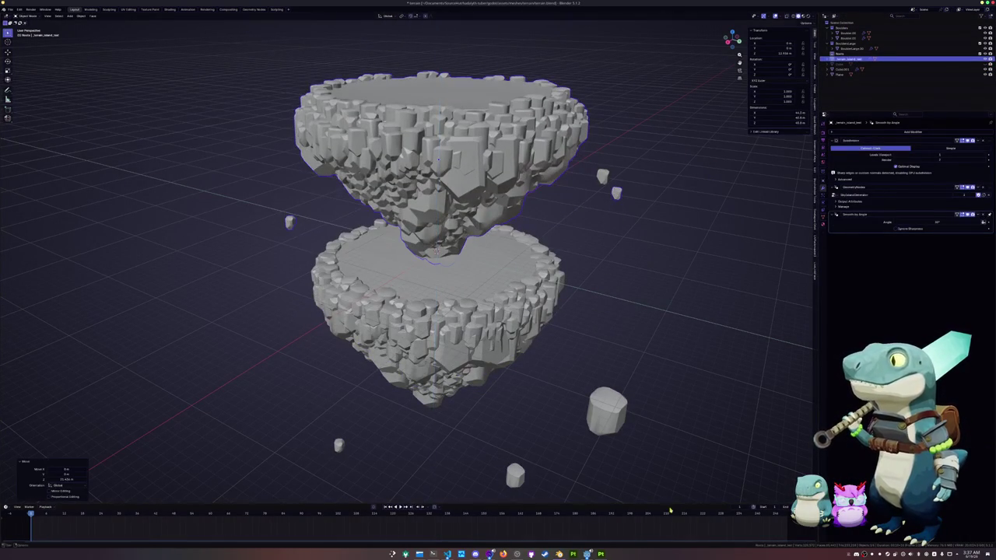
{"action": "key", "text": "x"}
{"action": "left_click", "coordinate": [585, 377]}
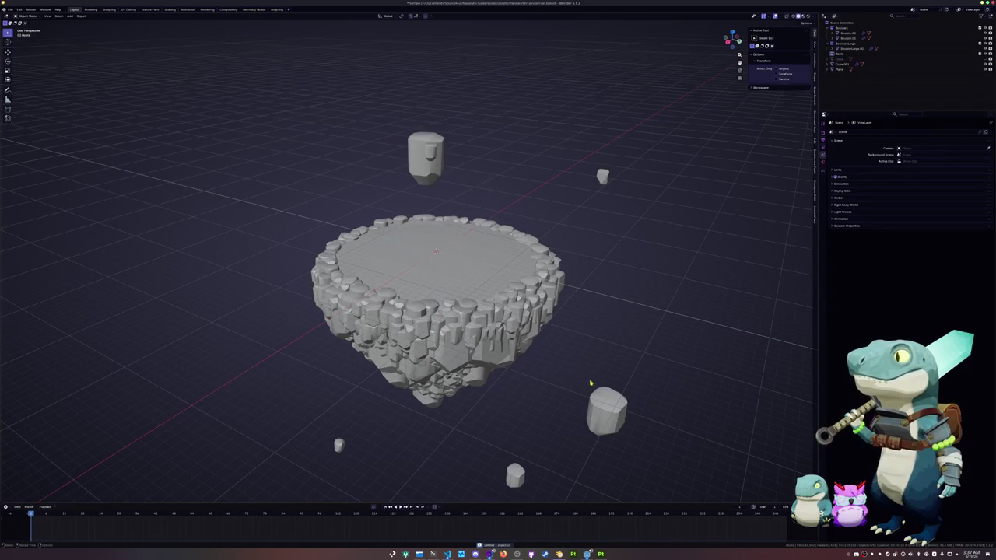
{"action": "left_click", "coordinate": [528, 352]}
{"action": "key", "text": "Tab"}
{"action": "mouse_move", "coordinate": [529, 352]}
{"action": "middle_mouse_down"}
{"action": "mouse_move", "coordinate": [537, 311]}
{"action": "mouse_move", "coordinate": [537, 342]}
{"action": "middle_mouse_up"}
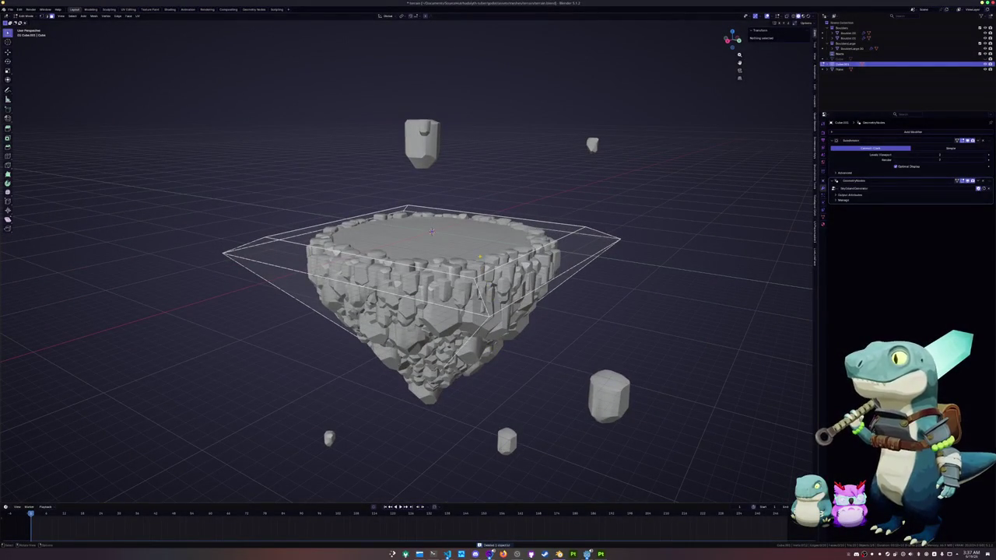
Select the whole cage mesh and apply an edge crease, then check it in Object Mode
{"action": "scroll", "coordinate": [432, 234], "scroll_direction": "up", "scroll_amount": 3}
{"action": "key", "text": "a"}
{"action": "key", "text": "shift+e"}
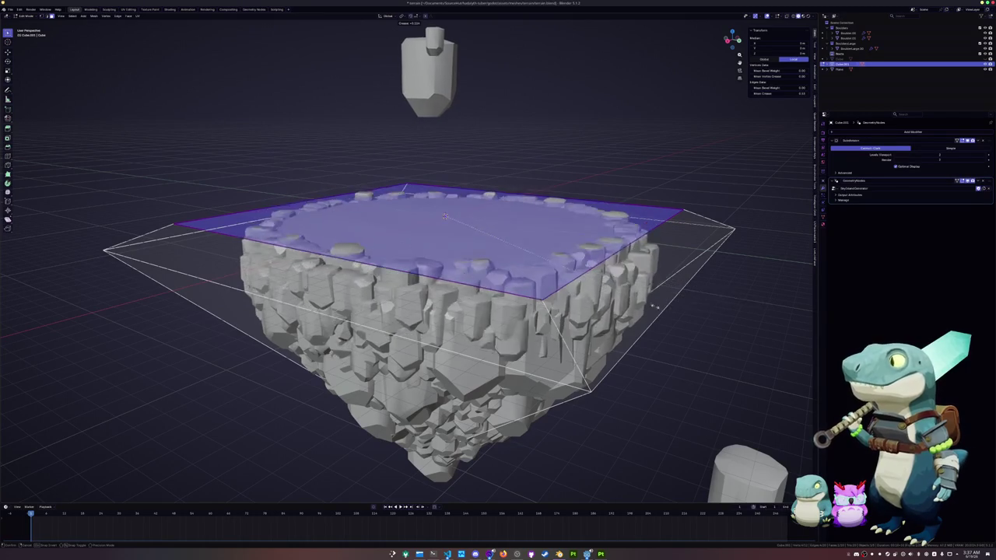
{"action": "left_click", "coordinate": [775, 305]}
{"action": "key", "text": "Tab"}
{"action": "mouse_move", "coordinate": [770, 307]}
{"action": "middle_mouse_down"}
{"action": "mouse_move", "coordinate": [724, 365]}
{"action": "mouse_move", "coordinate": [684, 319]}
{"action": "mouse_move", "coordinate": [669, 342]}
{"action": "mouse_move", "coordinate": [676, 321]}
{"action": "middle_mouse_up"}
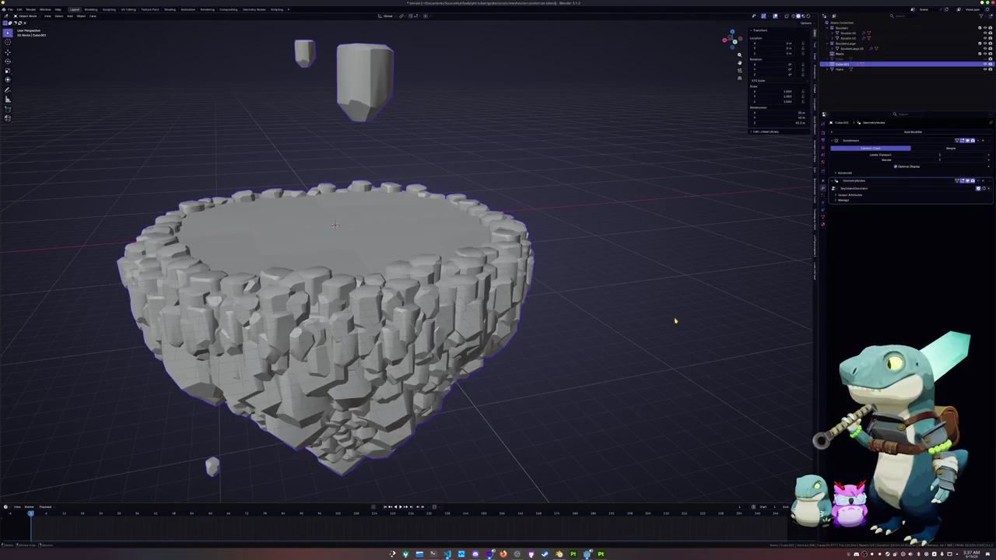
Increase the crease on the cage's top edges, toggling Edit Mode to review the island
{"action": "key", "text": "Tab"}
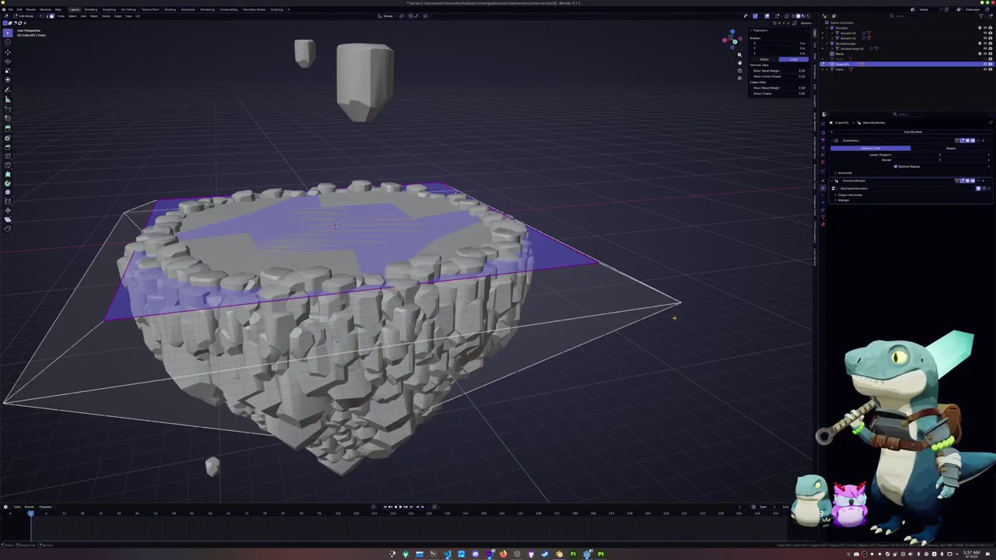
{"action": "middle_click_drag", "start_coordinate": [335, 226], "coordinate": [520, 207]}
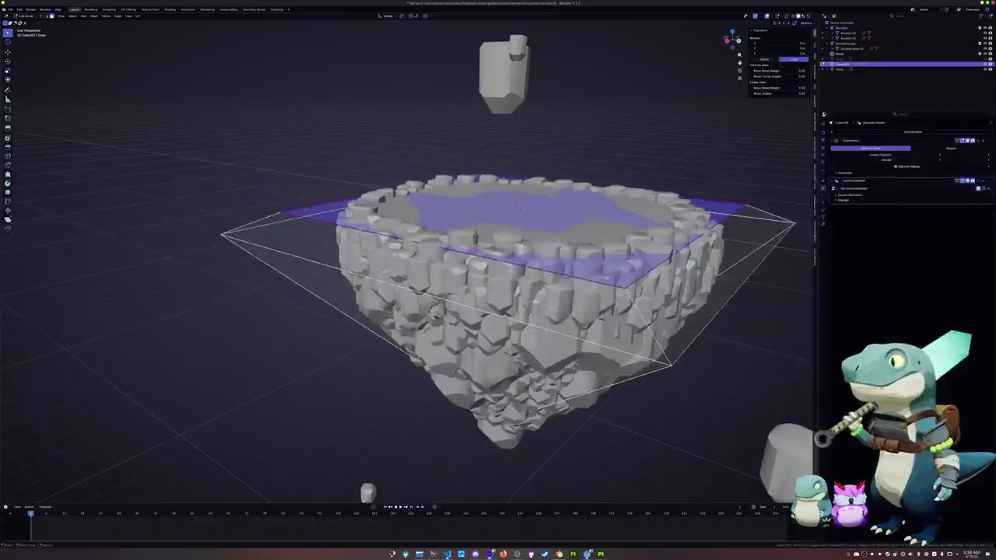
{"action": "key", "text": "shift+e"}
{"action": "left_click", "coordinate": [723, 289]}
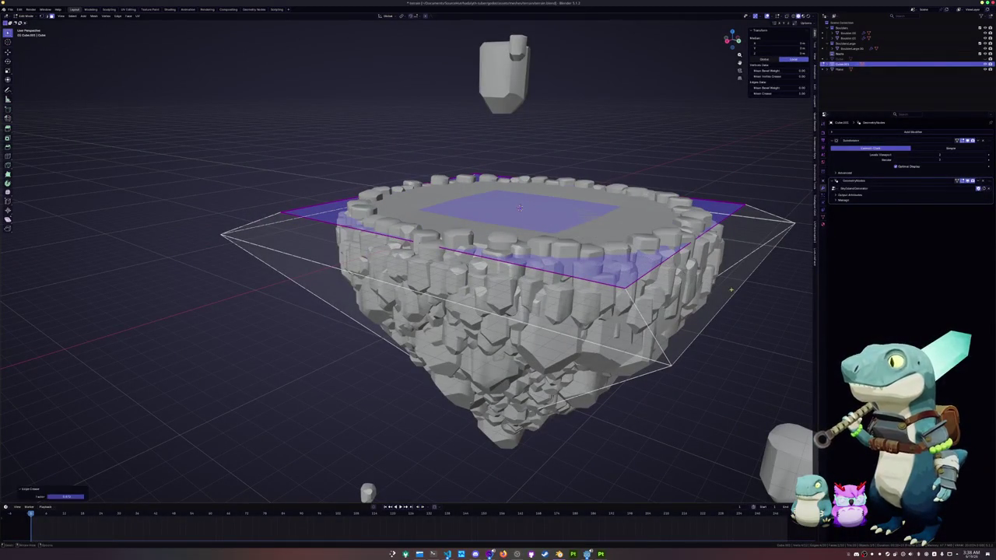
{"action": "mouse_move", "coordinate": [717, 298]}
{"action": "middle_mouse_down"}
{"action": "mouse_move", "coordinate": [622, 328]}
{"action": "mouse_move", "coordinate": [638, 312]}
{"action": "mouse_move", "coordinate": [632, 338]}
{"action": "mouse_move", "coordinate": [623, 335]}
{"action": "mouse_move", "coordinate": [658, 338]}
{"action": "middle_mouse_up"}
{"action": "key", "text": "Tab"}
{"action": "key", "text": "Tab"}
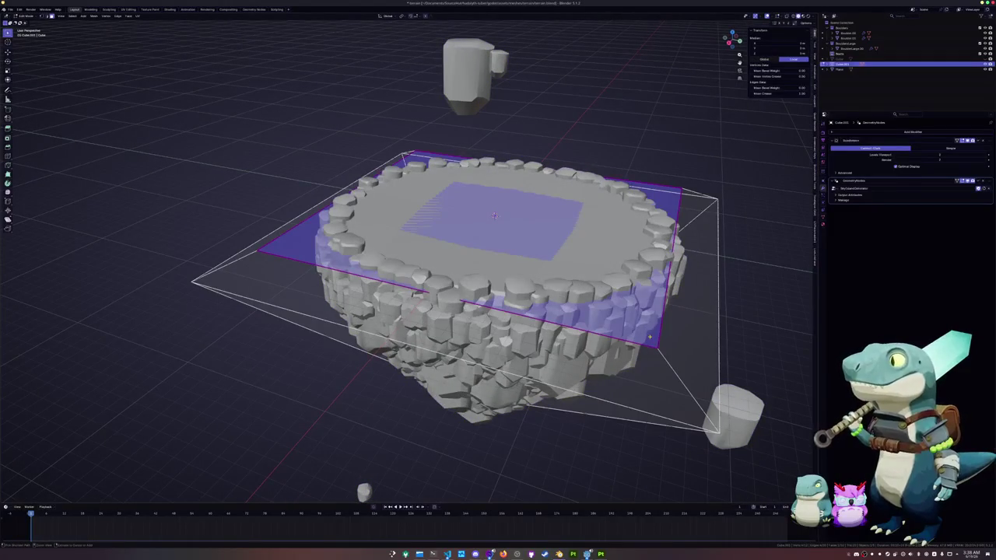
{"action": "key", "text": "Tab"}
{"action": "middle_click_drag", "start_coordinate": [655, 333], "coordinate": [652, 324]}
{"action": "key", "text": "Tab"}
Try a Z-axis move of the top face, cancel it, and make a small free move instead
{"action": "key", "text": "g"}
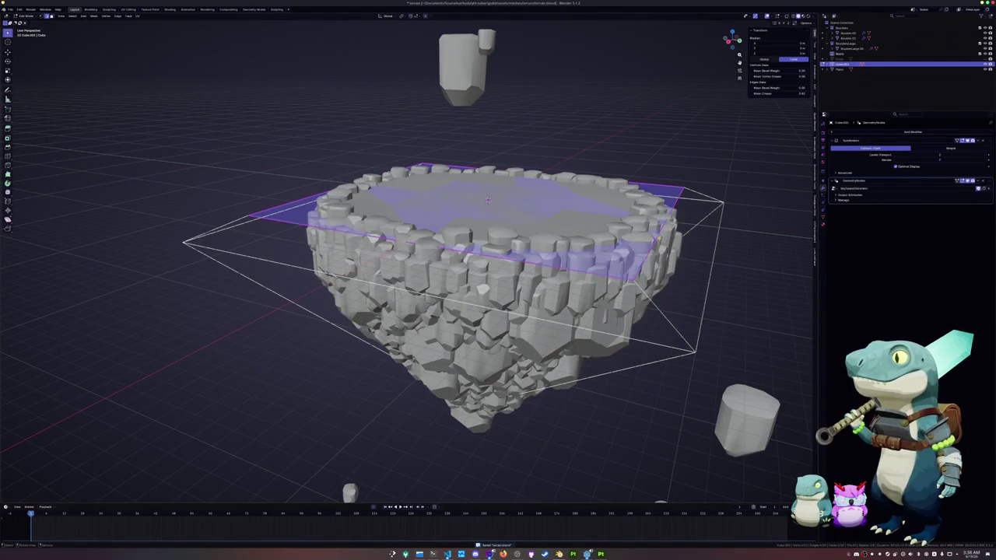
{"action": "key", "text": "z"}
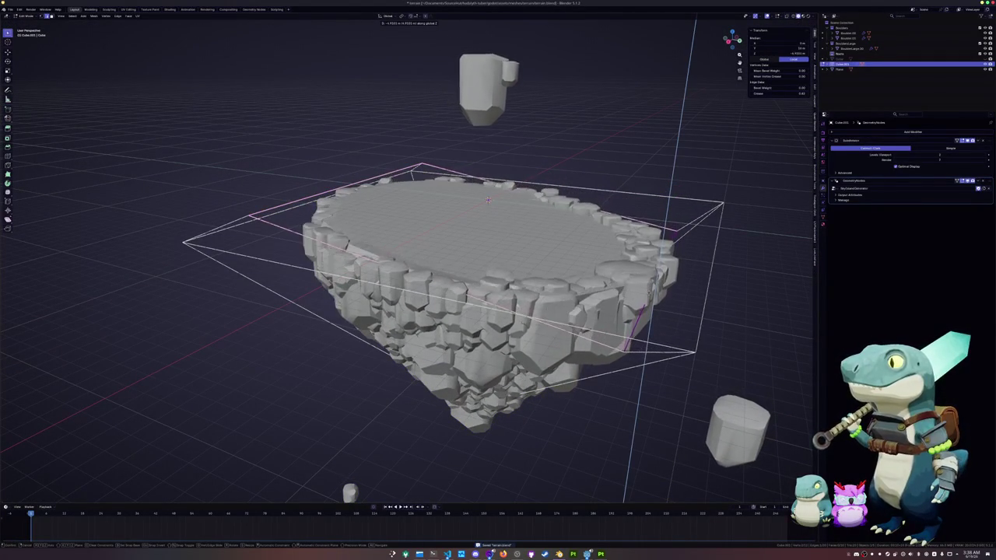
{"action": "middle_click_drag", "start_coordinate": [488, 201], "coordinate": [495, 216]}
{"action": "right_click", "coordinate": [490, 198]}
{"action": "key", "text": "g"}
{"action": "left_click", "coordinate": [494, 201]}
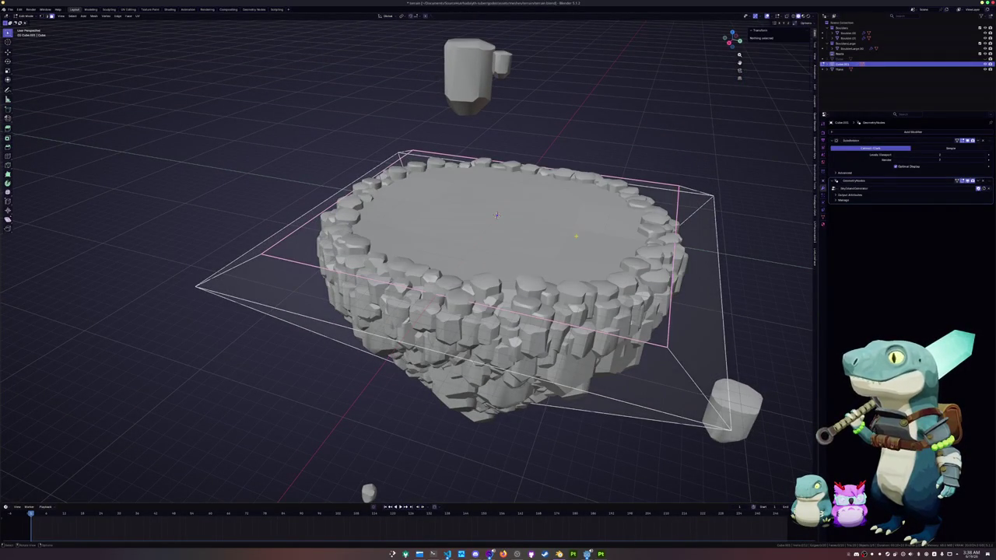
Raise the cage's large top face about 12 m along Z and scale it down
{"action": "left_click", "coordinate": [496, 215]}
{"action": "key", "text": "g"}
{"action": "key", "text": "z"}
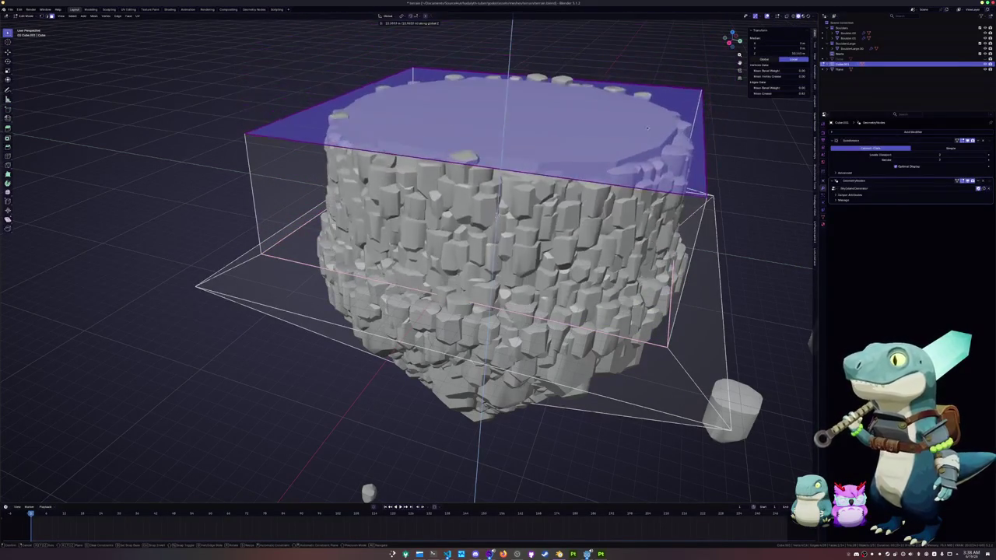
{"action": "left_click", "coordinate": [651, 50]}
{"action": "scroll", "coordinate": [714, 218], "scroll_direction": "down", "scroll_amount": 3}
{"action": "key", "text": "s"}
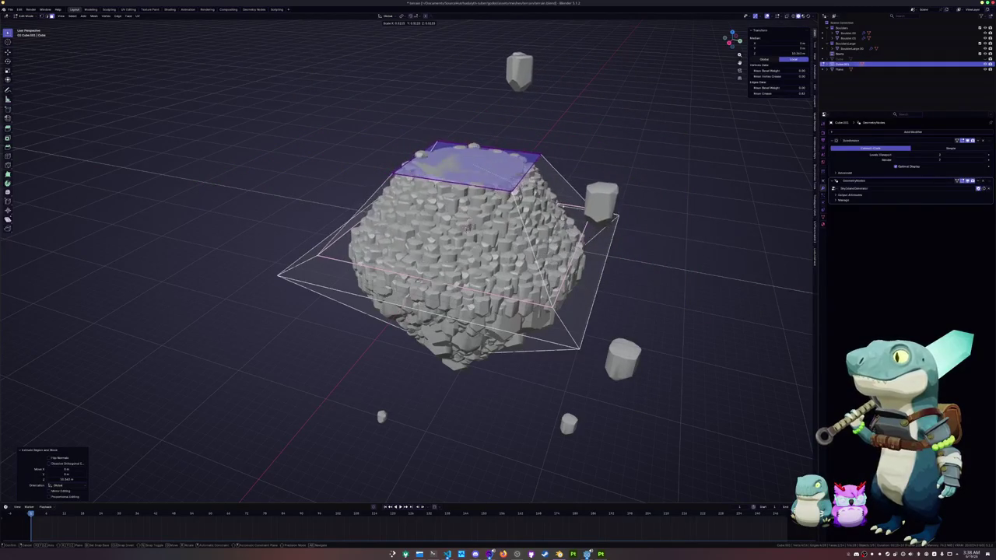
{"action": "left_click", "coordinate": [623, 229]}
Crease the top face edges to flatten the island top, then return to Object Mode
{"action": "scroll", "coordinate": [627, 231], "scroll_direction": "up", "scroll_amount": 2}
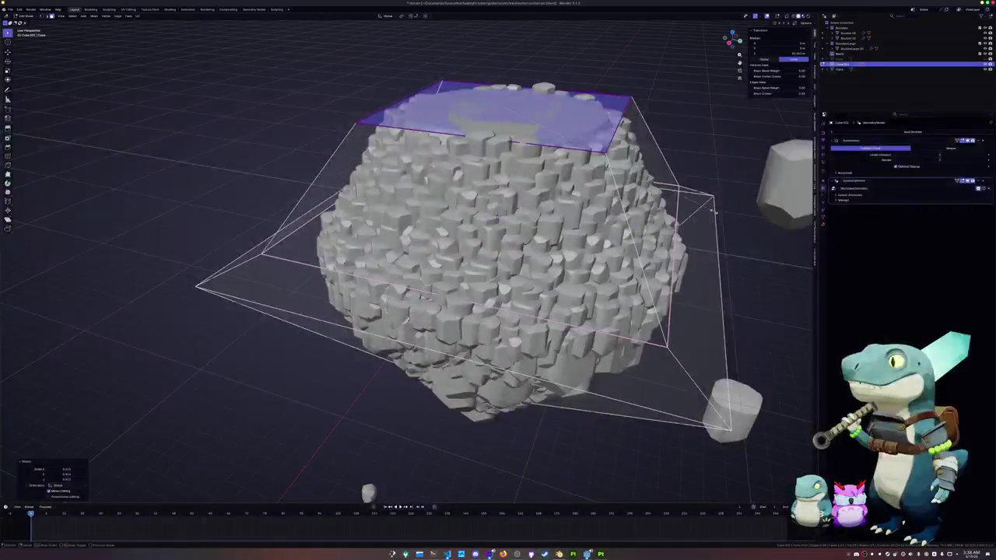
{"action": "key", "text": "shift+e"}
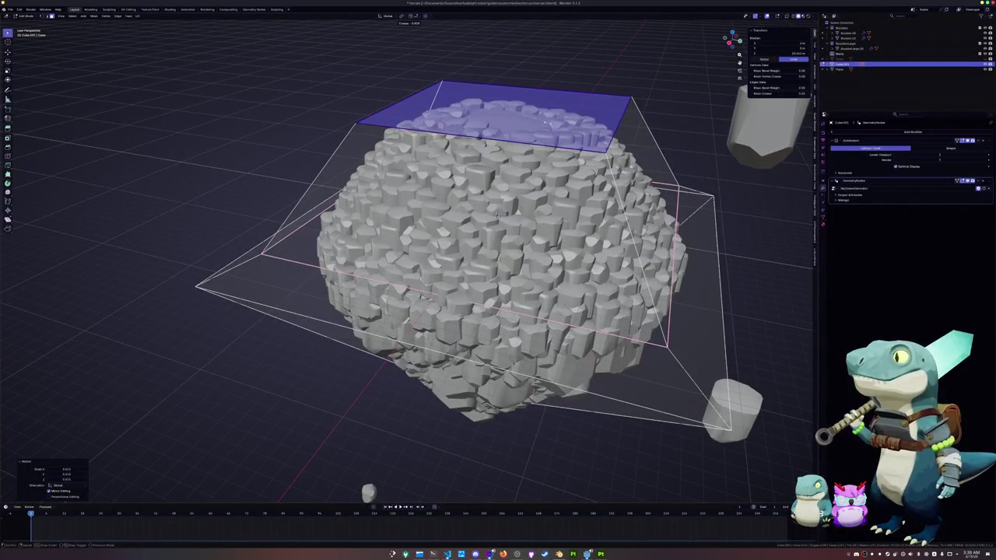
{"action": "left_click", "coordinate": [496, 215]}
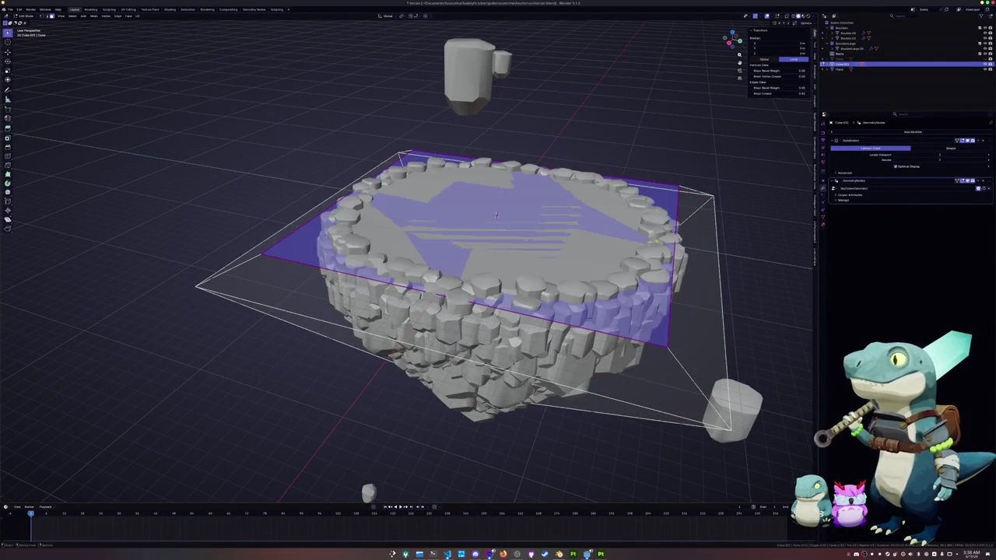
{"action": "middle_click_drag", "start_coordinate": [673, 222], "coordinate": [685, 229]}
{"action": "key", "text": "Tab"}
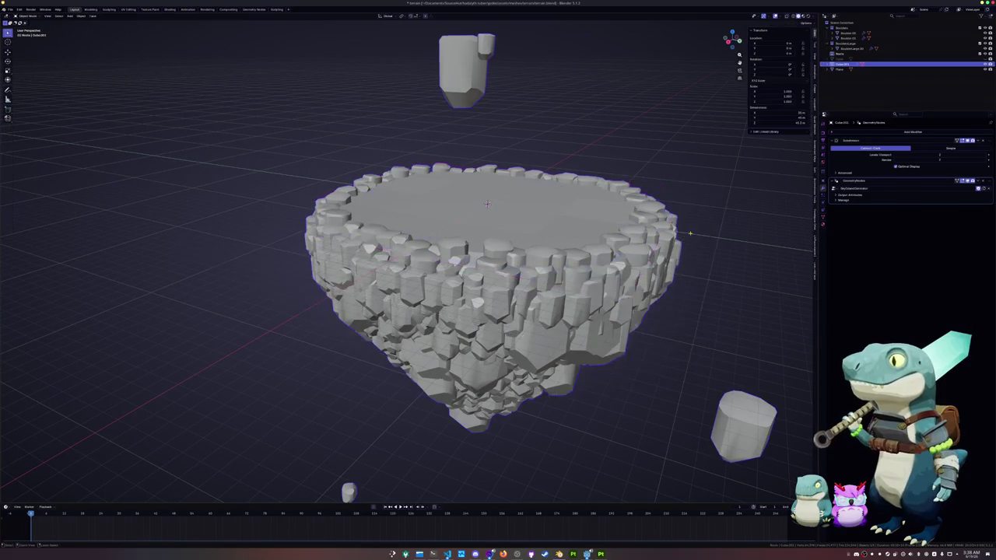
{"action": "key", "text": "Tab"}
{"action": "key", "text": "Tab"}
{"action": "mouse_move", "coordinate": [690, 233]}
{"action": "middle_mouse_down"}
{"action": "mouse_move", "coordinate": [609, 256]}
{"action": "mouse_move", "coordinate": [494, 231]}
{"action": "mouse_move", "coordinate": [179, 72]}
{"action": "mouse_move", "coordinate": [256, 140]}
{"action": "mouse_move", "coordinate": [351, 184]}
{"action": "middle_mouse_up"}
{"action": "scroll", "coordinate": [493, 231], "scroll_direction": "up", "scroll_amount": 4}
{"action": "scroll", "coordinate": [179, 72], "scroll_direction": "up", "scroll_amount": 3}
{"action": "scroll", "coordinate": [257, 140], "scroll_direction": "down", "scroll_amount": 5}
{"action": "scroll", "coordinate": [351, 184], "scroll_direction": "up", "scroll_amount": 2}
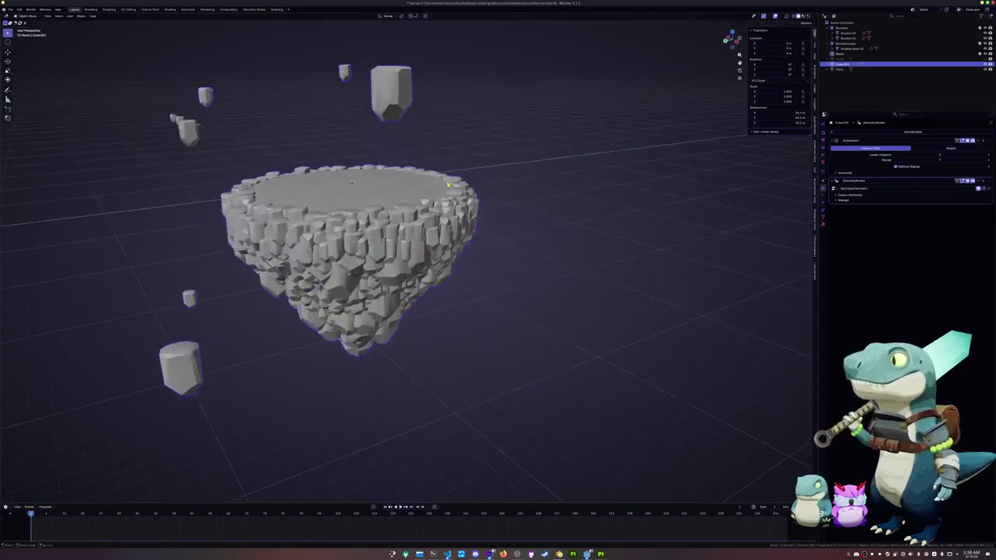
{"action": "key", "text": "KP_1"}
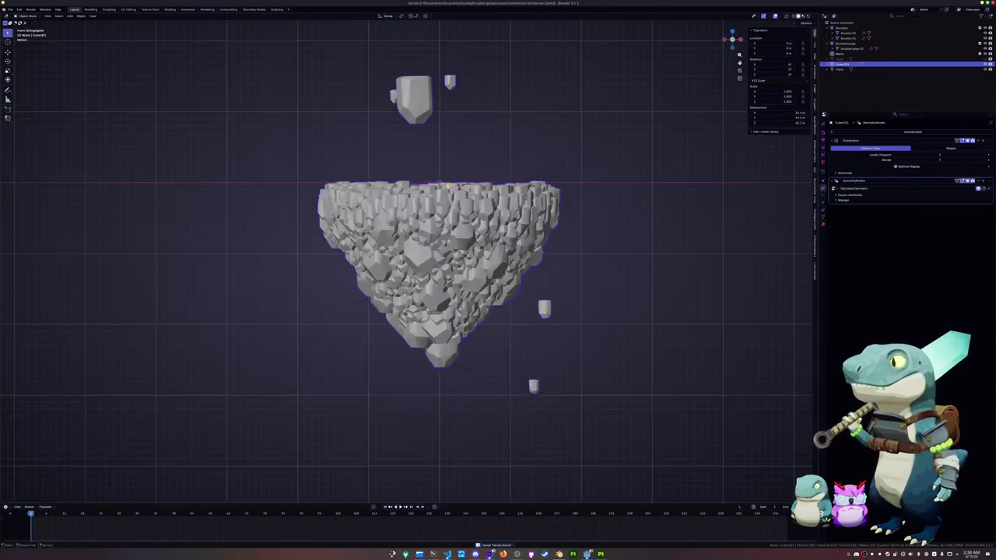
{"action": "key", "text": "Tab"}
{"action": "key", "text": "Tab"}
{"action": "key", "text": "KP_7"}
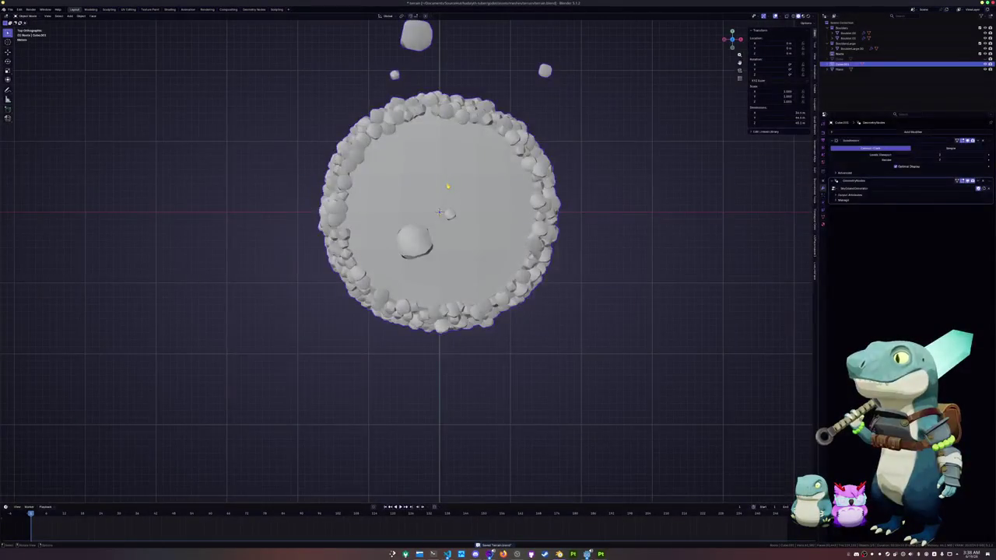
{"action": "scroll", "coordinate": [457, 189], "scroll_direction": "down", "scroll_amount": 5}
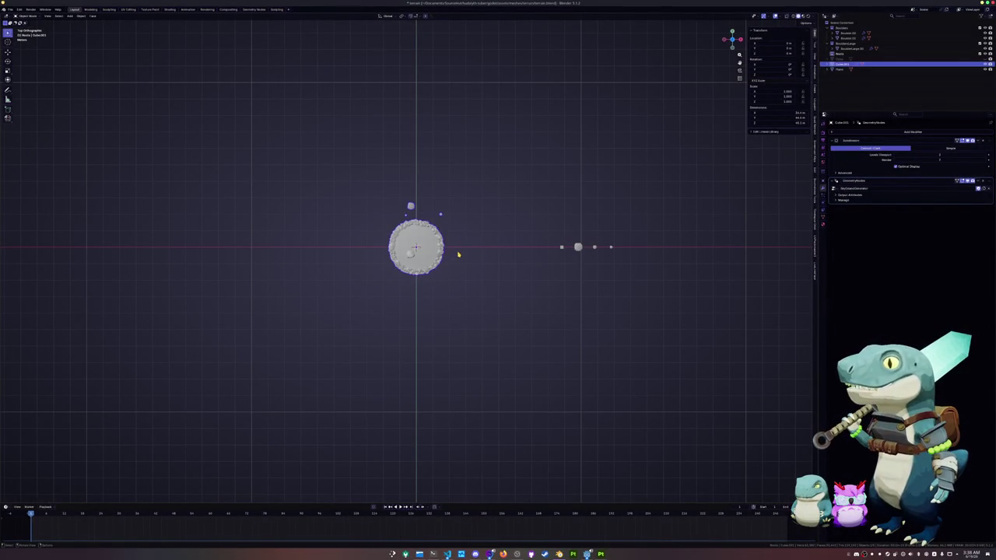
{"action": "key", "text": "s"}
{"action": "key", "text": "shift+z"}
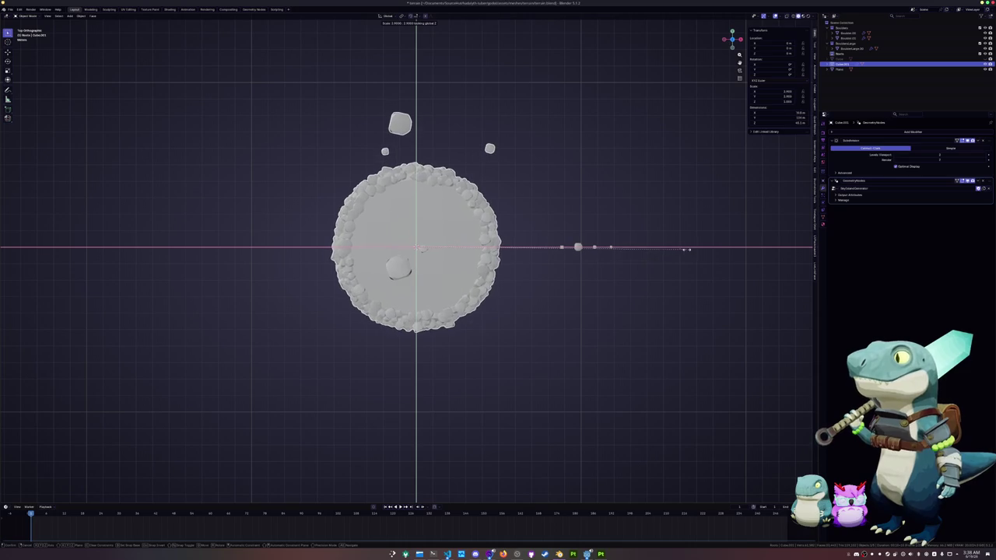
{"action": "key", "text": "Escape"}
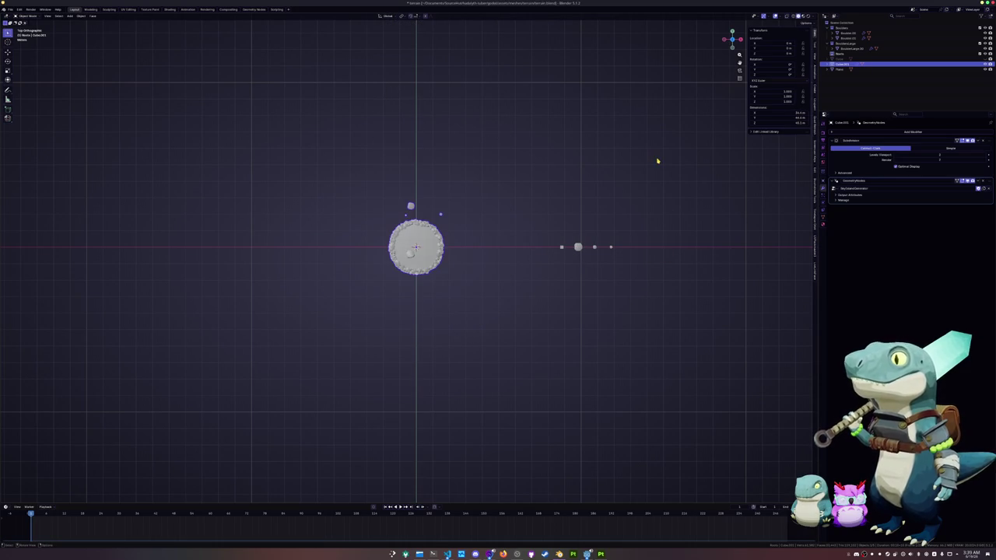
{"action": "scroll", "coordinate": [729, 137], "scroll_direction": "up", "scroll_amount": 2}
{"action": "scroll", "coordinate": [701, 147], "scroll_direction": "up", "scroll_amount": 2}
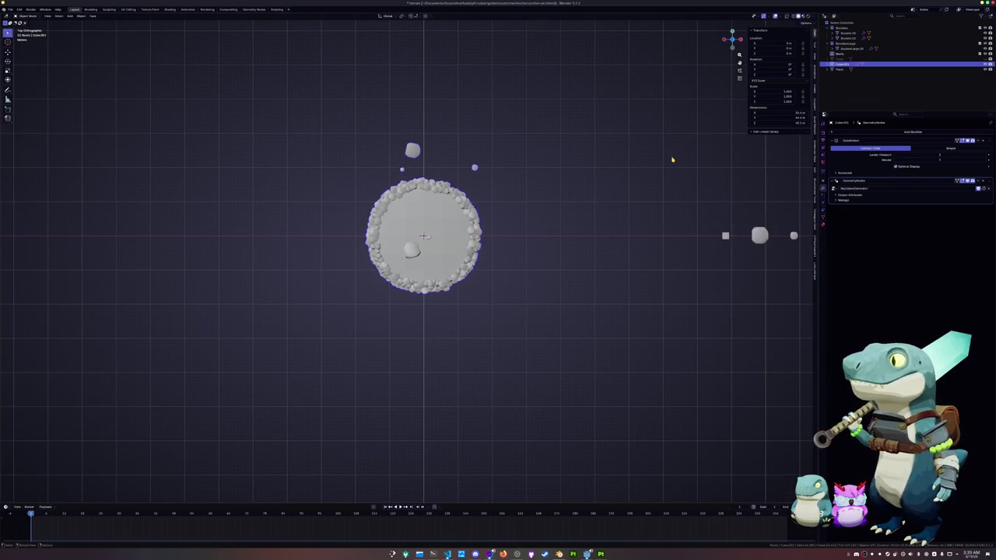
Scale the island's base box outward horizontally and inset its top face
{"action": "key", "text": "Tab"}
{"action": "key", "text": "s"}
{"action": "key", "text": "Escape"}
{"action": "key", "text": "s"}
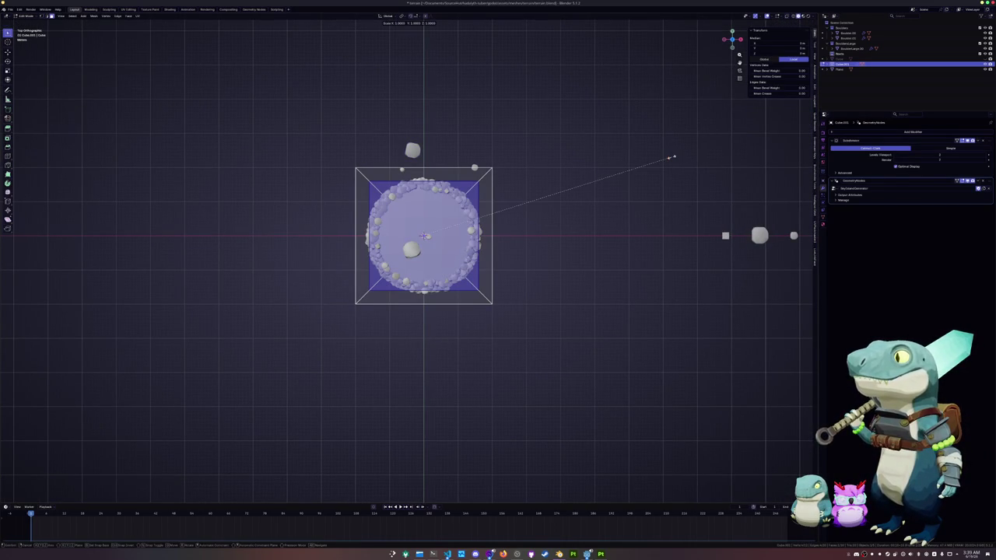
{"action": "key", "text": "shift+z"}
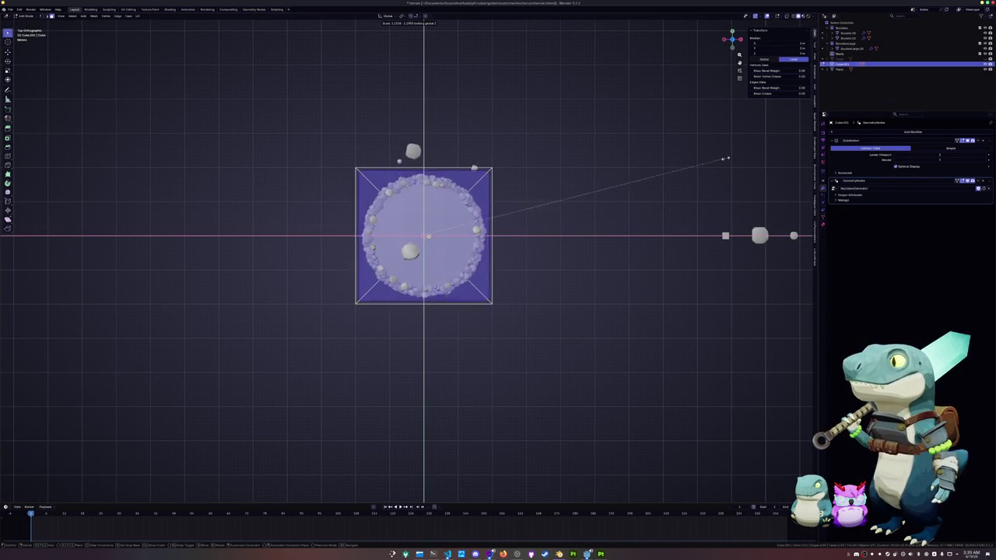
{"action": "key", "text": "Escape"}
{"action": "key", "text": "i"}
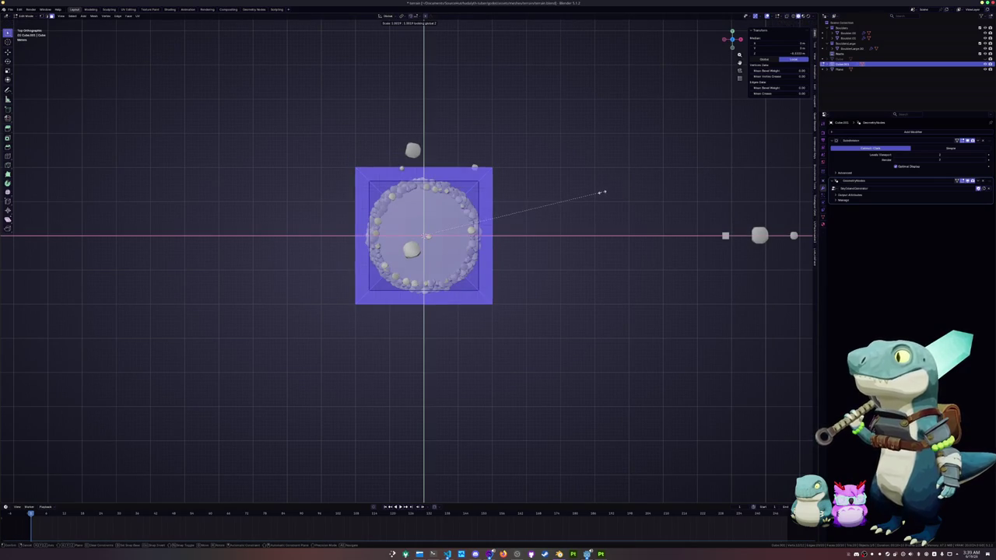
{"action": "left_click", "coordinate": [715, 185]}
{"action": "key", "text": "Tab"}
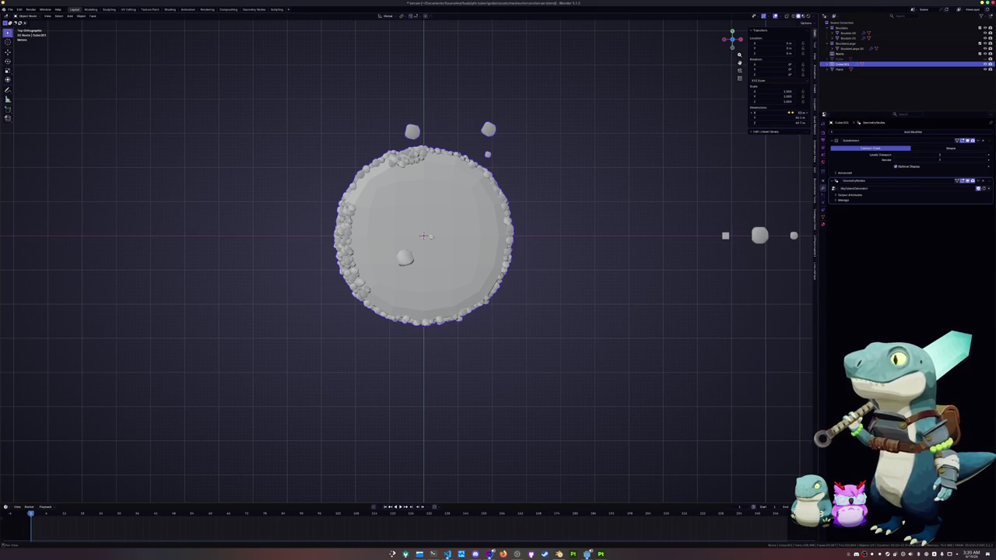
From top view, slice two edge loops across the mesh and select the right-hand face strip
{"action": "mouse_move", "coordinate": [424, 235]}
{"action": "middle_mouse_down"}
{"action": "mouse_move", "coordinate": [555, 125]}
{"action": "mouse_move", "coordinate": [551, 151]}
{"action": "middle_mouse_up"}
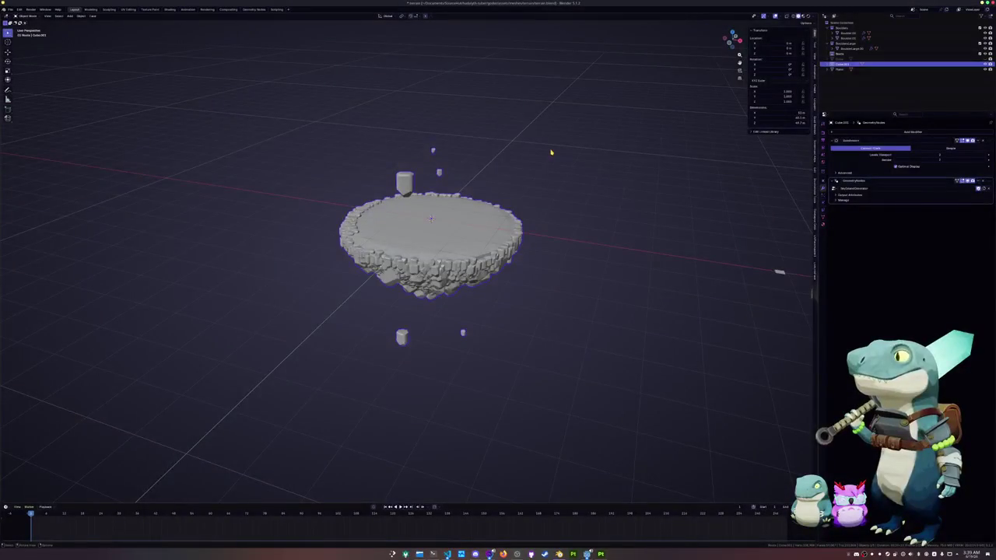
{"action": "key", "text": "KP_7"}
{"action": "key", "text": "Tab"}
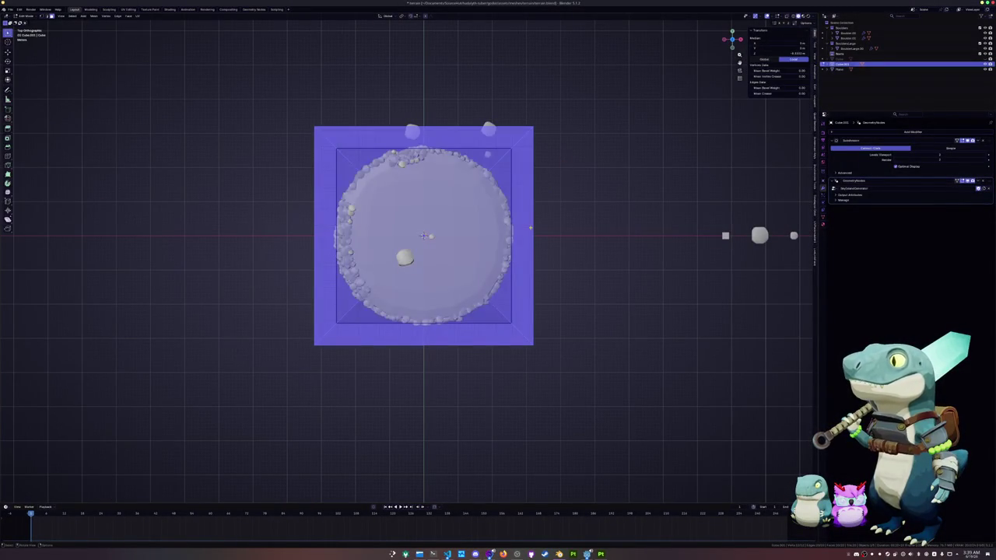
{"action": "key", "text": "ctrl+r"}
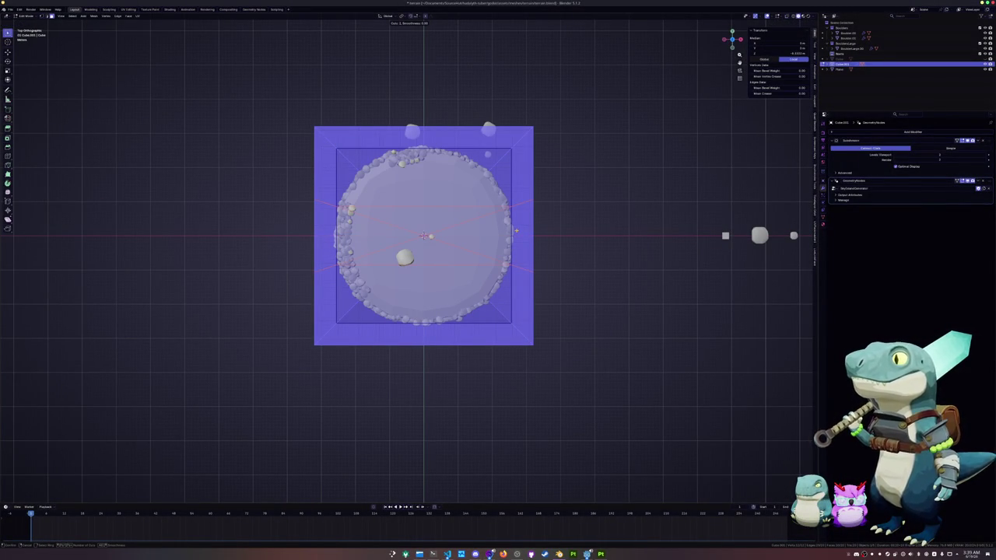
{"action": "left_click", "coordinate": [430, 235]}
{"action": "left_click", "coordinate": [555, 230], "text": "alt"}
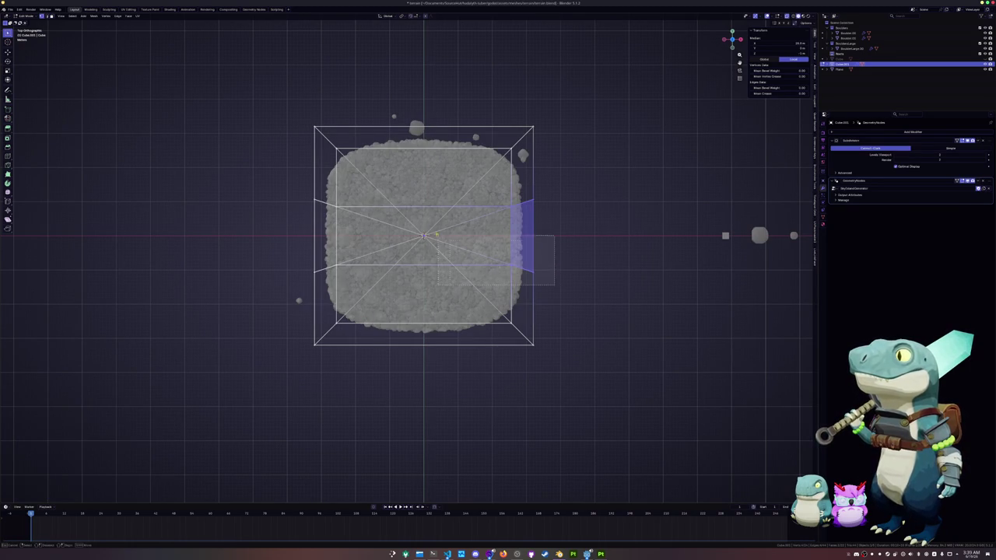
Extrude the right strip outward along X into a side arm and turn on X-ray
{"action": "key", "text": "e"}
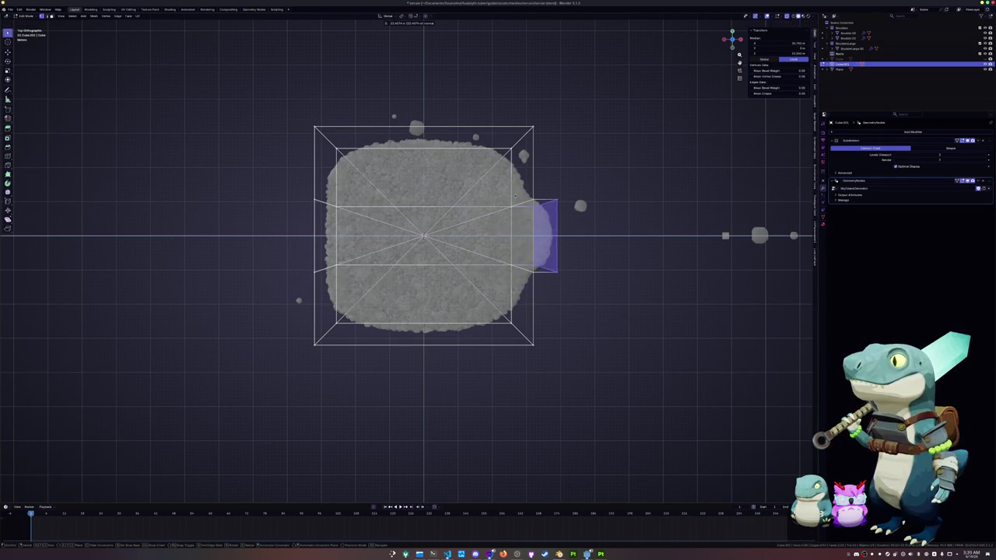
{"action": "left_click", "coordinate": [614, 234]}
{"action": "mouse_move", "coordinate": [615, 233]}
{"action": "middle_mouse_down"}
{"action": "mouse_move", "coordinate": [591, 312]}
{"action": "mouse_move", "coordinate": [568, 280]}
{"action": "middle_mouse_up"}
{"action": "key", "text": "alt+z"}
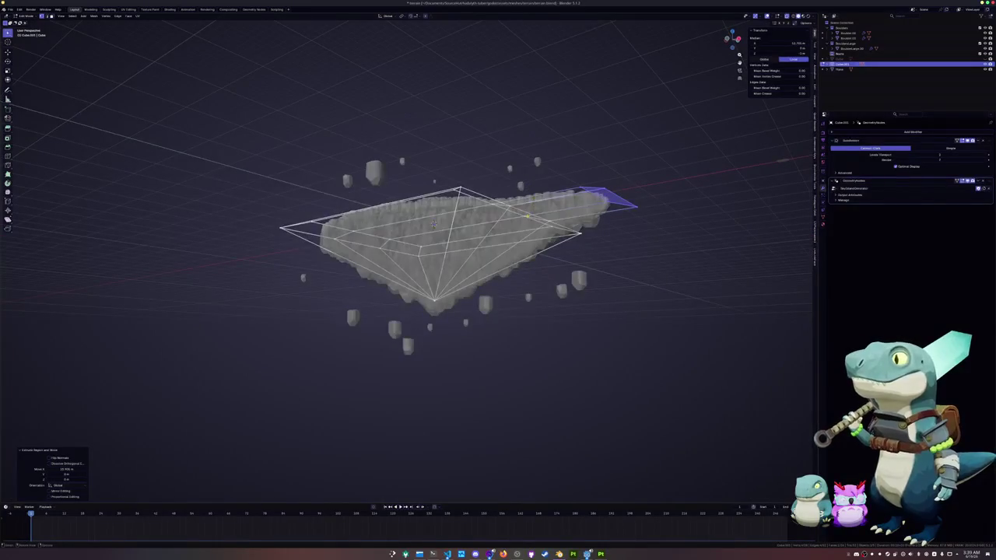
{"action": "middle_click_drag", "start_coordinate": [432, 224], "coordinate": [436, 221]}
{"action": "mouse_move", "coordinate": [502, 220]}
{"action": "middle_mouse_down"}
{"action": "mouse_move", "coordinate": [496, 210]}
{"action": "mouse_move", "coordinate": [425, 215]}
{"action": "middle_mouse_up"}
Move the arm's vertices vertically, add a loop cut across it, then undo the changes
{"action": "key", "text": "g"}
{"action": "key", "text": "z"}
{"action": "left_click", "coordinate": [436, 219]}
{"action": "key", "text": "g"}
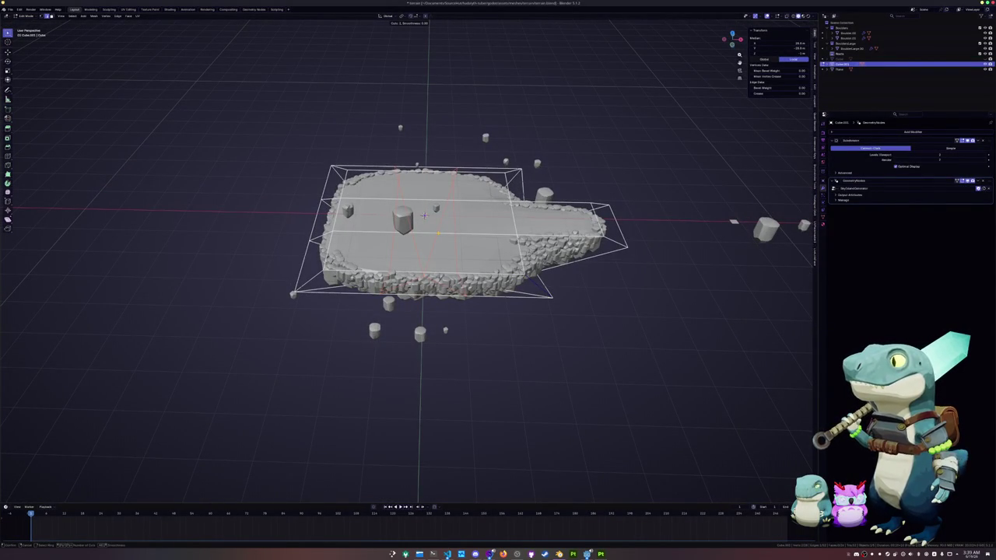
{"action": "left_click", "coordinate": [424, 216]}
{"action": "middle_click_drag", "start_coordinate": [424, 216], "coordinate": [430, 218]}
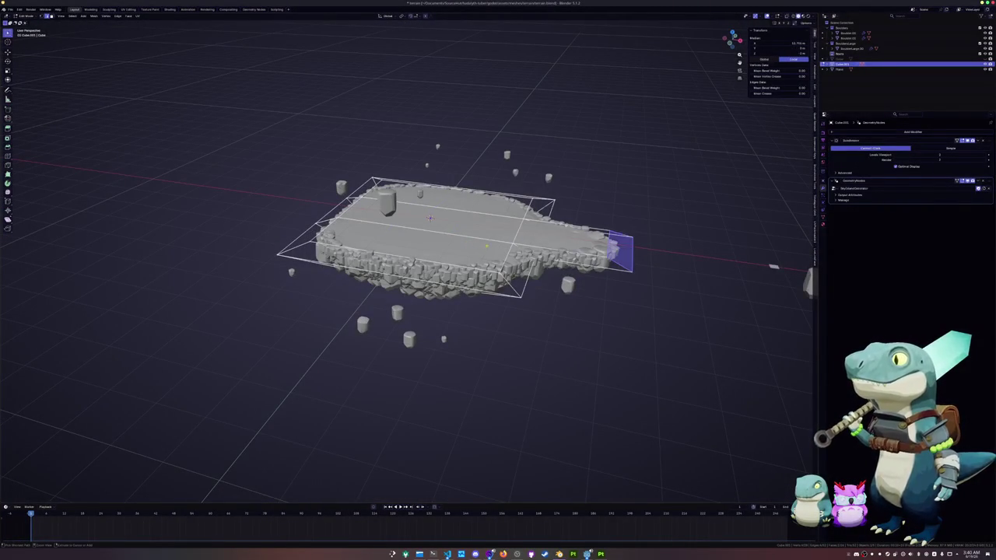
{"action": "key", "text": "ctrl+z"}
{"action": "key", "text": "ctrl+z"}
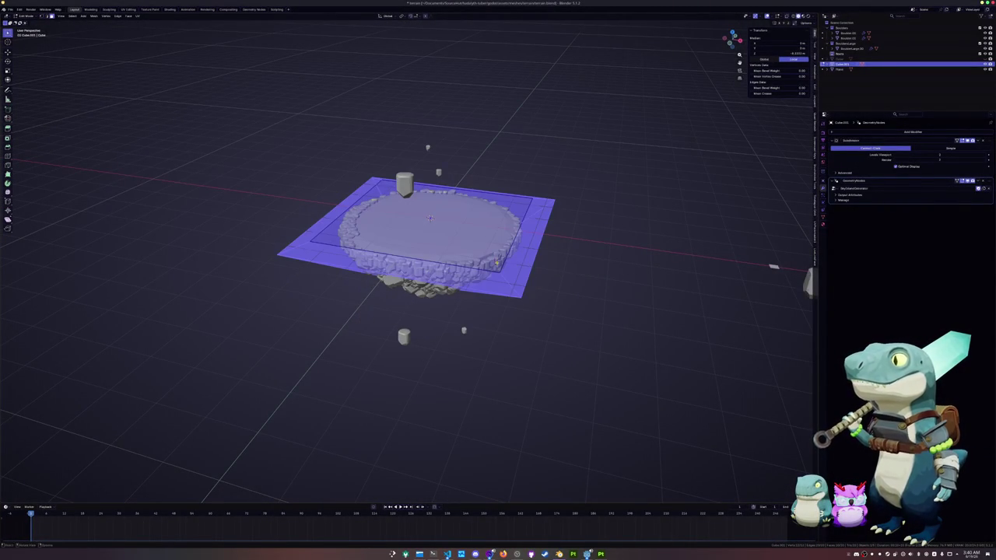
Restore the box mesh with its loop cut and relax the front edge loop into an oval
{"action": "middle_click_drag", "start_coordinate": [496, 264], "coordinate": [495, 275]}
{"action": "key", "text": "ctrl+shift+z"}
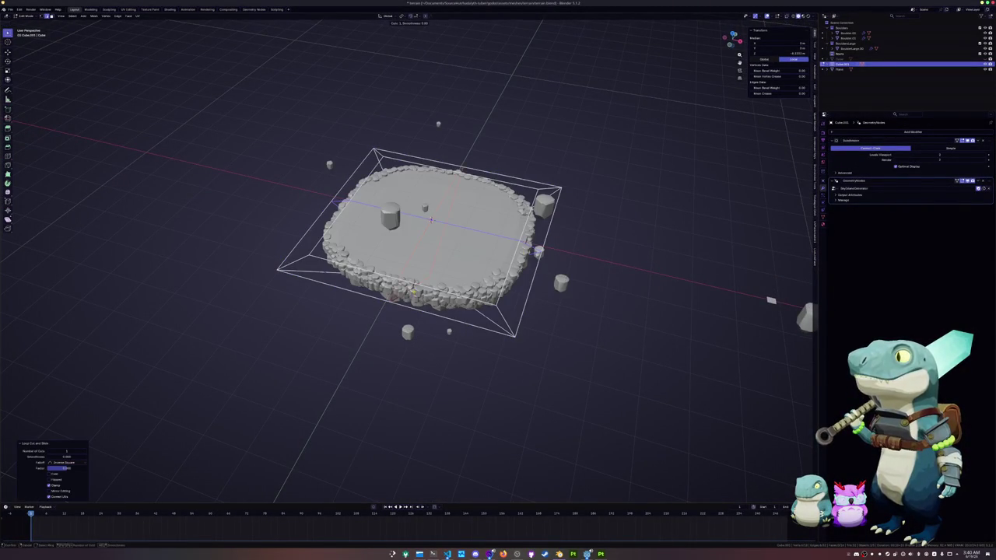
{"action": "left_click", "coordinate": [427, 290], "text": "alt"}
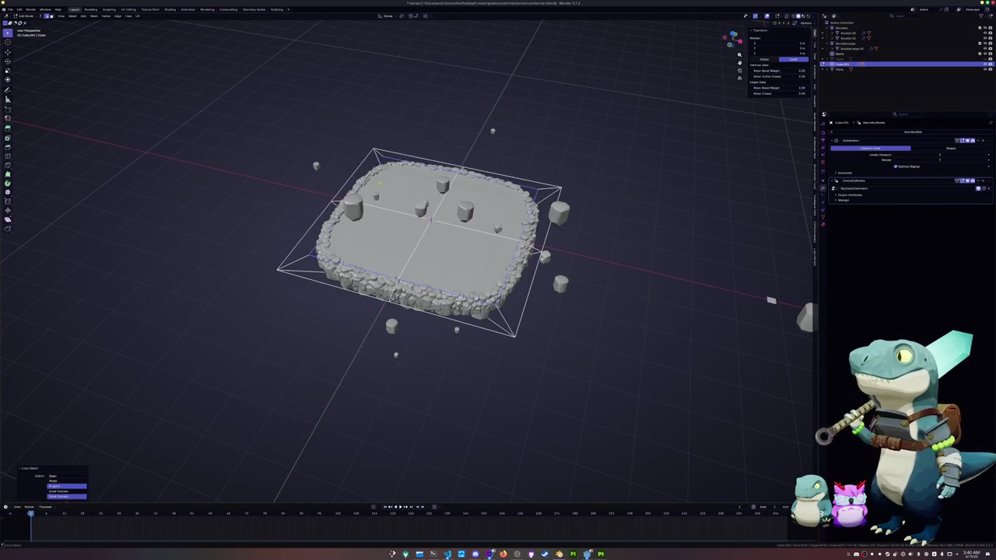
{"action": "key", "text": "ctrl+shift+z"}
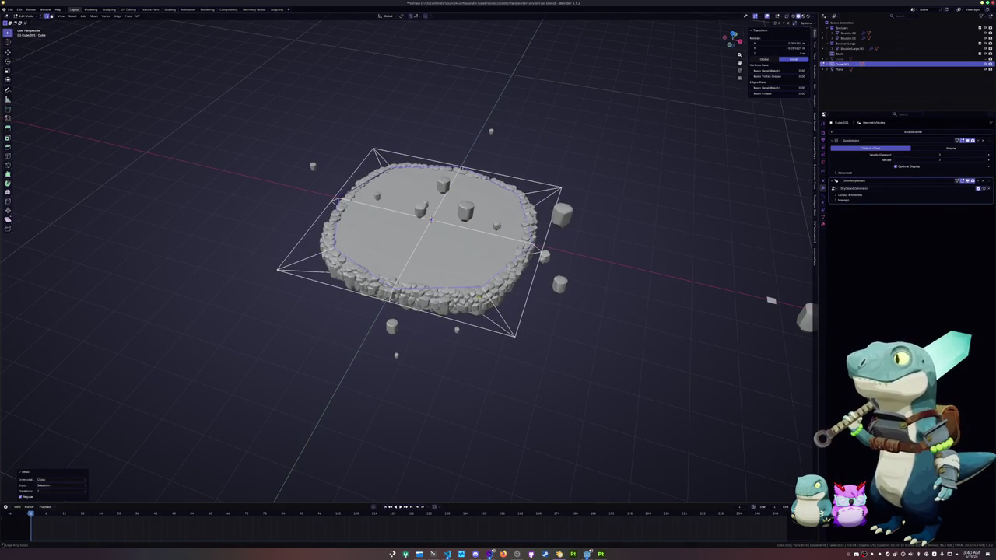
{"action": "key", "text": "ctrl+z"}
{"action": "key", "text": "ctrl+shift+z"}
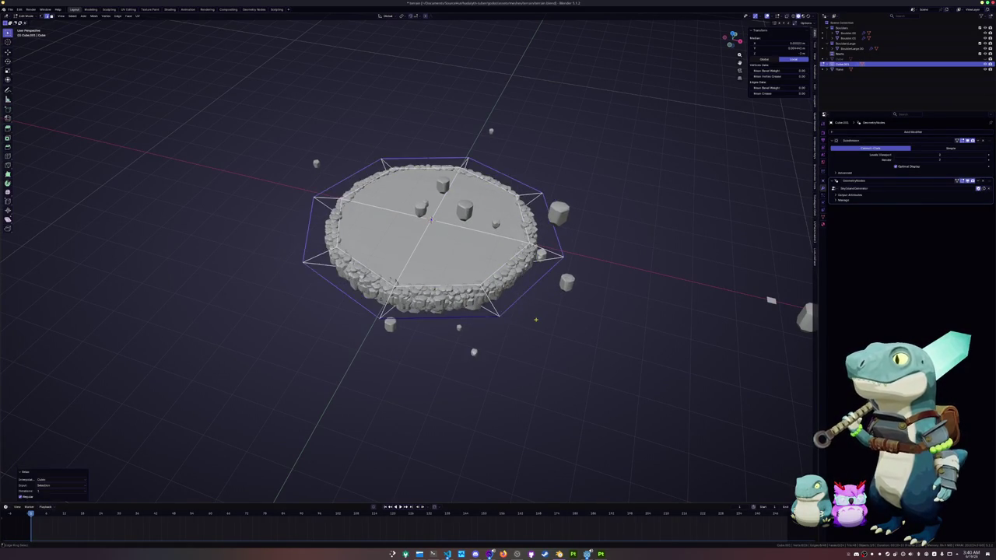
Inspect the slab's underside, select its bottom rim edge, then undo that selection
{"action": "mouse_move", "coordinate": [503, 319]}
{"action": "middle_mouse_down"}
{"action": "mouse_move", "coordinate": [433, 296]}
{"action": "mouse_move", "coordinate": [467, 334]}
{"action": "middle_mouse_up"}
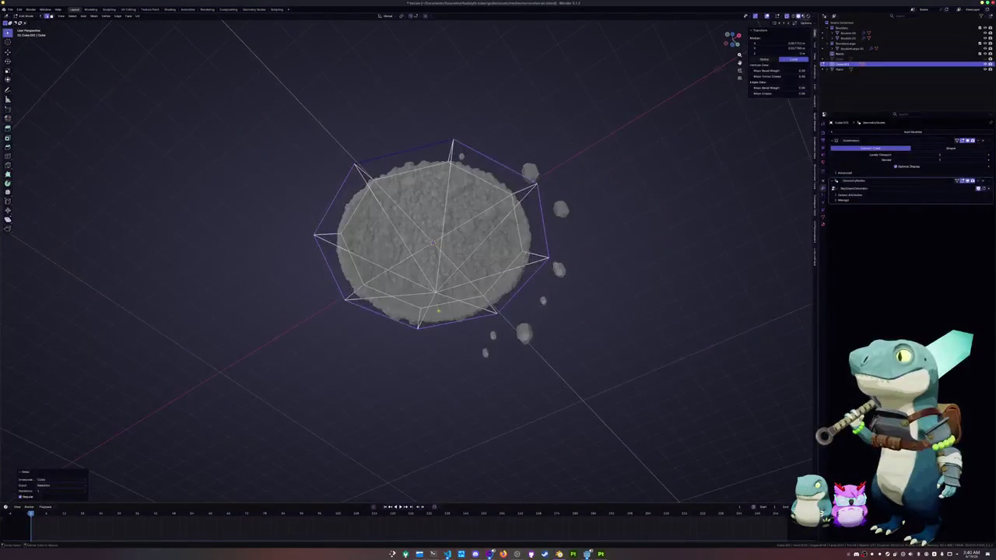
{"action": "scroll", "coordinate": [482, 358], "scroll_direction": "up", "scroll_amount": 3}
{"action": "scroll", "coordinate": [498, 373], "scroll_direction": "up", "scroll_amount": 3}
{"action": "scroll", "coordinate": [502, 379], "scroll_direction": "up", "scroll_amount": 1}
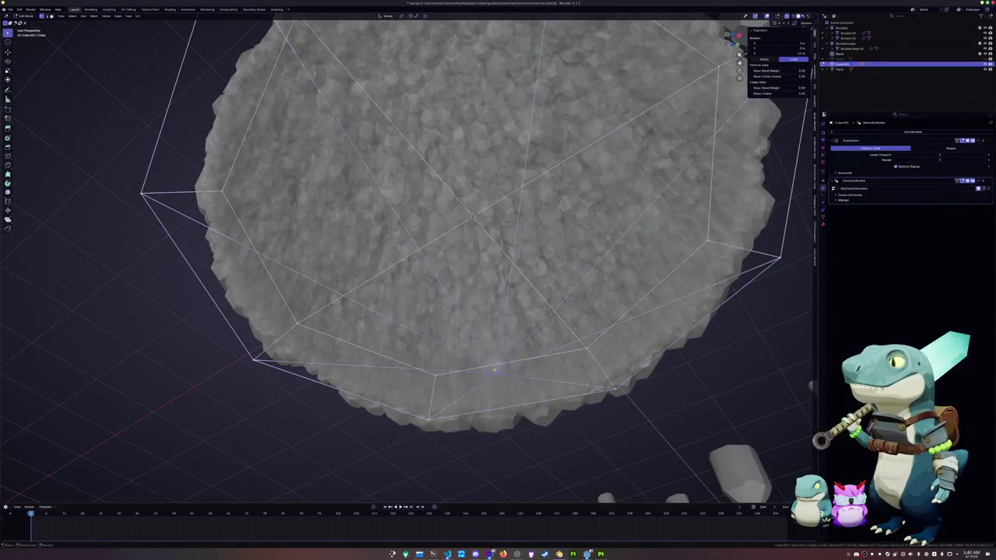
{"action": "middle_click_drag", "start_coordinate": [502, 379], "coordinate": [492, 356]}
{"action": "key", "text": "alt+a"}
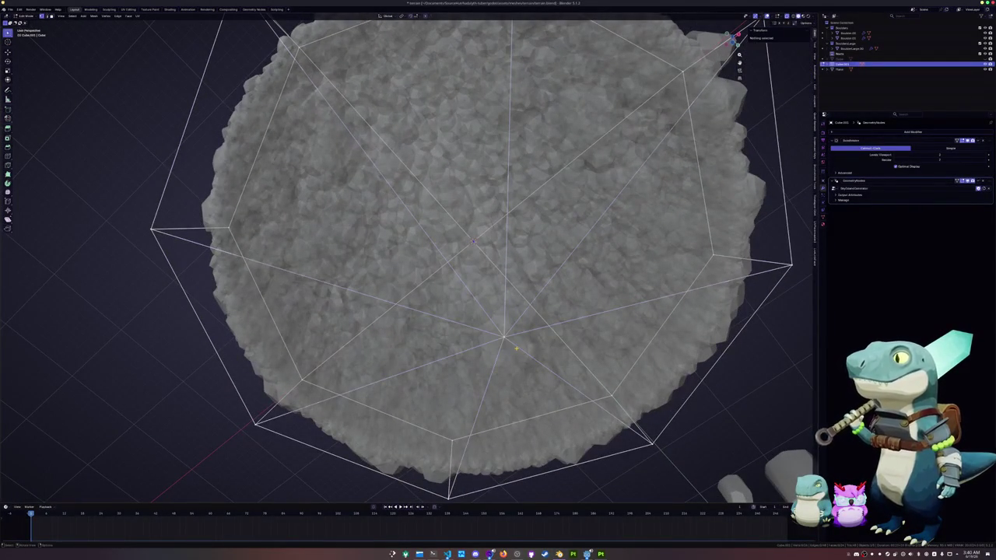
{"action": "scroll", "coordinate": [502, 335], "scroll_direction": "down", "scroll_amount": 3}
{"action": "key", "text": "a"}
{"action": "scroll", "coordinate": [483, 342], "scroll_direction": "down", "scroll_amount": 3}
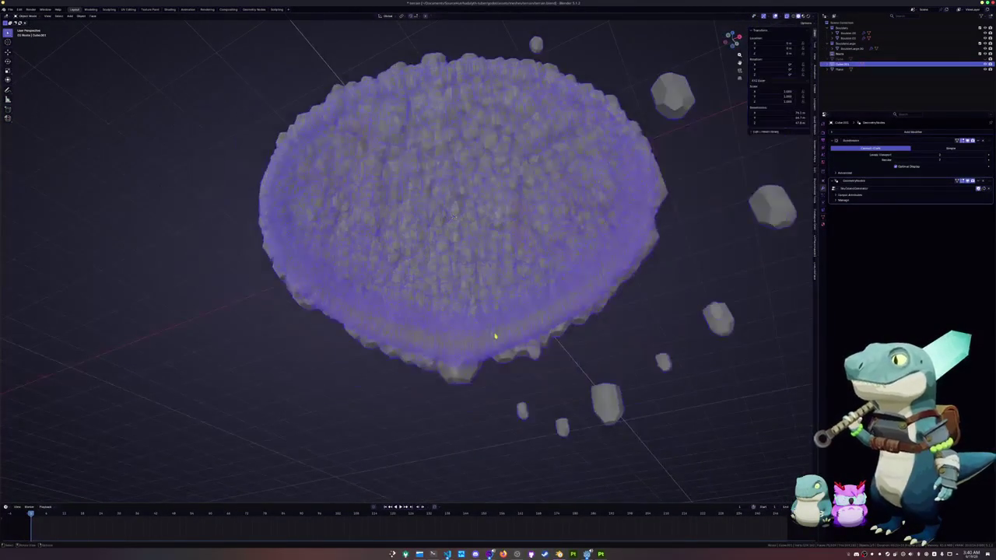
{"action": "left_click", "coordinate": [476, 336], "text": "alt"}
{"action": "middle_click_drag", "start_coordinate": [462, 352], "coordinate": [477, 391]}
{"action": "key", "text": "a"}
{"action": "key", "text": "ctrl+z"}
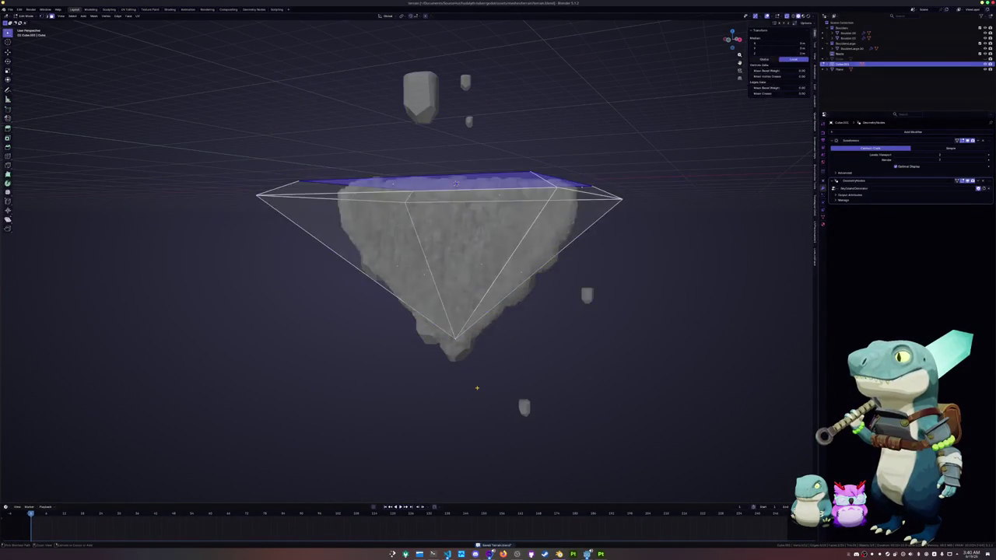
Select the whole island cage, undo an accidental delete, leave Edit Mode, and select the Plane object
{"action": "key", "text": "a"}
{"action": "key", "text": "Tab"}
{"action": "key", "text": "Delete"}
{"action": "key", "text": "ctrl+z"}
{"action": "key", "text": "ctrl+z"}
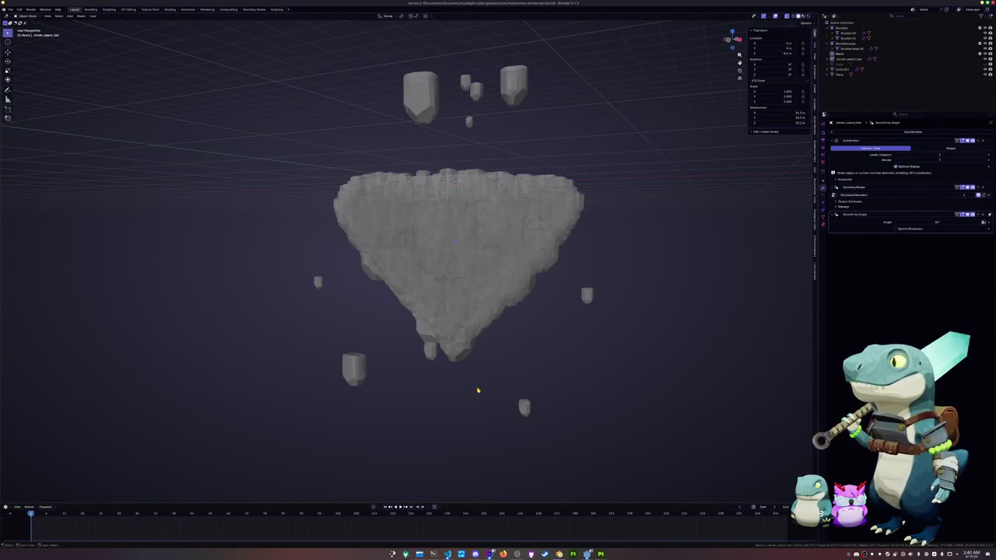
{"action": "key", "text": "ctrl+z"}
{"action": "key", "text": "ctrl+z"}
{"action": "key", "text": "ctrl+z"}
{"action": "middle_click_drag", "start_coordinate": [442, 321], "coordinate": [466, 391]}
{"action": "scroll", "coordinate": [466, 391], "scroll_direction": "down", "scroll_amount": 3}
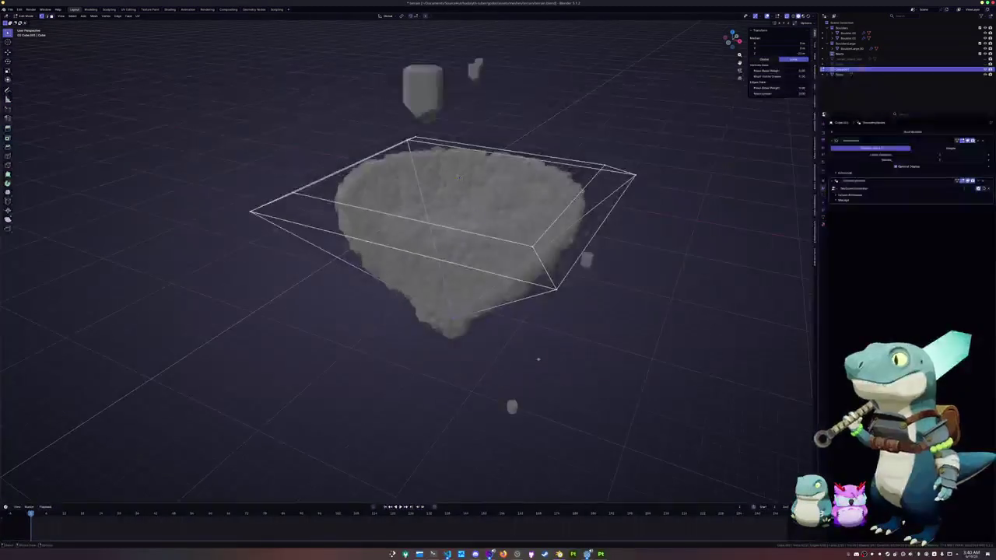
{"action": "key", "text": "Tab"}
{"action": "left_click", "coordinate": [841, 74]}
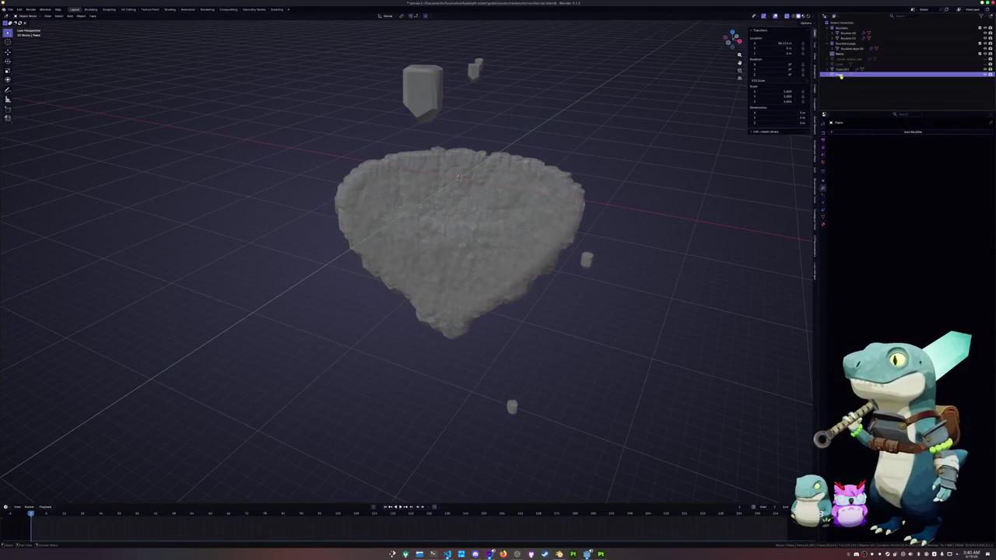
Delete the leftover Cube and edit Cube.001 from the top view
{"action": "left_click", "coordinate": [844, 65]}
{"action": "key", "text": "x"}
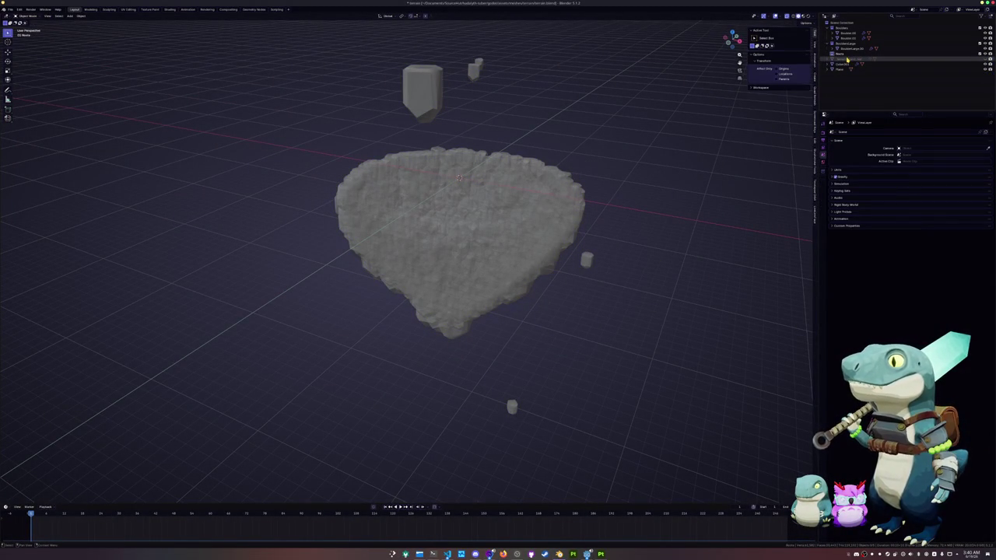
{"action": "left_click", "coordinate": [847, 60]}
{"action": "key", "text": "Tab"}
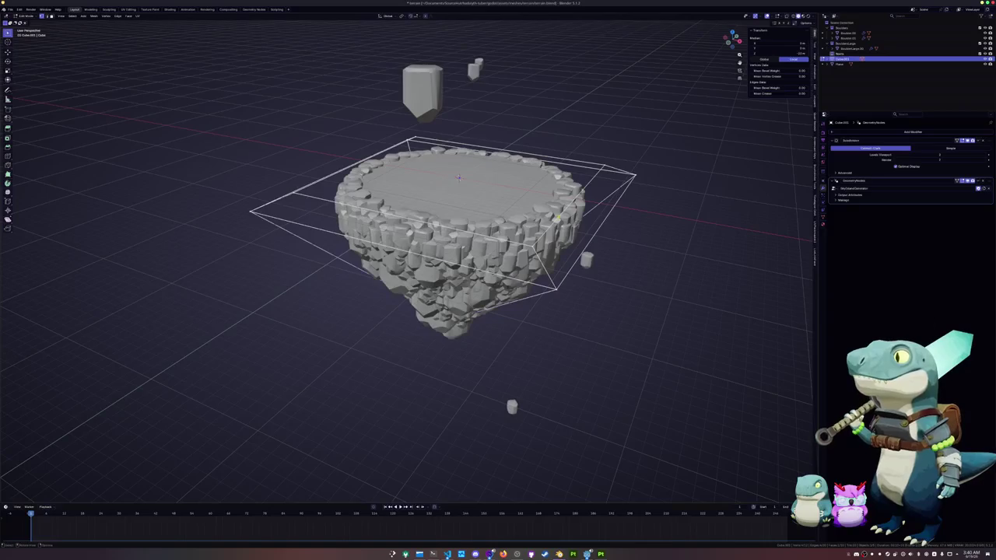
{"action": "key", "text": "KP_7"}
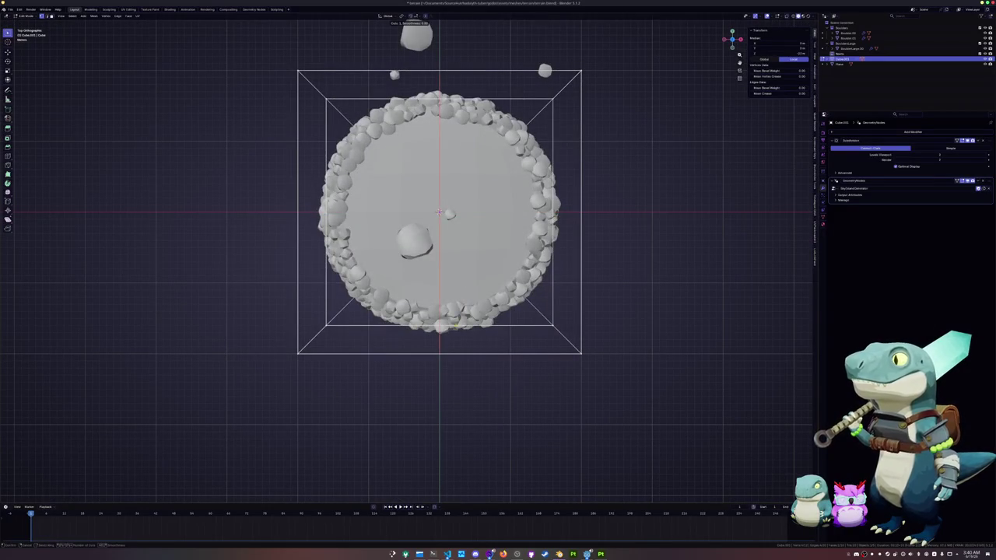
Add a centred edge loop and relax the bottom loop repeatedly until the footprint is circular
{"action": "left_click", "coordinate": [440, 212]}
{"action": "right_click", "coordinate": [439, 211]}
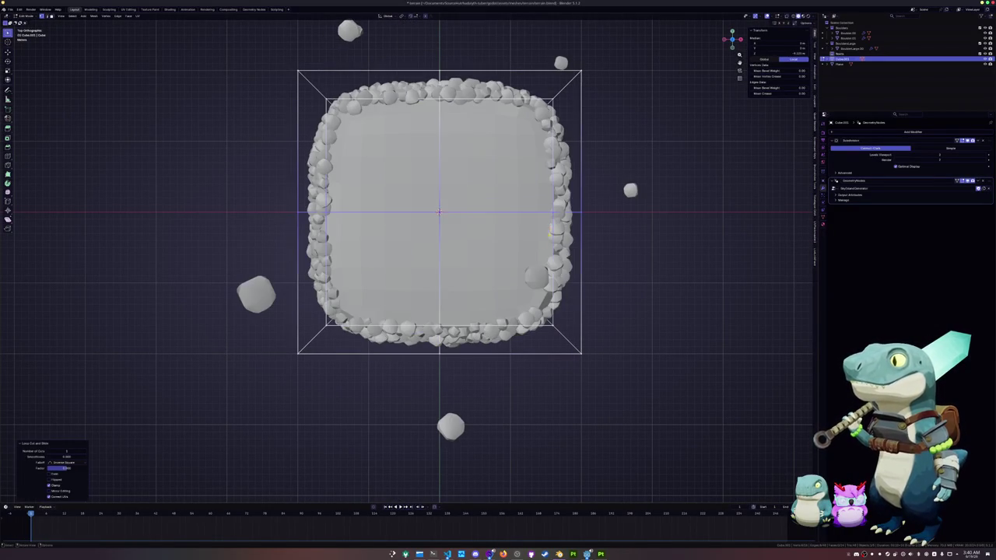
{"action": "left_click", "coordinate": [439, 325], "text": "alt"}
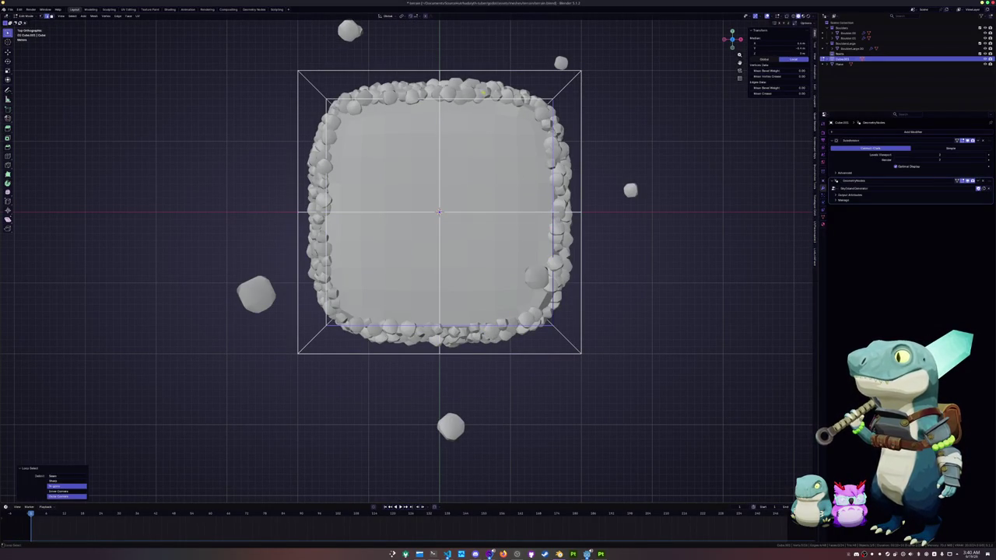
{"action": "key", "text": "shift+r"}
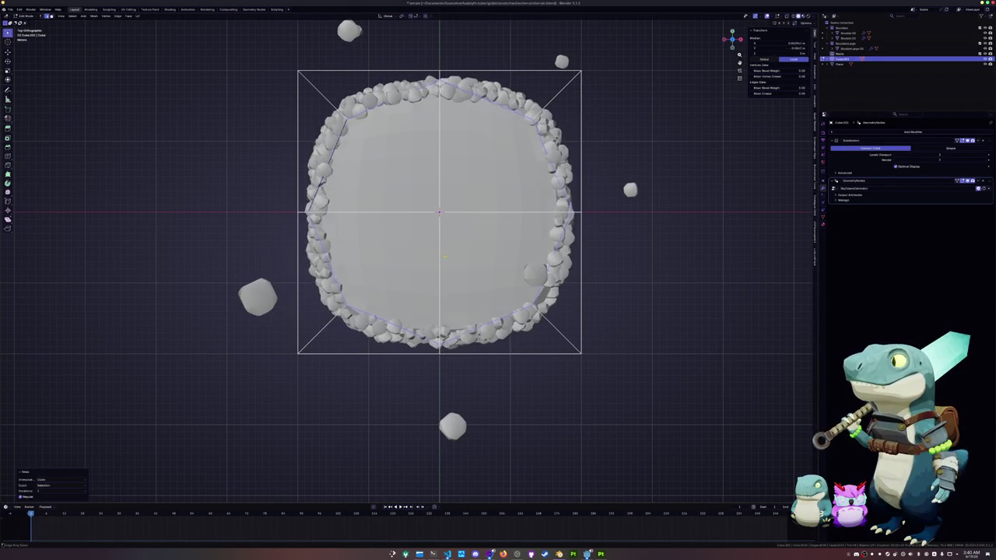
{"action": "middle_click_drag", "start_coordinate": [478, 309], "coordinate": [492, 315]}
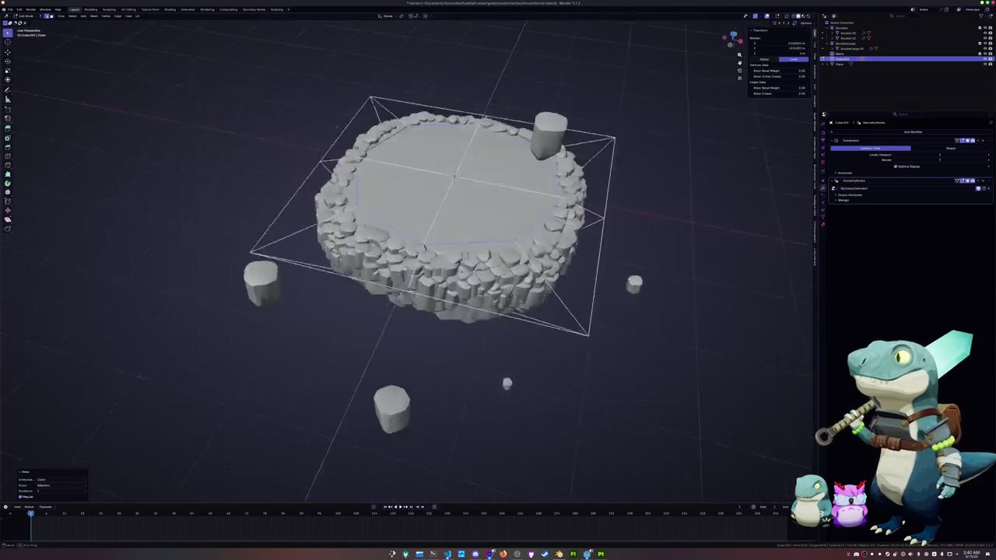
{"action": "key", "text": "shift+r"}
{"action": "key", "text": "shift+r"}
{"action": "key", "text": "shift+r"}
{"action": "key", "text": "shift+r"}
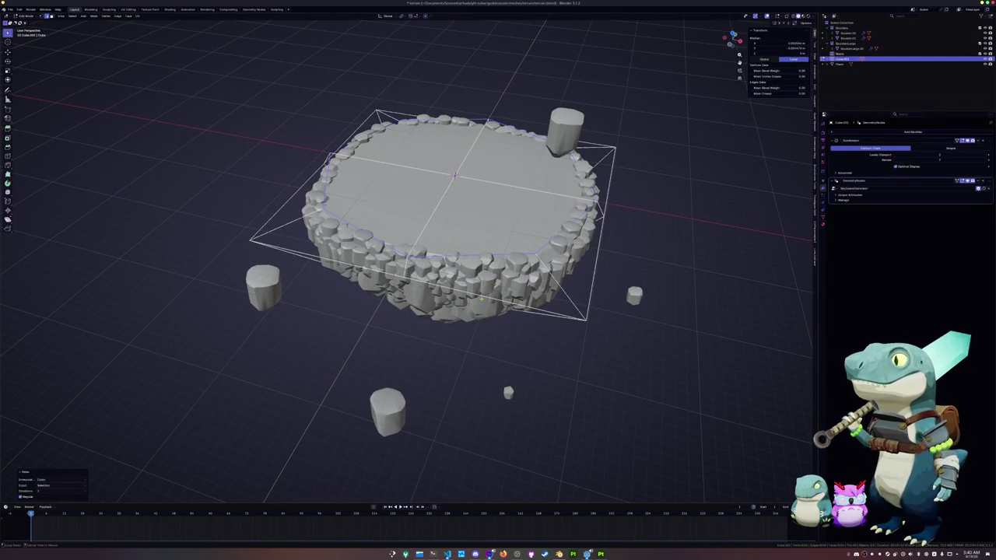
{"action": "mouse_move", "coordinate": [480, 298]}
{"action": "middle_mouse_down"}
{"action": "mouse_move", "coordinate": [482, 233]}
{"action": "mouse_move", "coordinate": [487, 269]}
{"action": "middle_mouse_up"}
{"action": "key", "text": "alt+z"}
{"action": "middle_click_drag", "start_coordinate": [470, 359], "coordinate": [454, 335]}
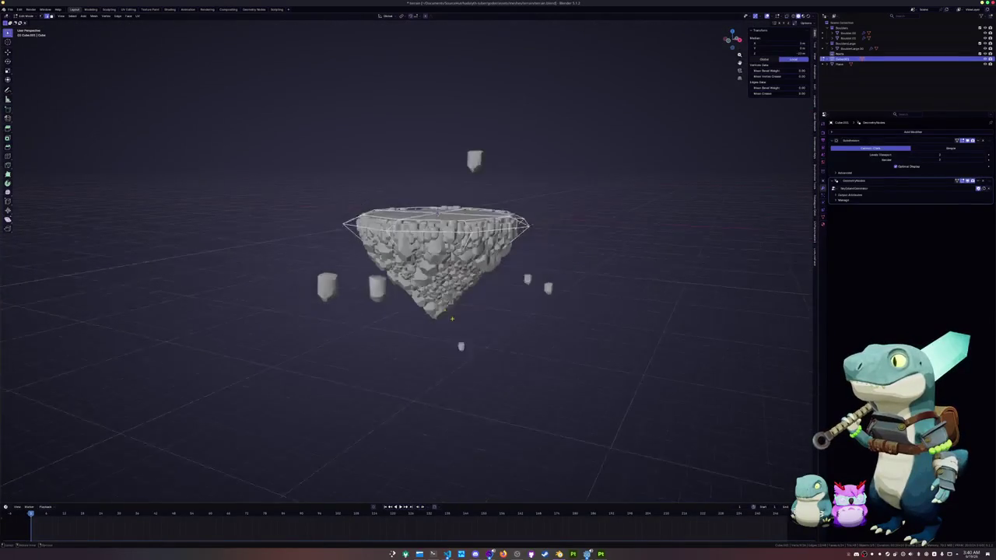
{"action": "key", "text": "Tab"}
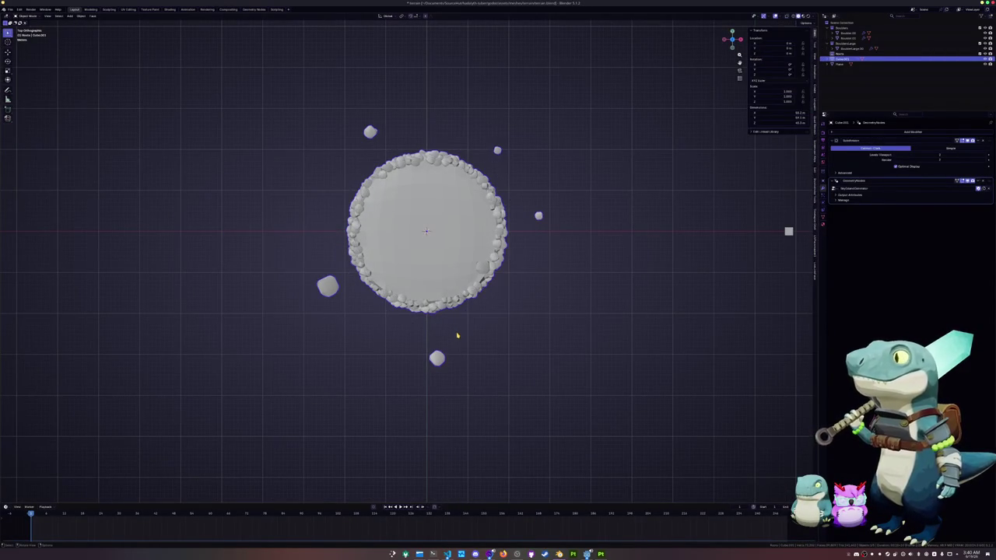
Scale the island cage horizontally, then undo back to the smaller ring size
{"action": "key", "text": "Tab"}
{"action": "key", "text": "s"}
{"action": "key", "text": "shift+z"}
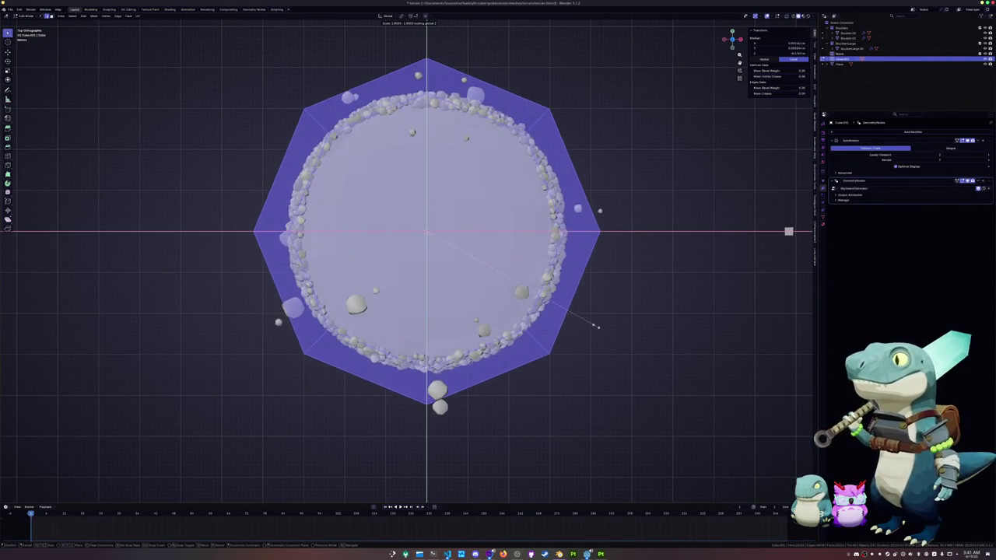
{"action": "left_click", "coordinate": [633, 327]}
{"action": "key", "text": "Tab"}
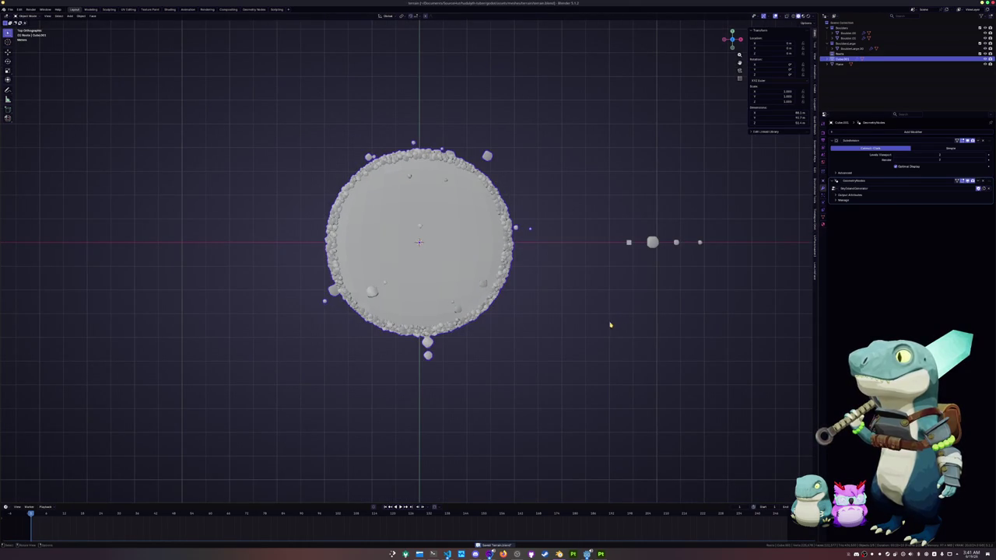
{"action": "key", "text": "Tab"}
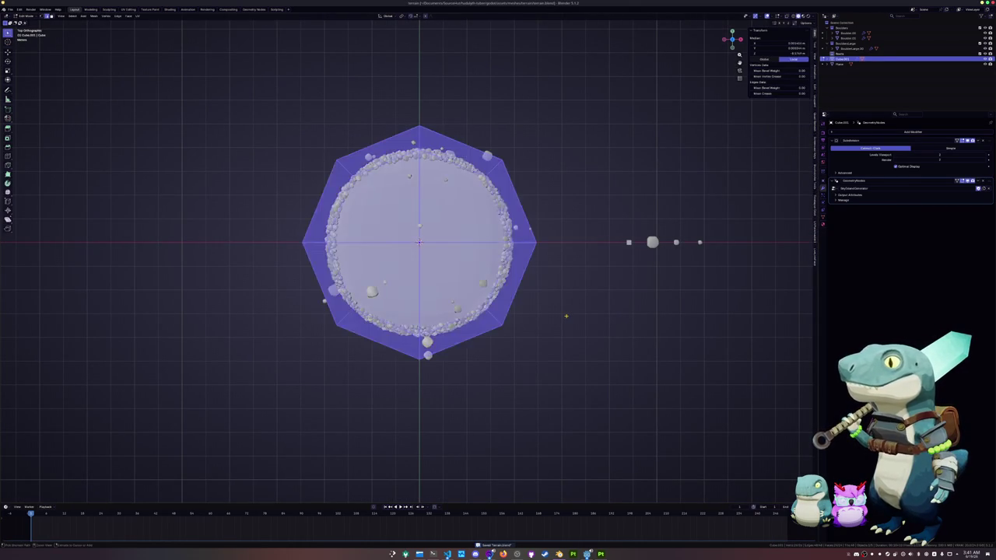
{"action": "key", "text": "ctrl+z"}
{"action": "scroll", "coordinate": [568, 319], "scroll_direction": "up", "scroll_amount": 3}
{"action": "key", "text": "Tab"}
Duplicate the island and move the copy to the left along X
{"action": "key", "text": "shift+d"}
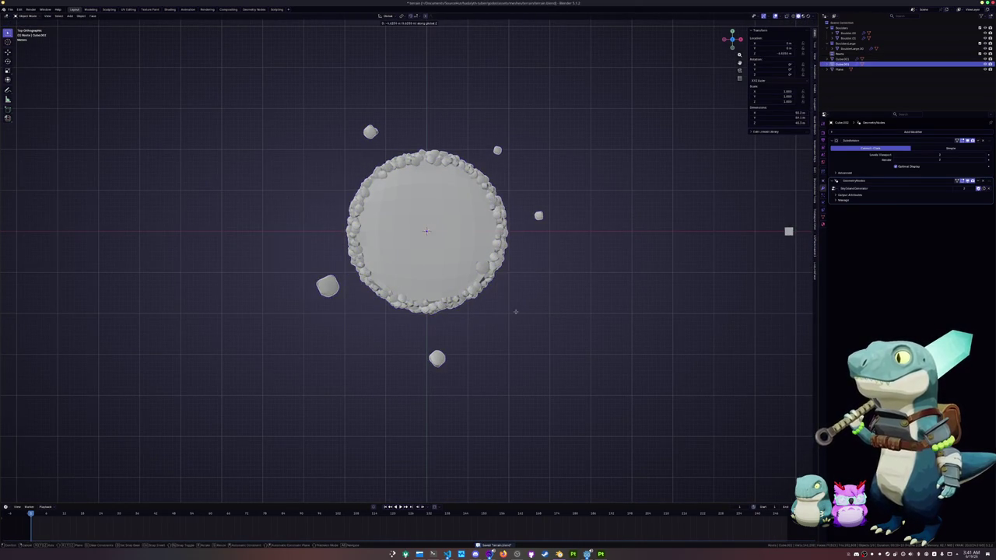
{"action": "key", "text": "x"}
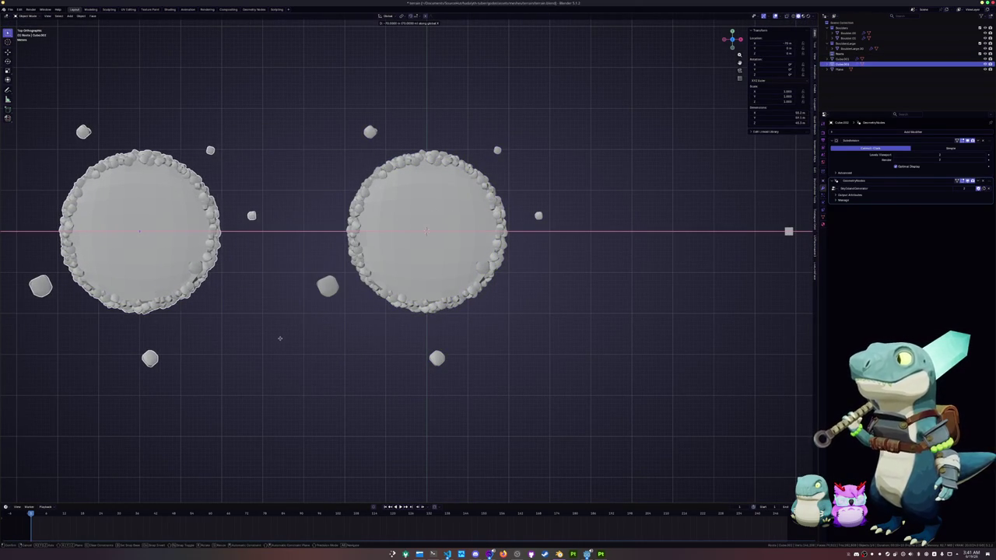
{"action": "left_click", "coordinate": [280, 337]}
{"action": "left_click", "coordinate": [451, 292]}
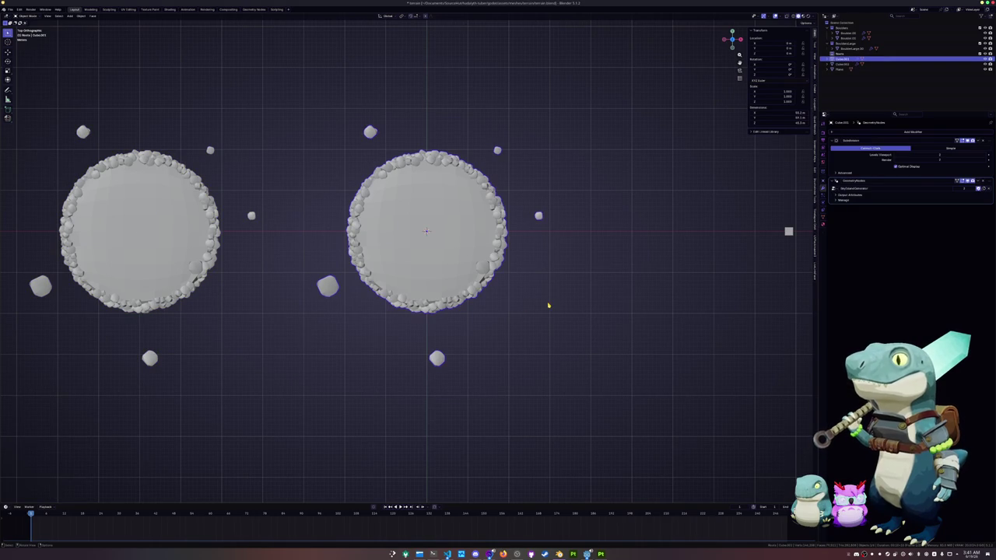
Scale up the right island's cage and drag its top-right vertex outward
{"action": "key", "text": "Tab"}
{"action": "key", "text": "s"}
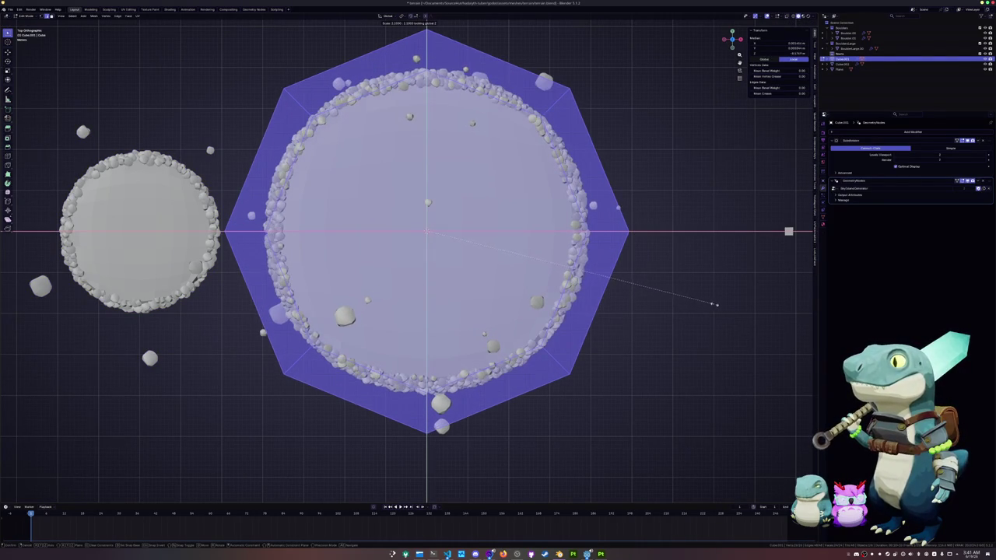
{"action": "left_click", "coordinate": [719, 304]}
{"action": "key", "text": "Tab"}
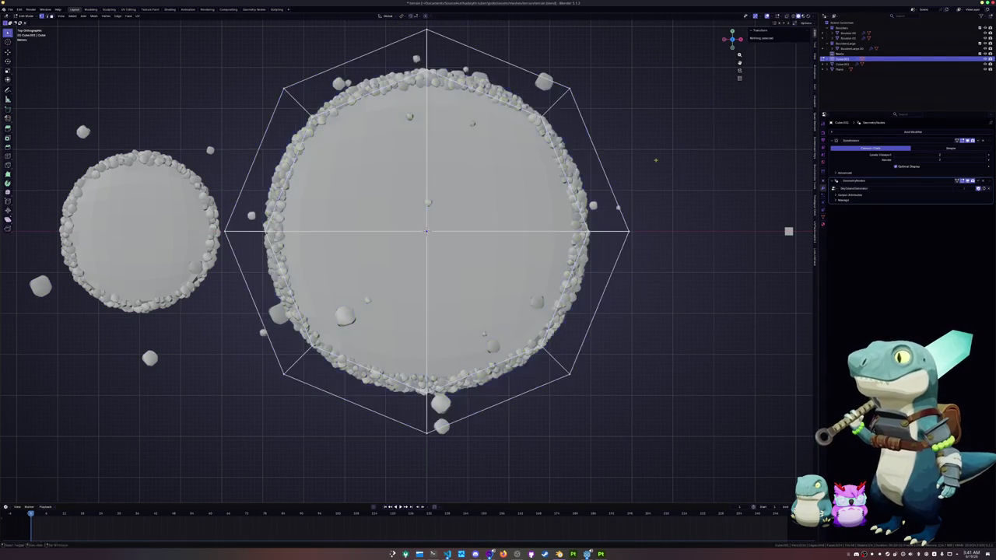
{"action": "left_click_drag", "start_coordinate": [600, 162], "coordinate": [478, 216]}
{"action": "key", "text": "Tab"}
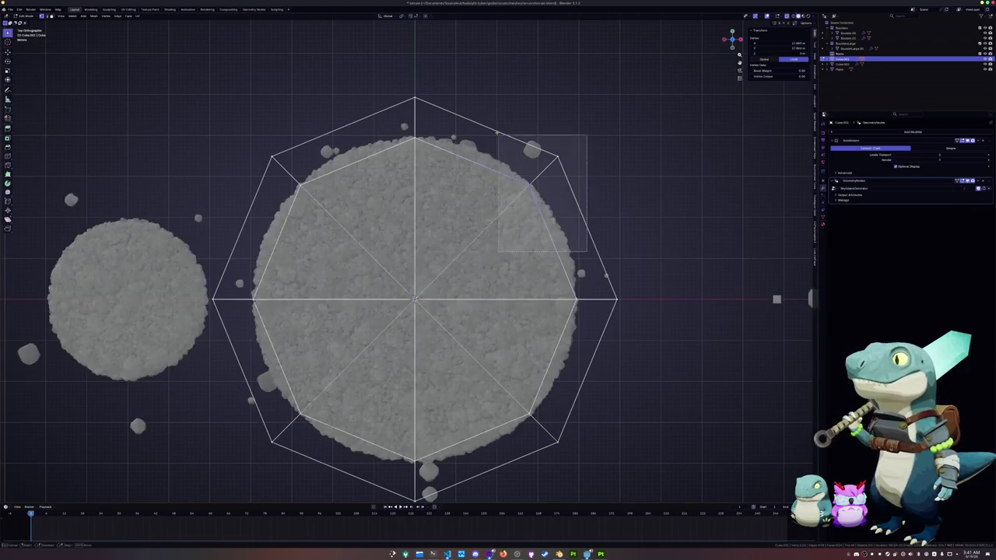
{"action": "key", "text": "g"}
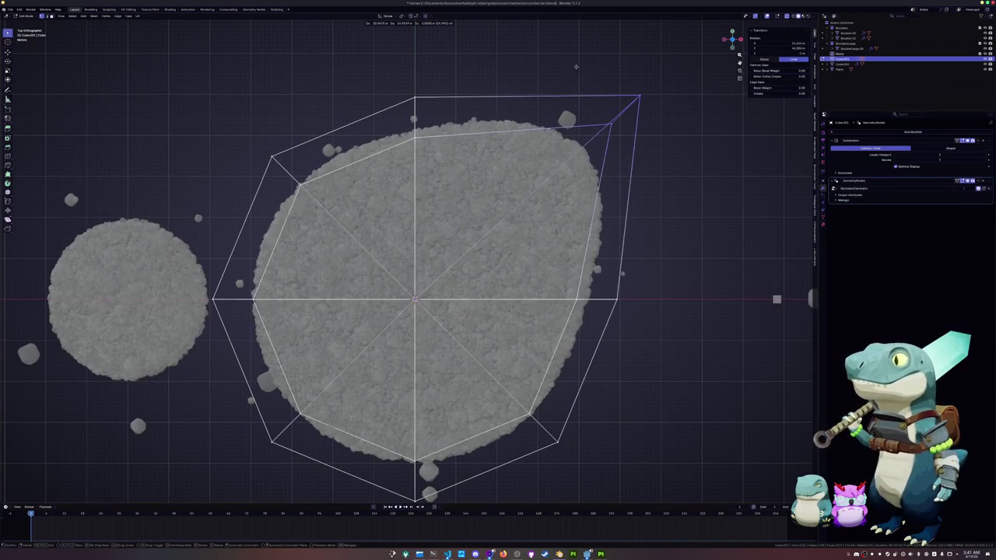
{"action": "left_click", "coordinate": [629, 82]}
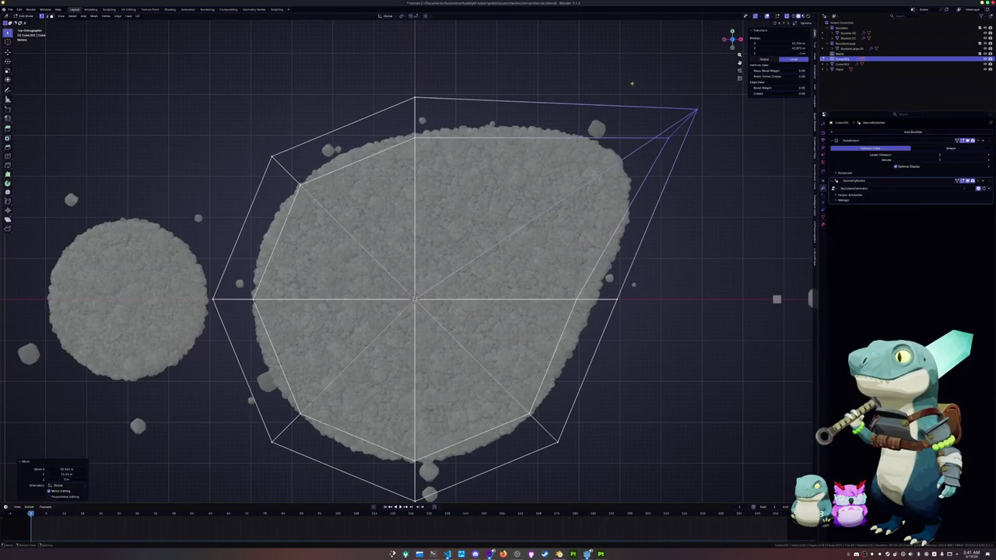
Pull the upper-left, top and lower-right cage vertices outward into a lopsided outline
{"action": "scroll", "coordinate": [482, 306], "scroll_direction": "down", "scroll_amount": 1}
{"action": "middle_click_drag", "start_coordinate": [482, 306], "coordinate": [540, 321], "text": "shift"}
{"action": "left_click", "coordinate": [353, 189]}
{"action": "key", "text": "g"}
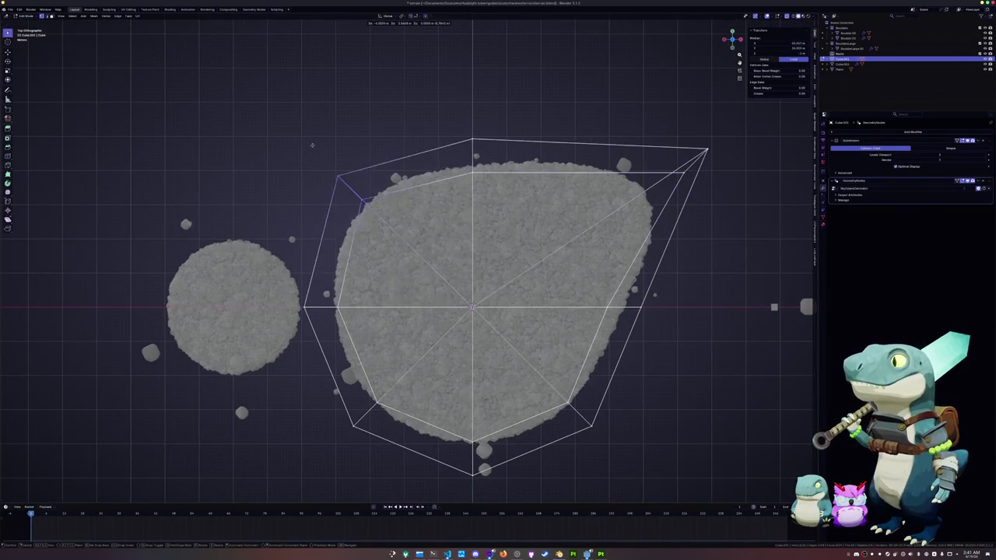
{"action": "left_click", "coordinate": [310, 128]}
{"action": "left_click", "coordinate": [472, 143]}
{"action": "key", "text": "g"}
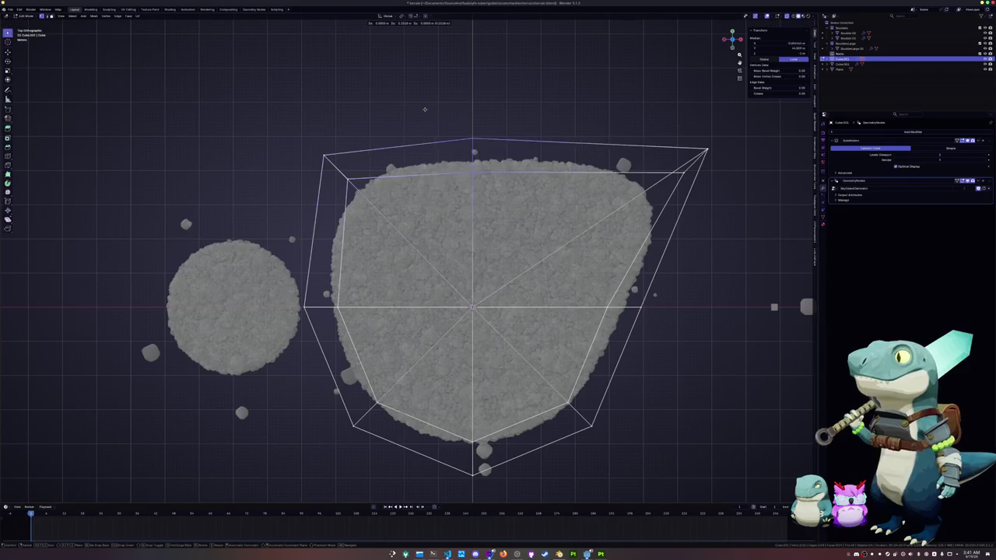
{"action": "left_click", "coordinate": [435, 62]}
{"action": "scroll", "coordinate": [512, 272], "scroll_direction": "down", "scroll_amount": 4}
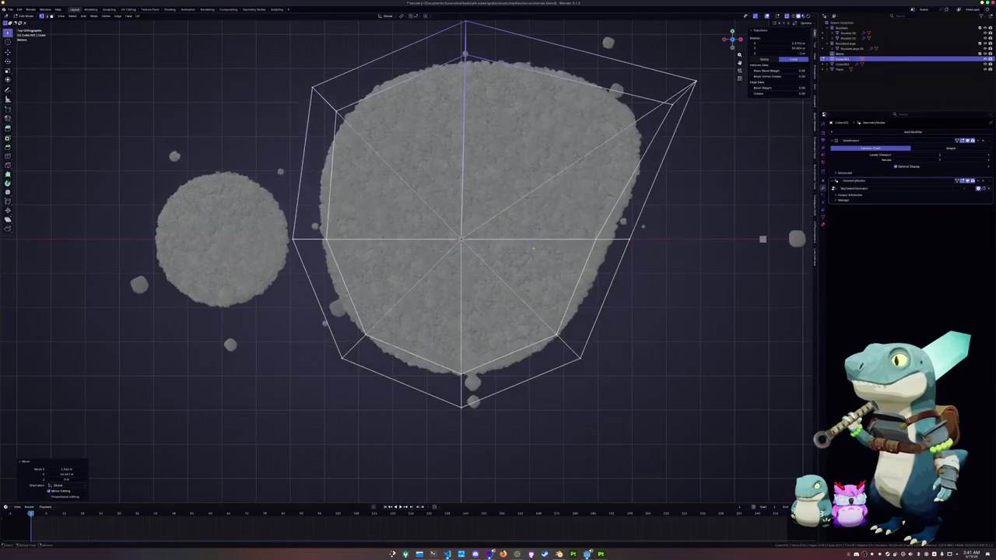
{"action": "key", "text": "g"}
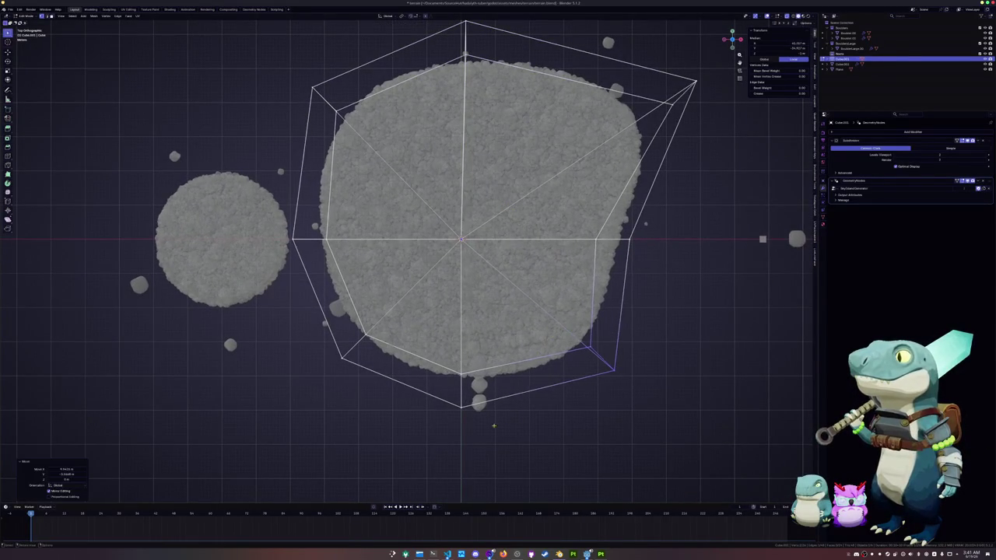
{"action": "left_click", "coordinate": [450, 377]}
Lower the cage's bottom point and shift the selected geometry vertically along Z
{"action": "mouse_move", "coordinate": [450, 378]}
{"action": "middle_mouse_down"}
{"action": "mouse_move", "coordinate": [405, 384]}
{"action": "mouse_move", "coordinate": [424, 379]}
{"action": "middle_mouse_up"}
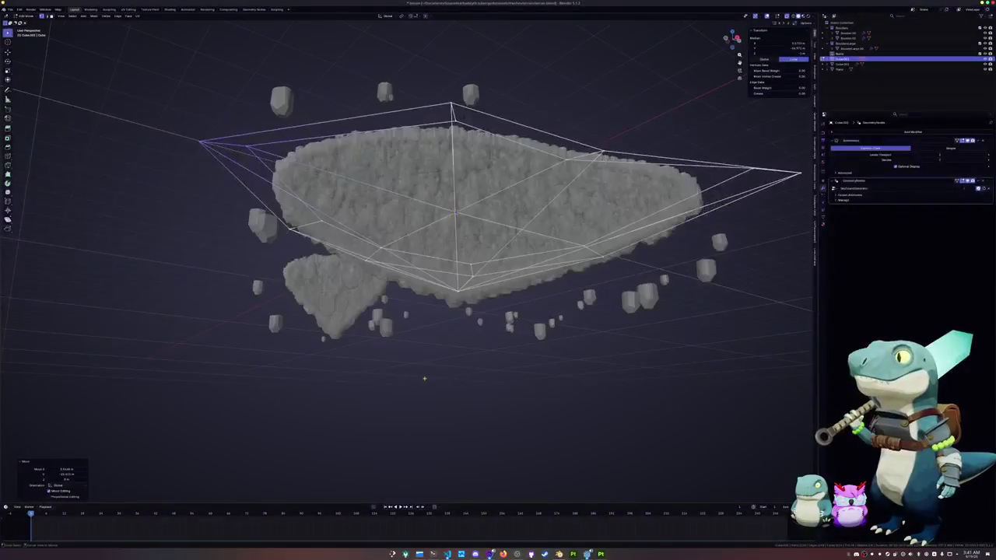
{"action": "left_click", "coordinate": [456, 291]}
{"action": "key", "text": "g"}
{"action": "key", "text": "z"}
{"action": "left_click", "coordinate": [454, 340]}
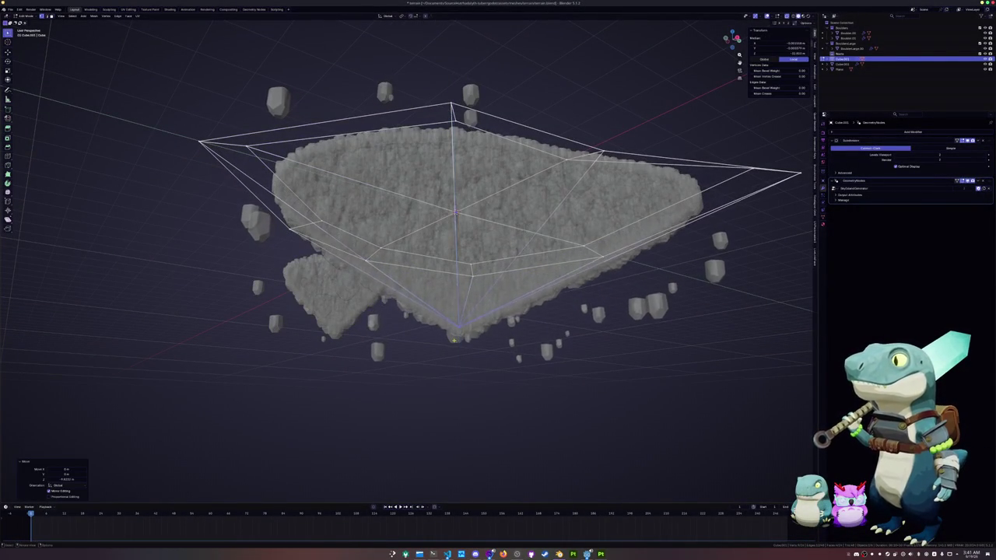
{"action": "middle_click_drag", "start_coordinate": [454, 339], "coordinate": [412, 349]}
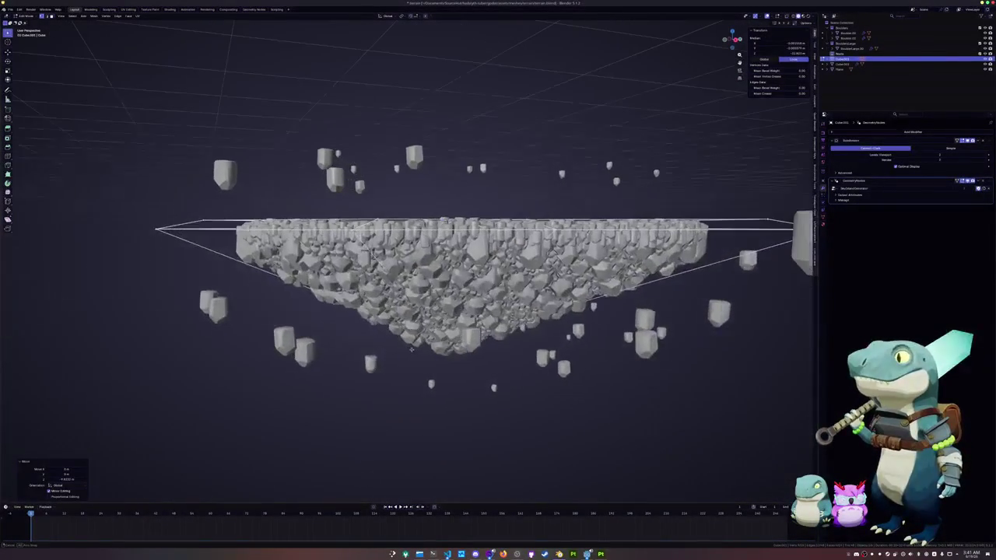
{"action": "key", "text": "g"}
{"action": "key", "text": "z"}
{"action": "key", "text": "Escape"}
{"action": "mouse_move", "coordinate": [428, 372]}
{"action": "middle_mouse_down"}
{"action": "mouse_move", "coordinate": [433, 327]}
{"action": "mouse_move", "coordinate": [669, 151]}
{"action": "mouse_move", "coordinate": [716, 257]}
{"action": "middle_mouse_up"}
{"action": "key", "text": "g"}
{"action": "key", "text": "z"}
{"action": "left_click", "coordinate": [436, 298]}
Extrude the island's top face and scale it wider into a flat plateau
{"action": "left_click", "coordinate": [673, 147]}
{"action": "key", "text": "e"}
{"action": "left_click", "coordinate": [740, 312]}
{"action": "key", "text": "s"}
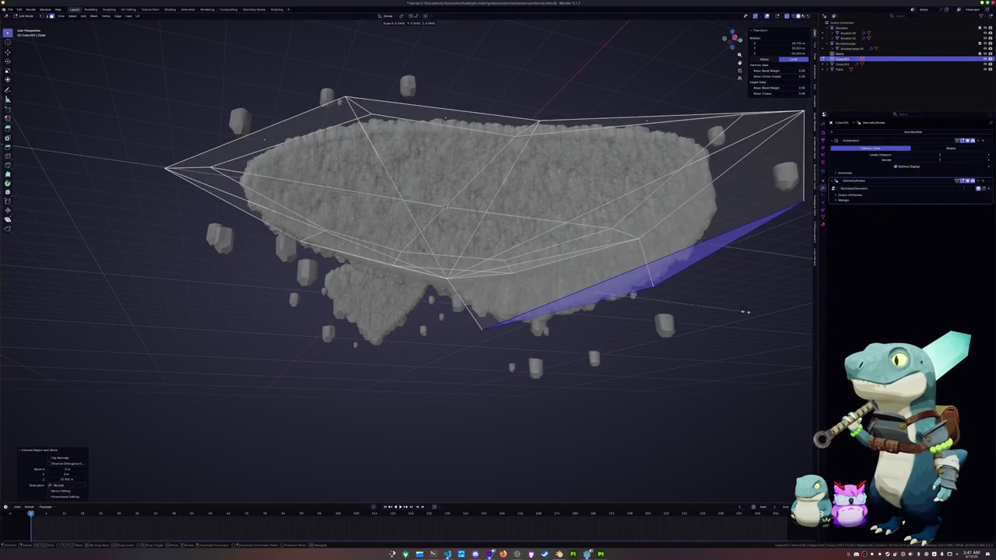
{"action": "left_click", "coordinate": [639, 323]}
{"action": "middle_click_drag", "start_coordinate": [638, 323], "coordinate": [596, 332]}
{"action": "key", "text": "ctrl+z"}
{"action": "mouse_move", "coordinate": [536, 342]}
{"action": "middle_mouse_down"}
{"action": "mouse_move", "coordinate": [554, 343]}
{"action": "mouse_move", "coordinate": [521, 355]}
{"action": "mouse_move", "coordinate": [514, 341]}
{"action": "mouse_move", "coordinate": [554, 338]}
{"action": "mouse_move", "coordinate": [557, 327]}
{"action": "mouse_move", "coordinate": [556, 350]}
{"action": "mouse_move", "coordinate": [537, 327]}
{"action": "middle_mouse_up"}
Toggle X-ray and Edit Mode to check the finished plateau island
{"action": "key", "text": "Tab"}
{"action": "key", "text": "Tab"}
{"action": "key", "text": "alt+z"}
{"action": "key", "text": "a"}
{"action": "key", "text": "Tab"}
{"action": "key", "text": "alt+z"}
{"action": "scroll", "coordinate": [557, 339], "scroll_direction": "up", "scroll_amount": 3}
{"action": "key", "text": "shift+a"}
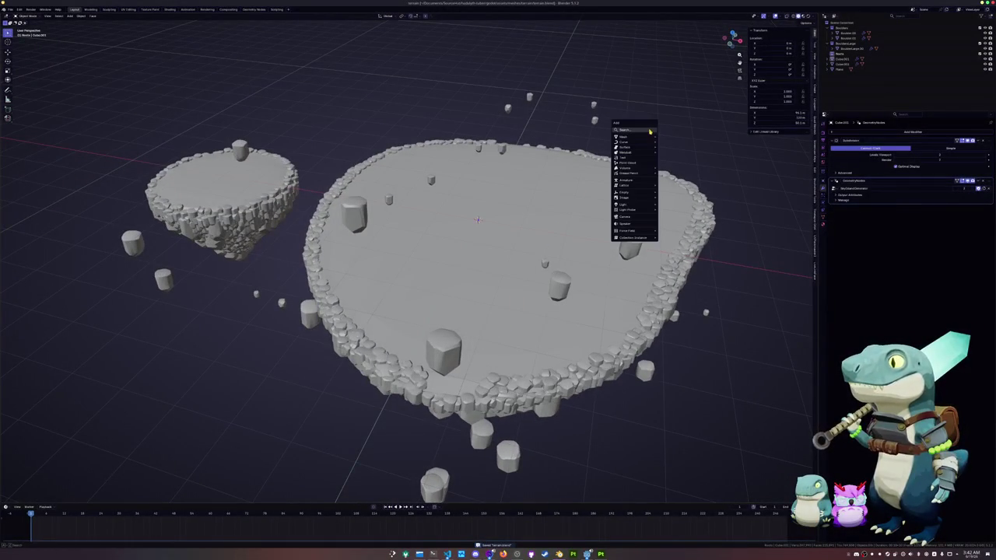
Add a cube, scale it up by 25, and view it from the top
{"action": "left_click", "coordinate": [669, 142]}
{"action": "middle_click_drag", "start_coordinate": [670, 143], "coordinate": [612, 233]}
{"action": "type", "text": "s"}
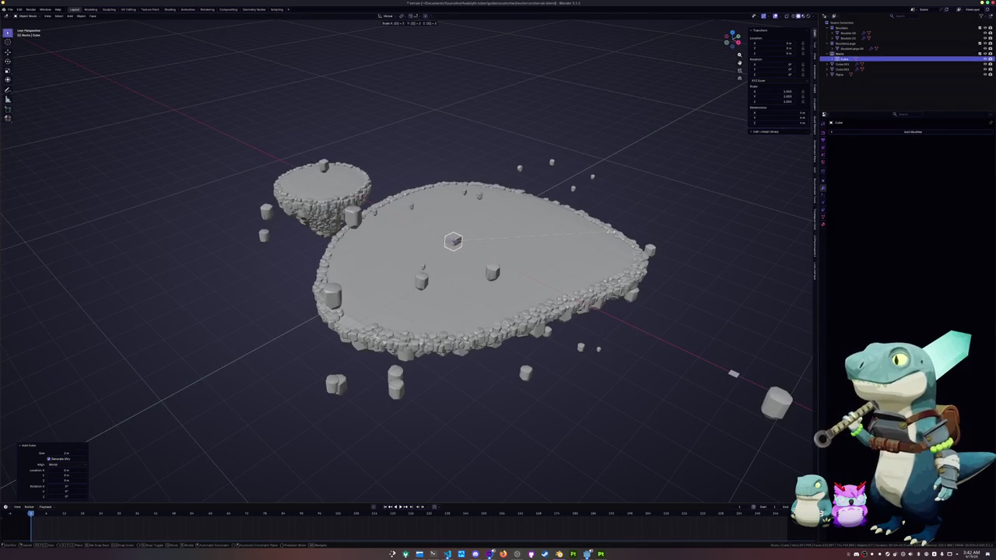
{"action": "type", "text": "25"}
{"action": "key", "text": "Return"}
{"action": "key", "text": "KP_7"}
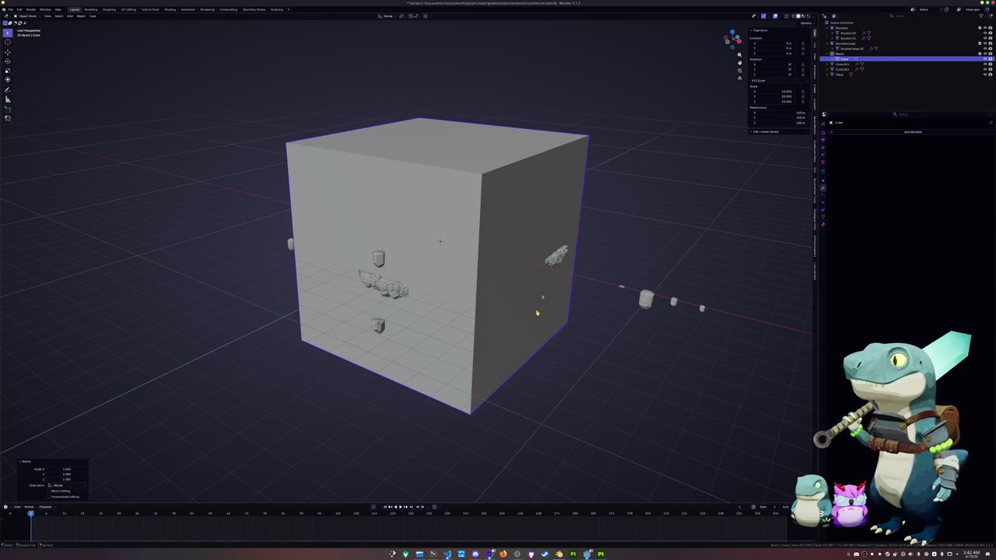
Rescale the big cube a few times, roughly doubling its size
{"action": "scroll", "coordinate": [593, 284], "scroll_direction": "down", "scroll_amount": 3}
{"action": "middle_click_drag", "start_coordinate": [596, 289], "coordinate": [610, 317]}
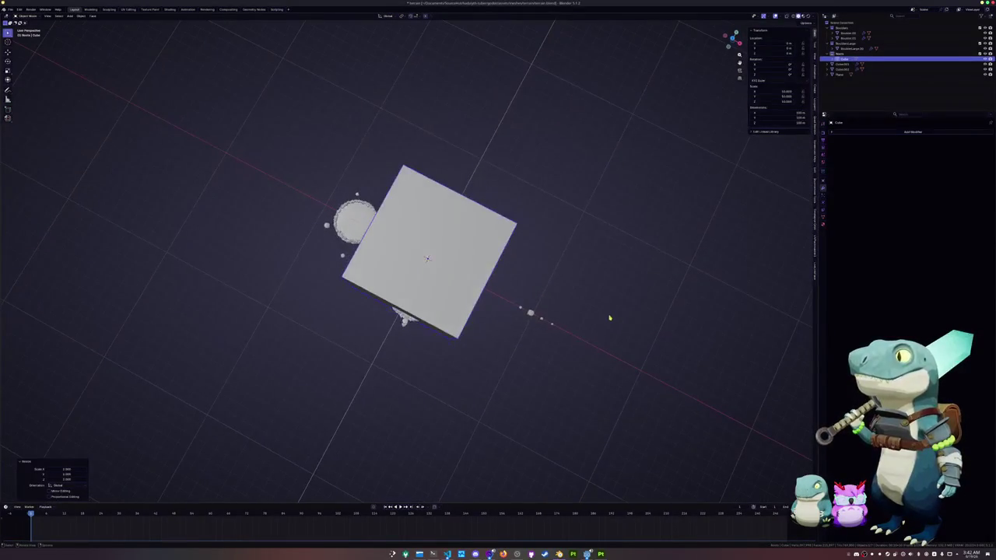
{"action": "key", "text": "s"}
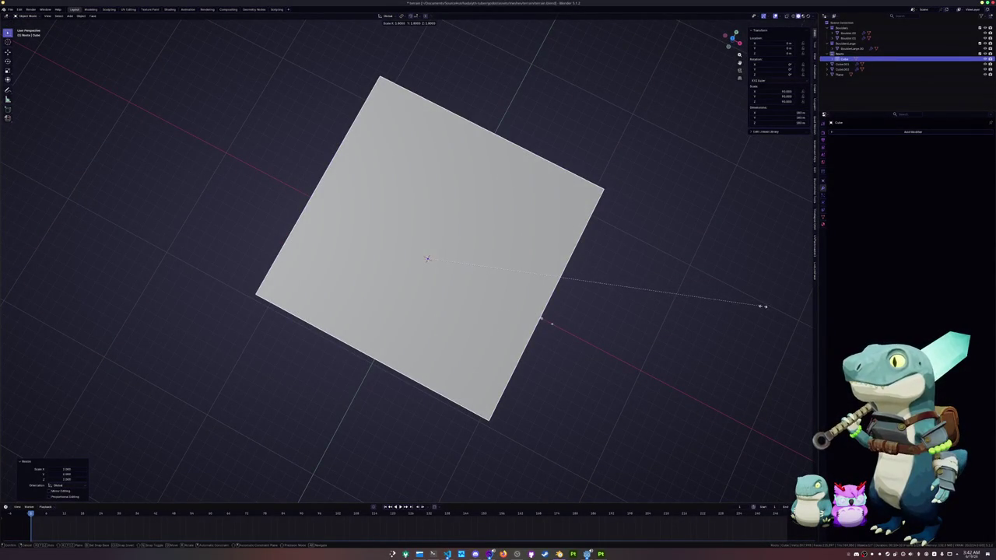
{"action": "left_click", "coordinate": [762, 312]}
{"action": "key", "text": "KP_7"}
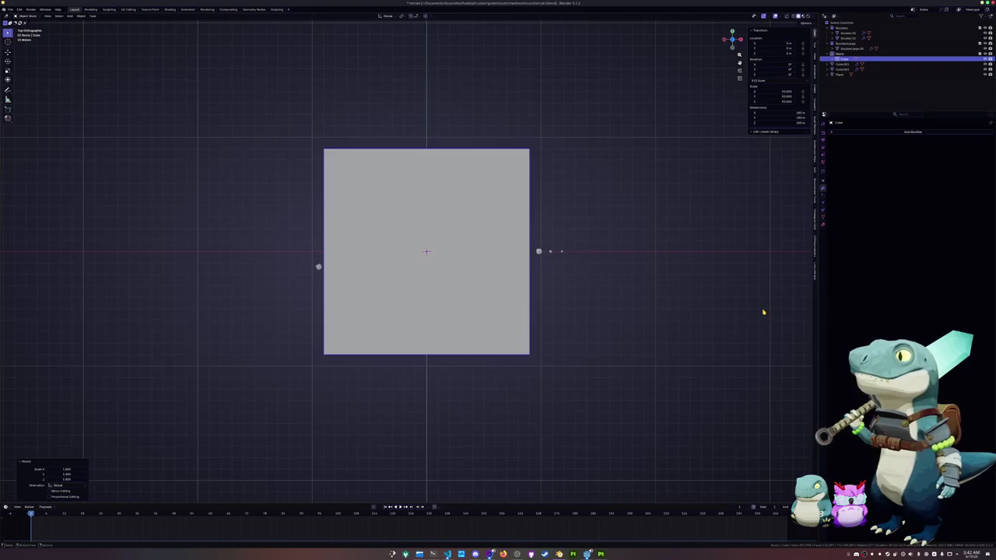
{"action": "key", "text": "s"}
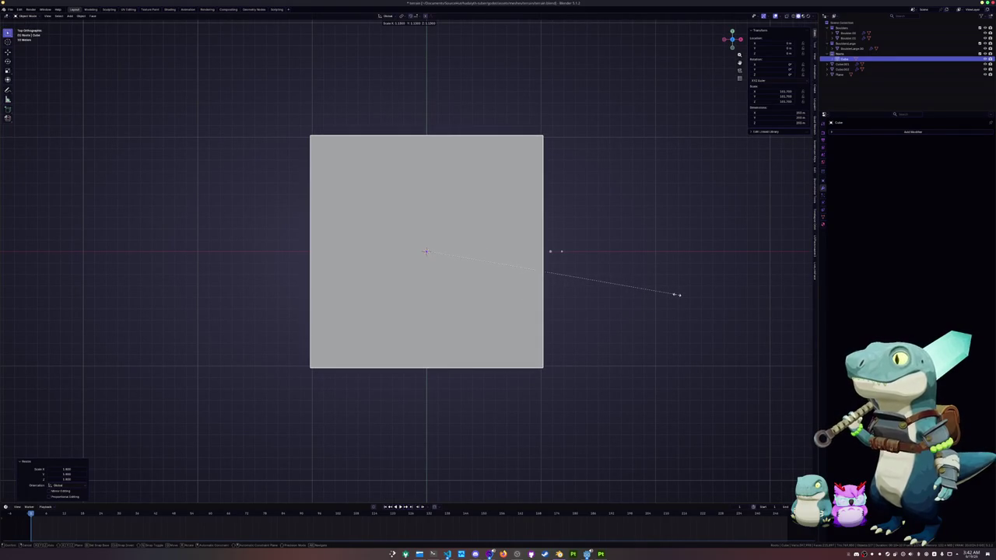
{"action": "left_click", "coordinate": [617, 287]}
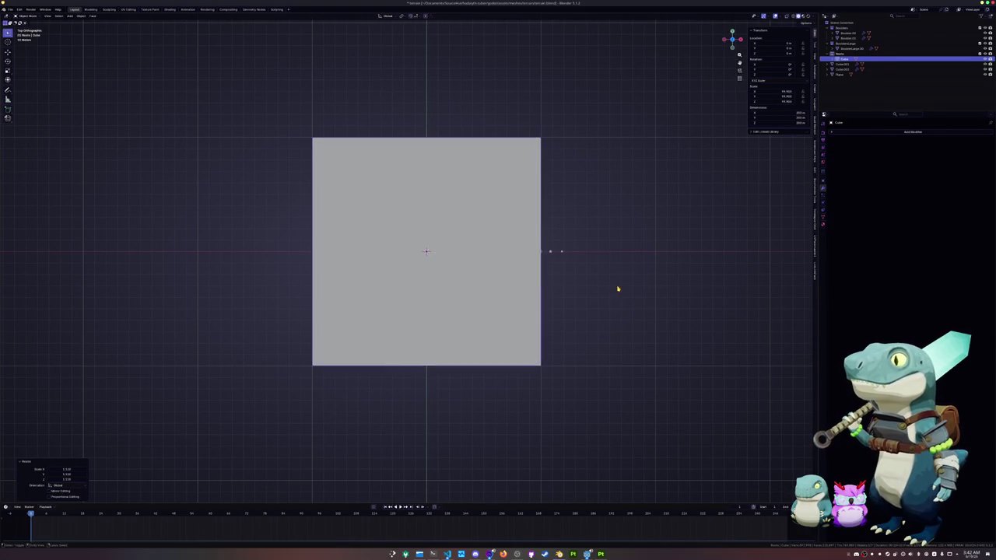
{"action": "key", "text": "s"}
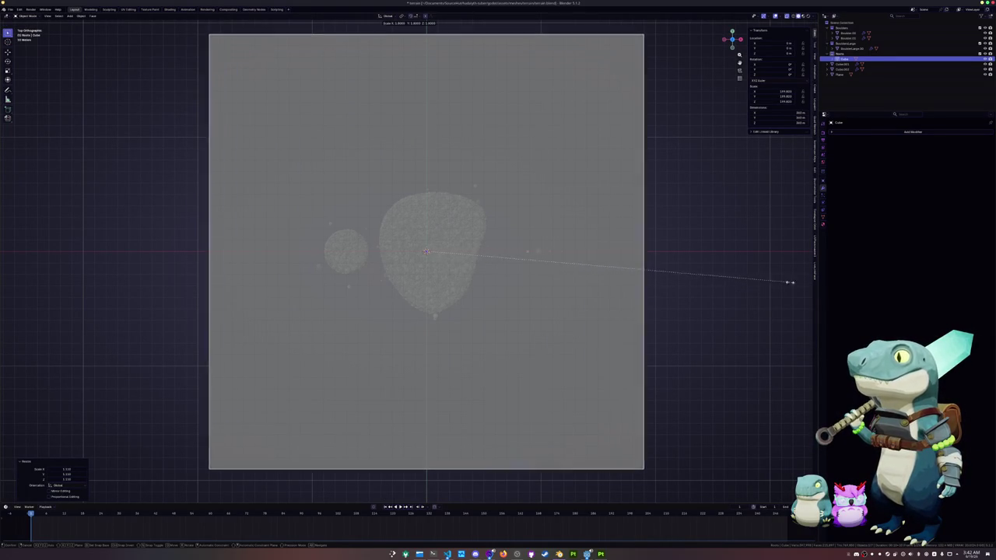
{"action": "left_click", "coordinate": [813, 284]}
Fine-tune the cube's scale so it encloses both islands and apply the dimensions
{"action": "scroll", "coordinate": [692, 312], "scroll_direction": "down", "scroll_amount": 3}
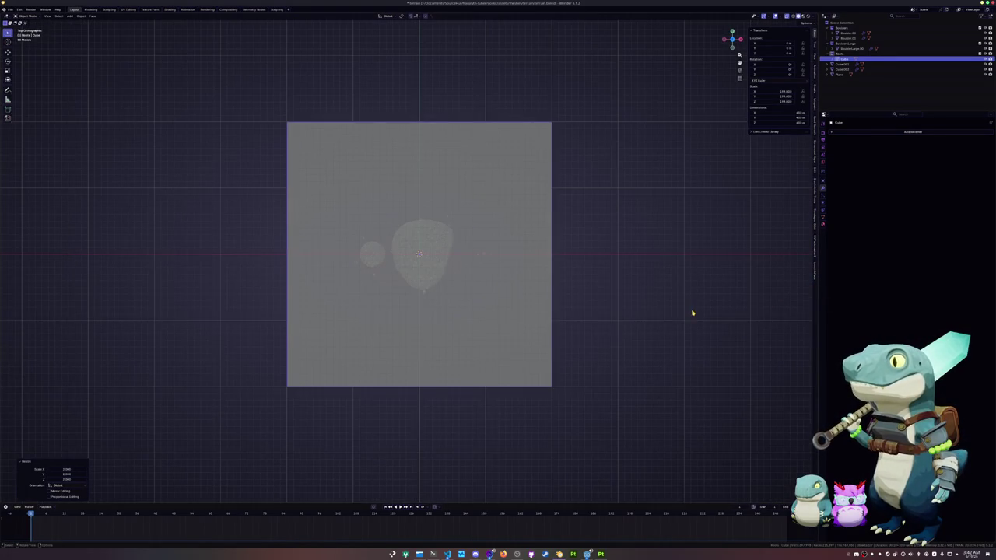
{"action": "middle_click_drag", "start_coordinate": [623, 305], "coordinate": [645, 309], "text": "shift"}
{"action": "key", "text": "s"}
{"action": "left_click", "coordinate": [761, 284]}
{"action": "key", "text": "s"}
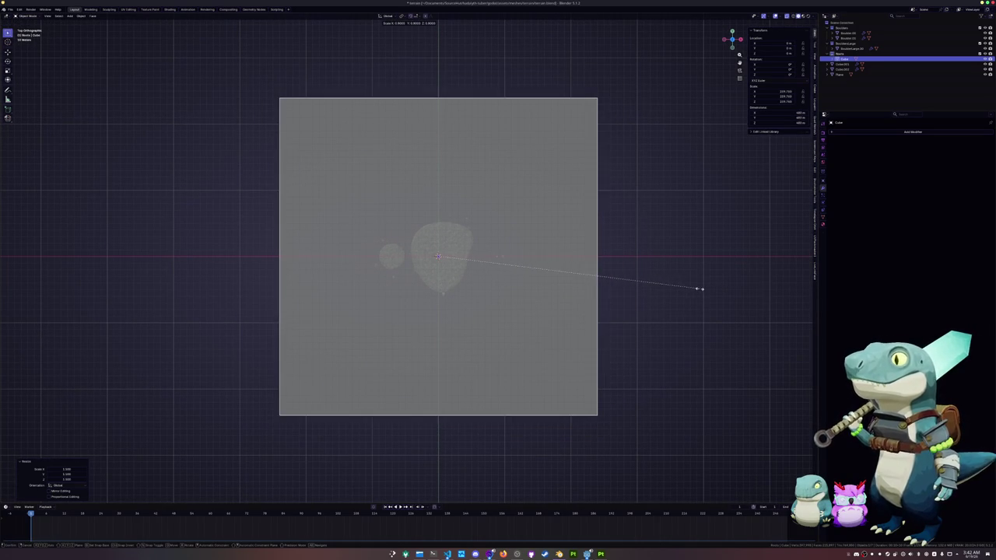
{"action": "left_click", "coordinate": [755, 282]}
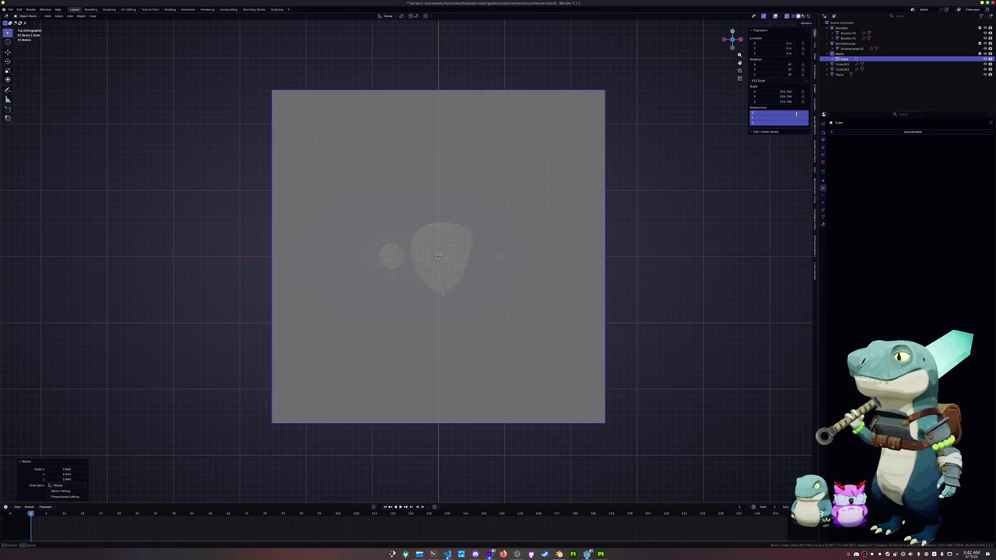
{"action": "key", "text": "Return"}
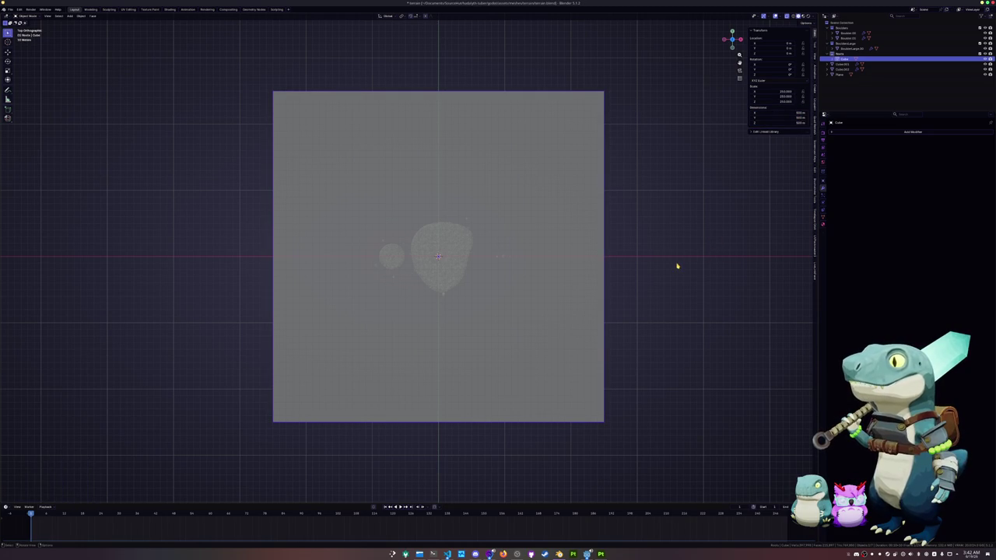
Move the small round island down-left of the large rock island
{"action": "scroll", "coordinate": [498, 282], "scroll_direction": "up", "scroll_amount": 3}
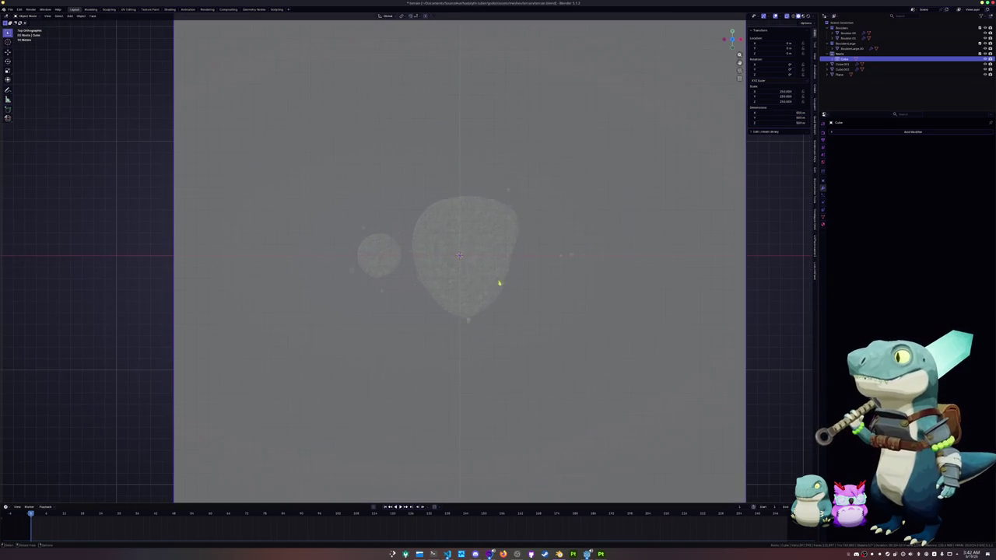
{"action": "left_click", "coordinate": [481, 294]}
{"action": "left_click", "coordinate": [387, 275]}
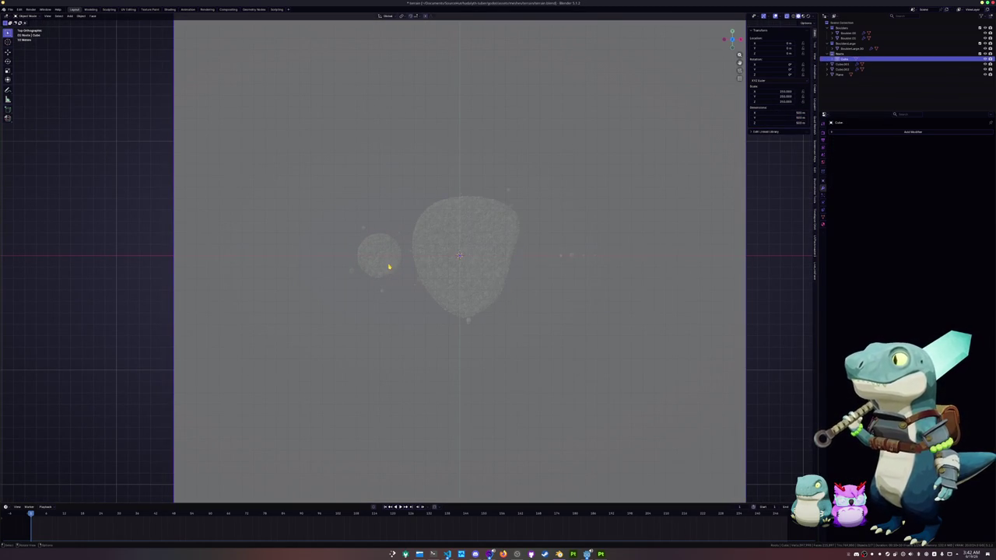
{"action": "key", "text": "g"}
{"action": "left_click", "coordinate": [389, 314]}
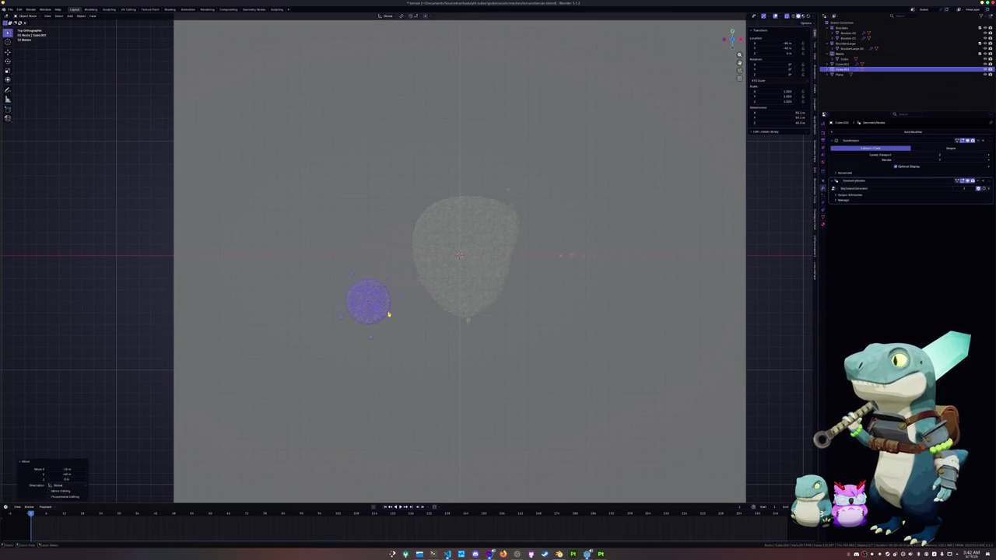
Select the big cube and enter Edit Mode with all its geometry deselected
{"action": "scroll", "coordinate": [467, 304], "scroll_direction": "down", "scroll_amount": 3}
{"action": "left_click", "coordinate": [540, 303]}
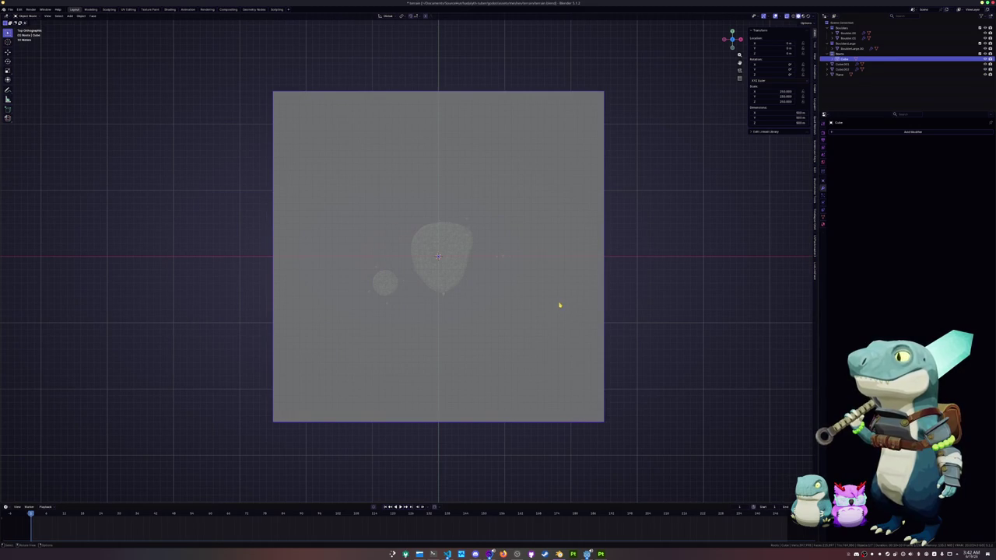
{"action": "key", "text": "Tab"}
{"action": "key", "text": "alt+a"}
Delete the cube's top faces to open the box, then exit Edit Mode
{"action": "key", "text": "x"}
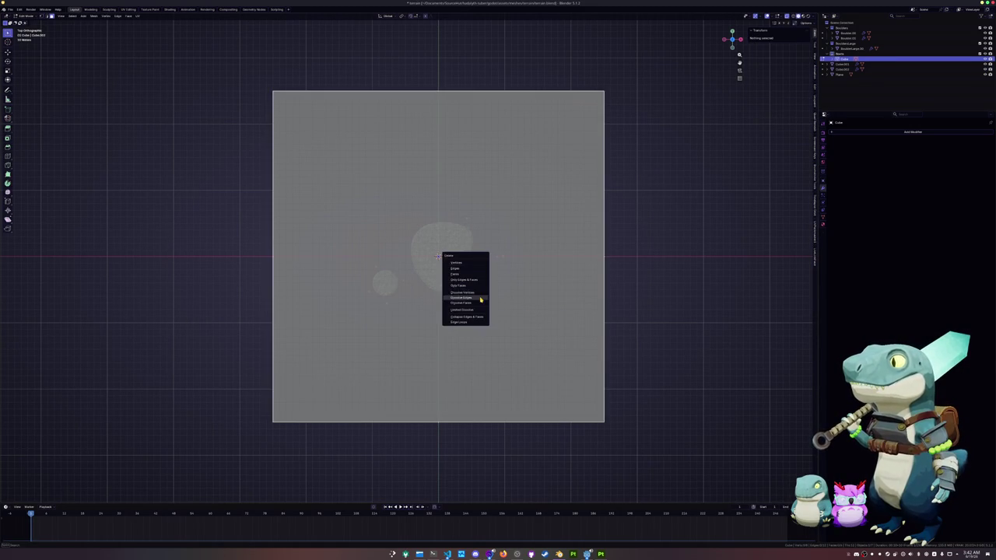
{"action": "left_click_drag", "start_coordinate": [483, 311], "coordinate": [484, 310]}
{"action": "key", "text": "x"}
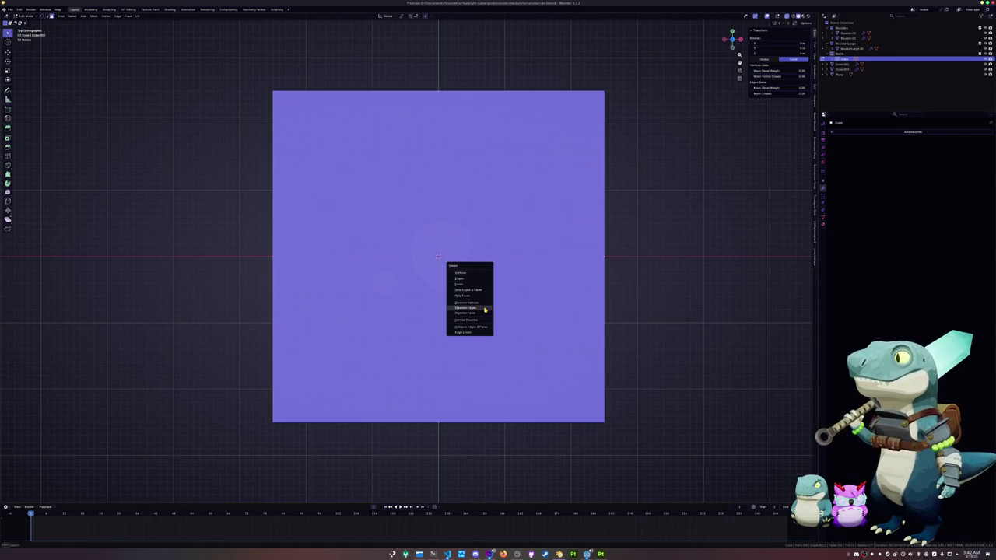
{"action": "middle_click_drag", "start_coordinate": [518, 305], "coordinate": [585, 241]}
{"action": "key", "text": "Tab"}
Flatten the open box along Z twice into low walls
{"action": "key", "text": "s"}
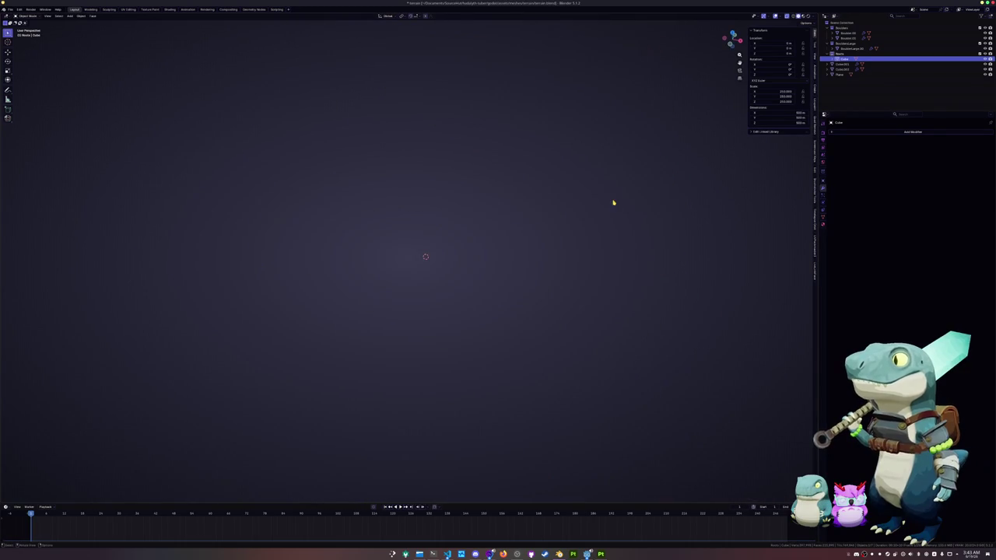
{"action": "scroll", "coordinate": [630, 186], "scroll_direction": "up", "scroll_amount": 3}
{"action": "key", "text": "z"}
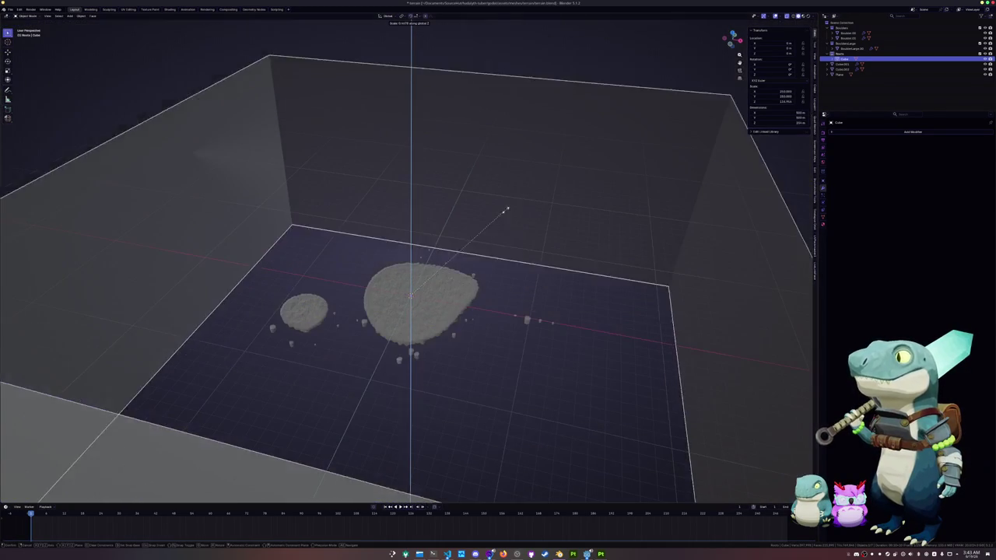
{"action": "left_click", "coordinate": [460, 247]}
{"action": "key", "text": "s"}
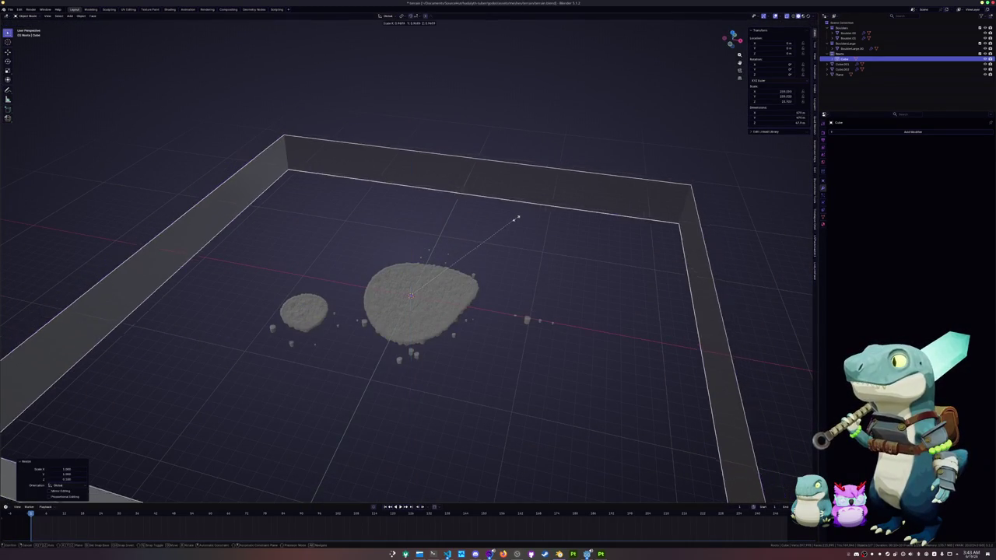
{"action": "key", "text": "z"}
{"action": "left_click", "coordinate": [439, 268]}
Select the big rock island and the small round island from the top view
{"action": "left_click", "coordinate": [439, 267]}
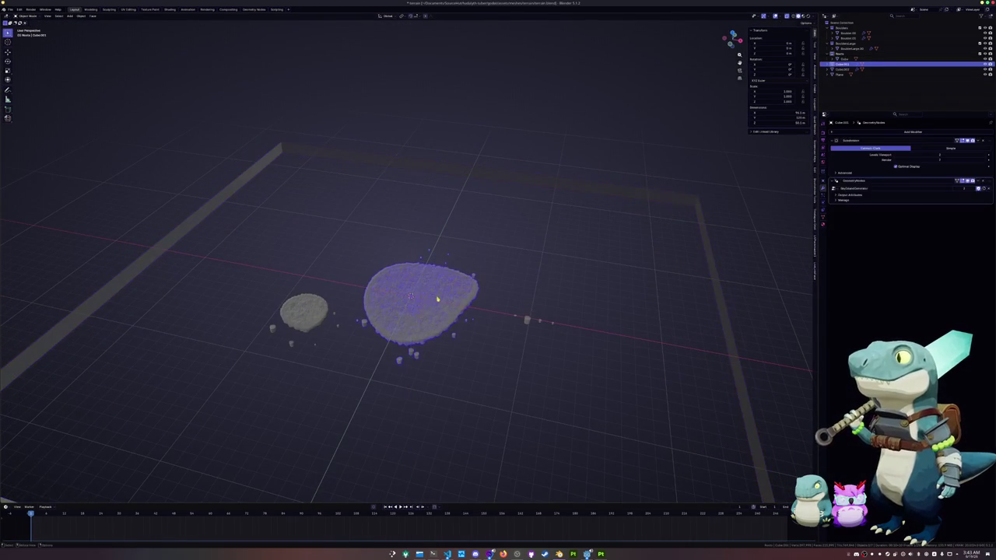
{"action": "scroll", "coordinate": [436, 280], "scroll_direction": "up", "scroll_amount": 3}
{"action": "key", "text": "KP_7"}
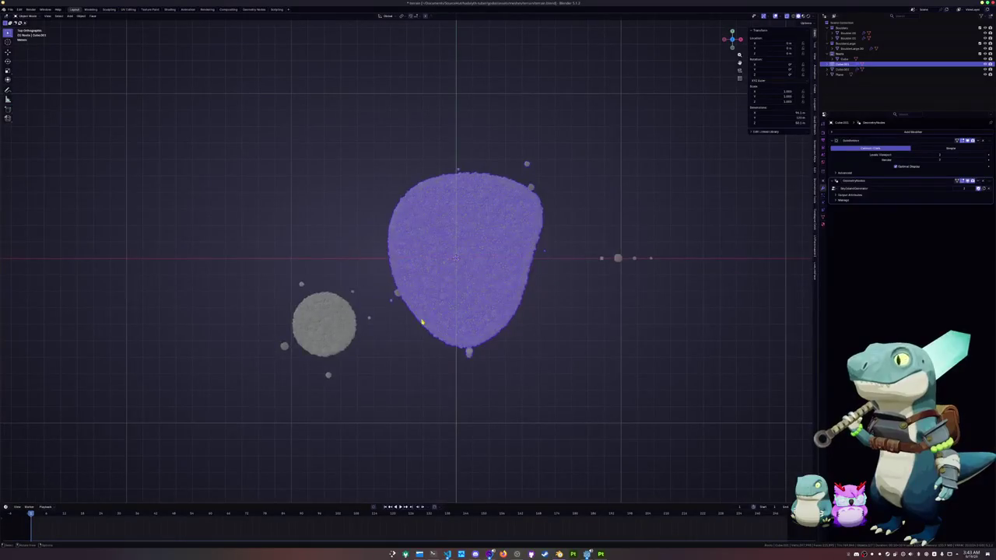
{"action": "scroll", "coordinate": [389, 335], "scroll_direction": "down", "scroll_amount": 2}
{"action": "left_click", "coordinate": [357, 293]}
{"action": "scroll", "coordinate": [365, 314], "scroll_direction": "down", "scroll_amount": 2}
{"action": "scroll", "coordinate": [365, 312], "scroll_direction": "down", "scroll_amount": 1}
{"action": "scroll", "coordinate": [369, 314], "scroll_direction": "up", "scroll_amount": 2}
{"action": "scroll", "coordinate": [380, 322], "scroll_direction": "up", "scroll_amount": 2}
{"action": "middle_click_drag", "start_coordinate": [380, 322], "coordinate": [377, 264]}
Select the wall frame and add a Scatter on Surface modifier
{"action": "left_click", "coordinate": [384, 349]}
{"action": "scroll", "coordinate": [714, 225], "scroll_direction": "up", "scroll_amount": 1}
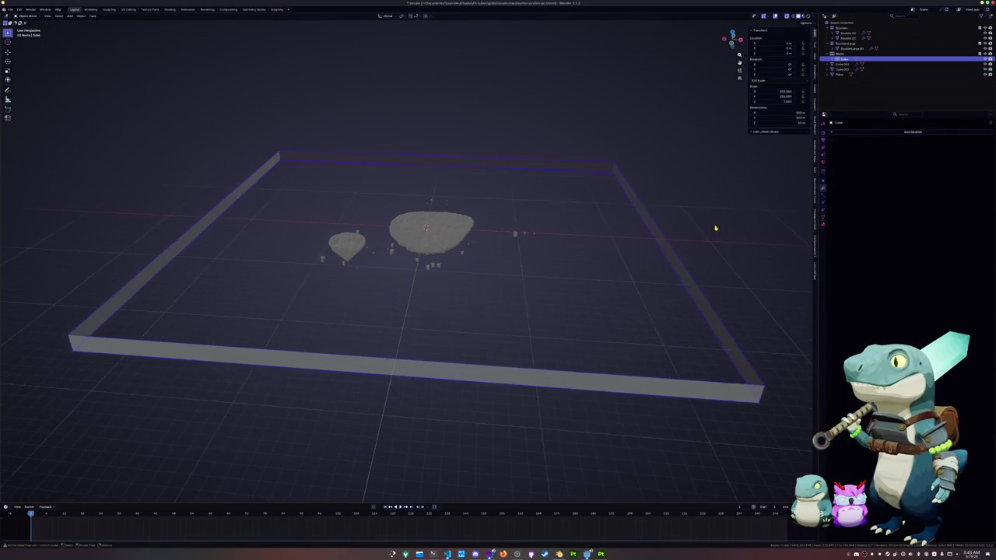
{"action": "scroll", "coordinate": [714, 225], "scroll_direction": "up", "scroll_amount": 1}
{"action": "left_click", "coordinate": [855, 133]}
{"action": "left_click", "coordinate": [880, 146]}
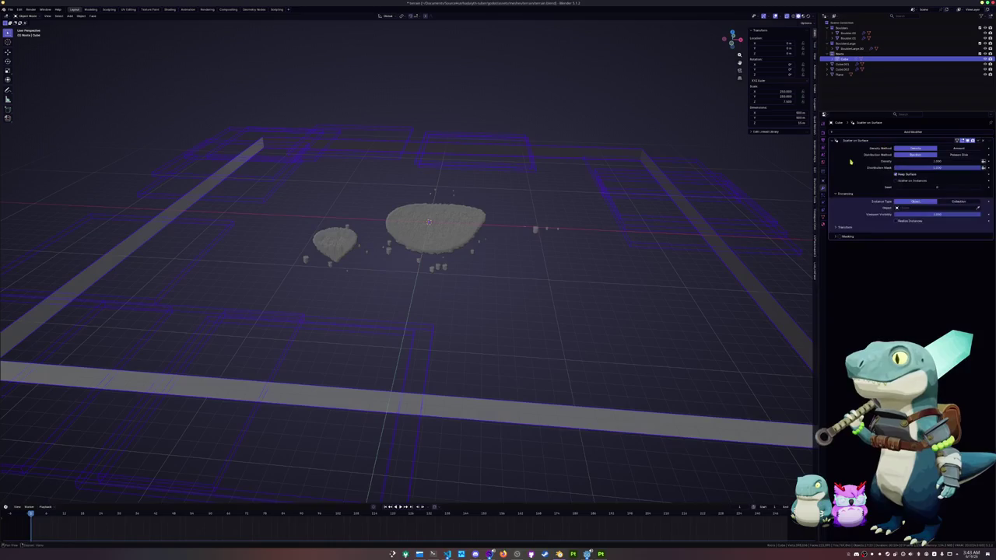
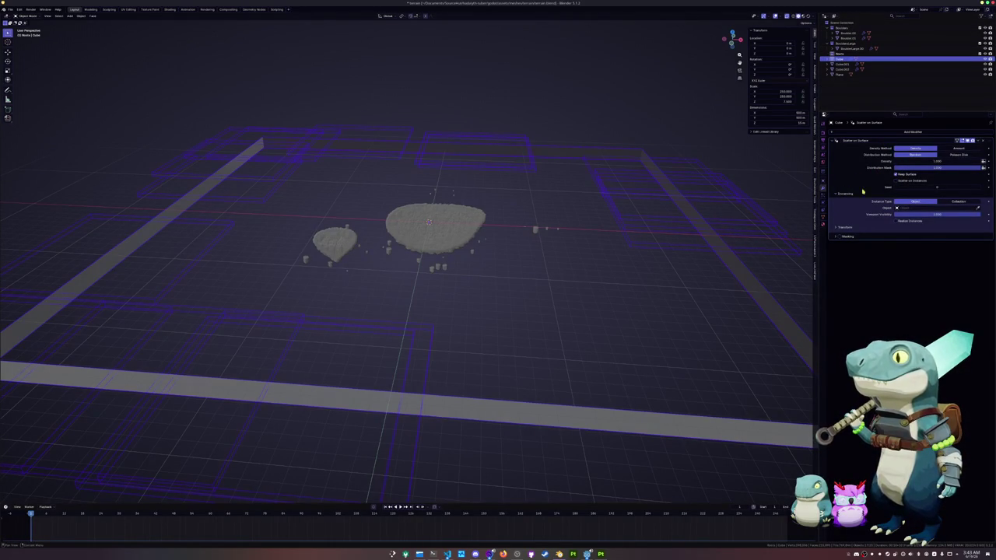
Replace the wall frame's Scatter on Surface modifier with a Solidify modifier
{"action": "left_click", "coordinate": [982, 141]}
{"action": "left_click", "coordinate": [911, 132]}
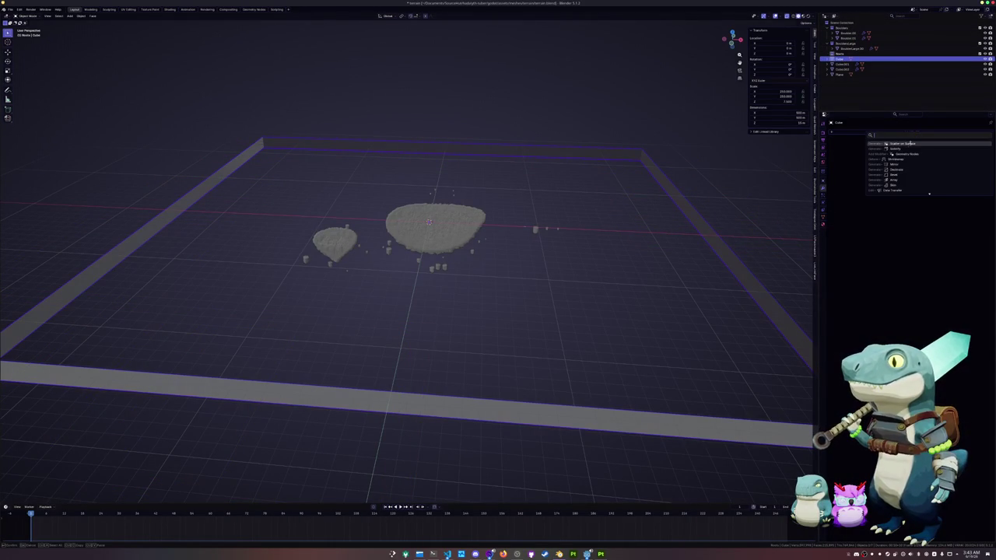
{"action": "left_click", "coordinate": [905, 149]}
Apply all transforms to the wall frame, then select the large island
{"action": "key", "text": "ctrl+a"}
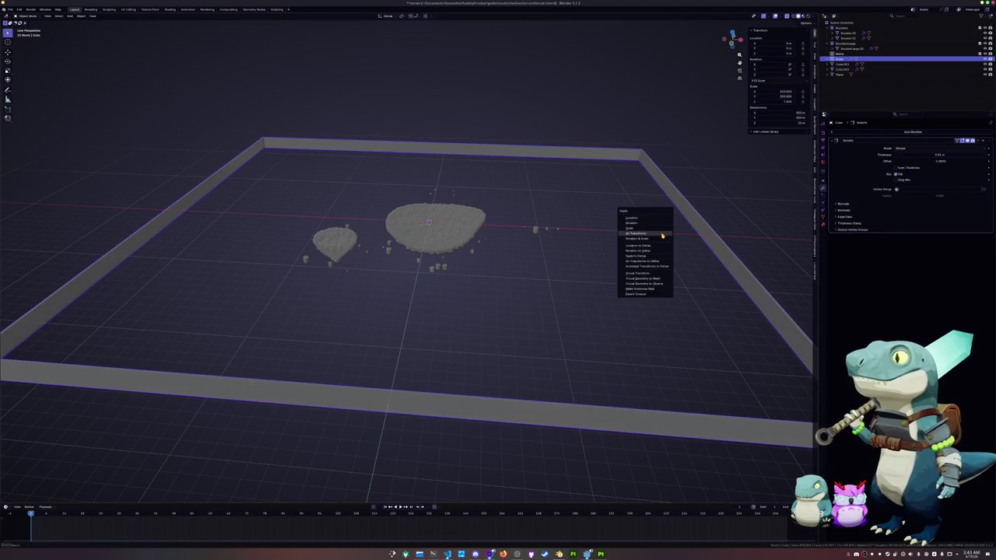
{"action": "left_click", "coordinate": [662, 231]}
{"action": "scroll", "coordinate": [460, 231], "scroll_direction": "up", "scroll_amount": 3}
{"action": "left_click", "coordinate": [460, 232]}
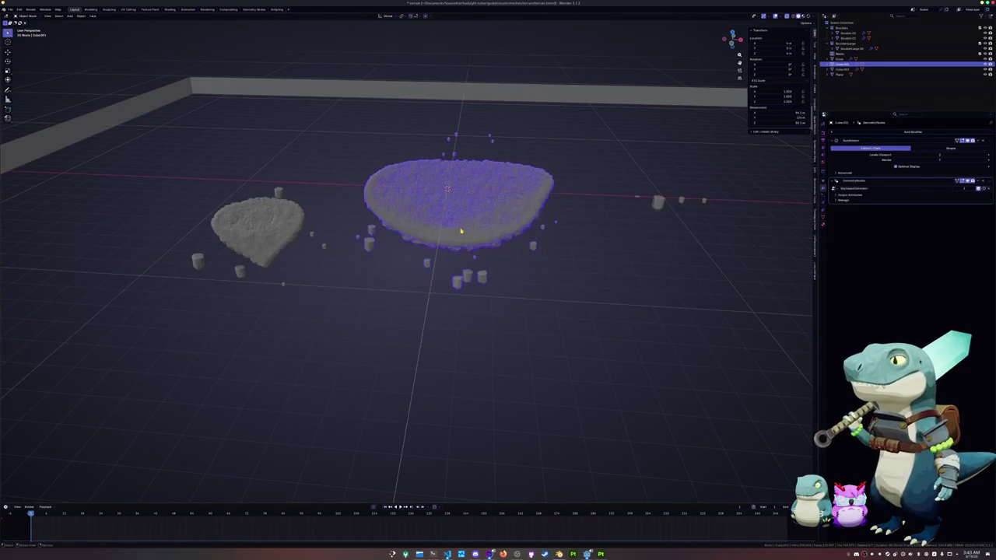
In top-view Edit Mode, pull the large island's lower-left and bottom cage points outward
{"action": "key", "text": "KP_7"}
{"action": "key", "text": "Tab"}
{"action": "scroll", "coordinate": [406, 303], "scroll_direction": "up", "scroll_amount": 1}
{"action": "scroll", "coordinate": [406, 303], "scroll_direction": "up", "scroll_amount": 2}
{"action": "left_click", "coordinate": [369, 291]}
{"action": "key", "text": "g"}
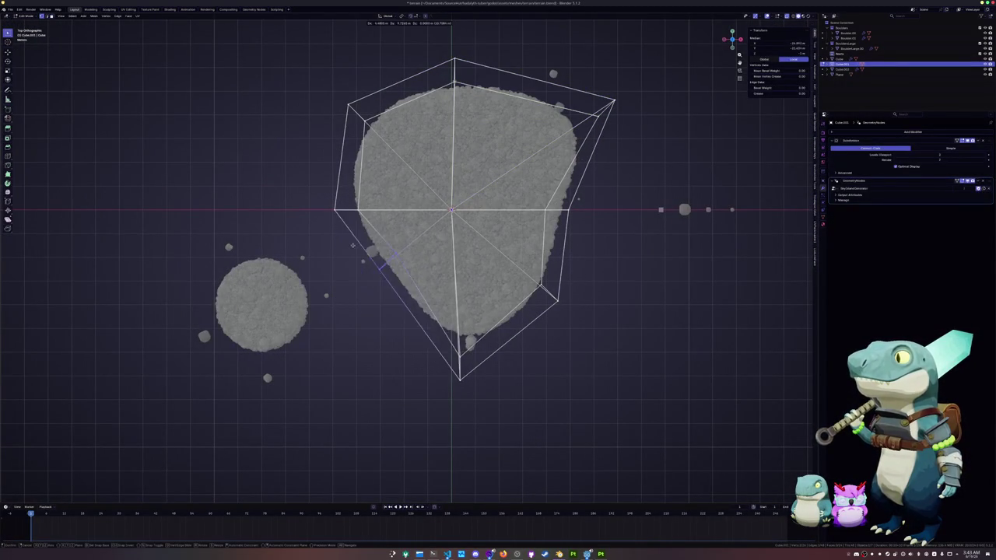
{"action": "left_click", "coordinate": [341, 248]}
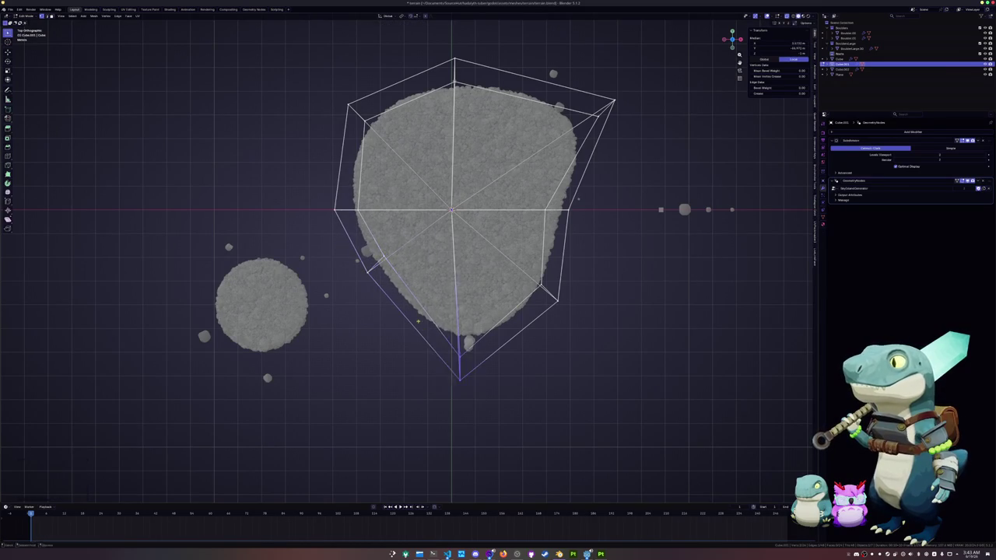
{"action": "key", "text": "g"}
{"action": "left_click", "coordinate": [404, 341]}
Reposition the left, central and lower-right cage points to broaden the island's outline
{"action": "left_click_drag", "start_coordinate": [387, 218], "coordinate": [319, 192]}
{"action": "key", "text": "g"}
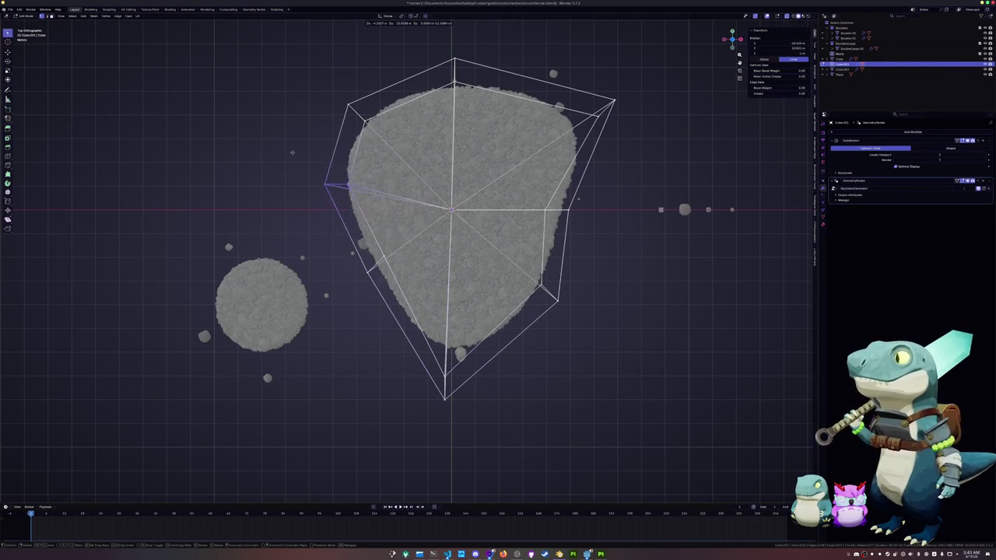
{"action": "left_click", "coordinate": [403, 201]}
{"action": "left_click", "coordinate": [425, 184]}
{"action": "key", "text": "g"}
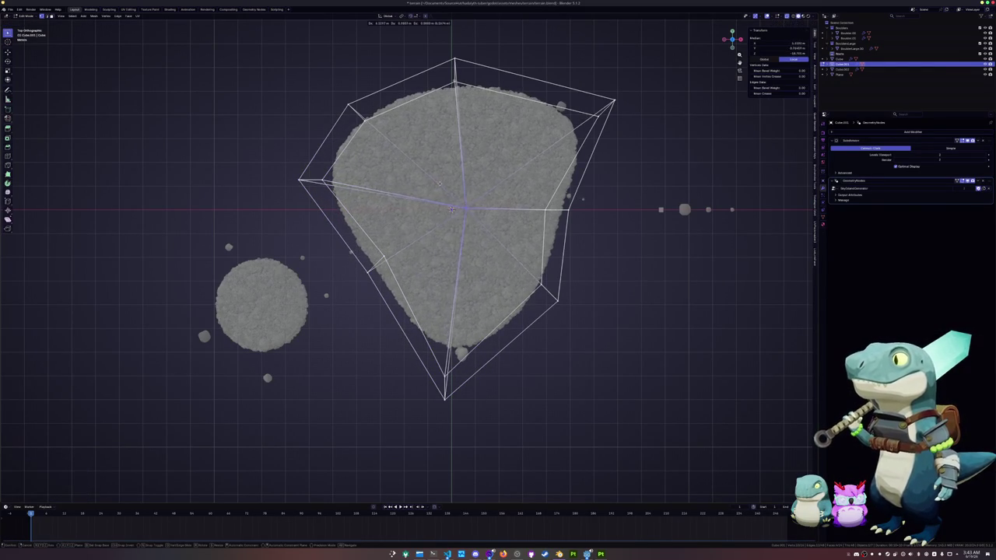
{"action": "left_click", "coordinate": [436, 159]}
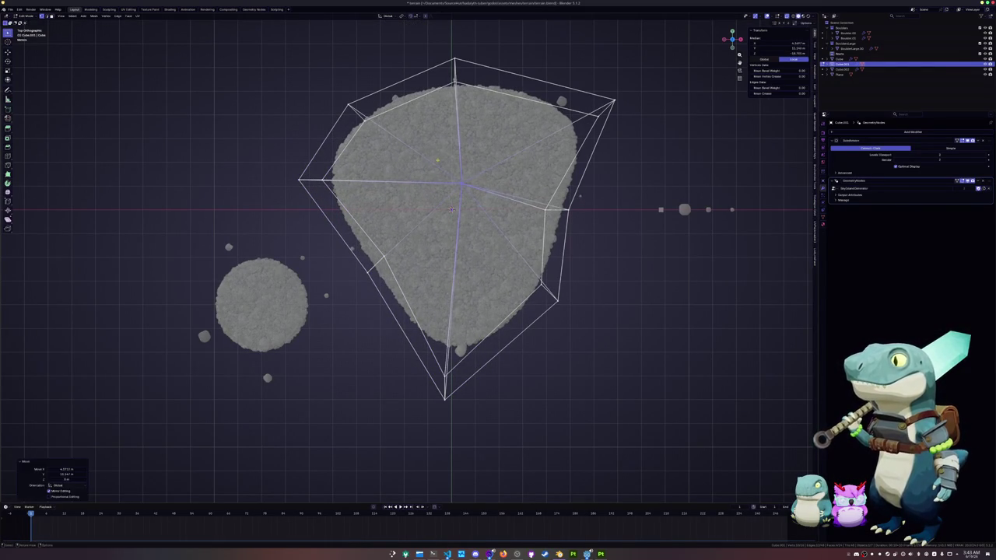
{"action": "left_click_drag", "start_coordinate": [568, 201], "coordinate": [565, 200]}
{"action": "key", "text": "g"}
{"action": "right_click", "coordinate": [536, 181]}
{"action": "left_click_drag", "start_coordinate": [581, 331], "coordinate": [515, 266]}
{"action": "key", "text": "g"}
{"action": "left_click", "coordinate": [491, 272]}
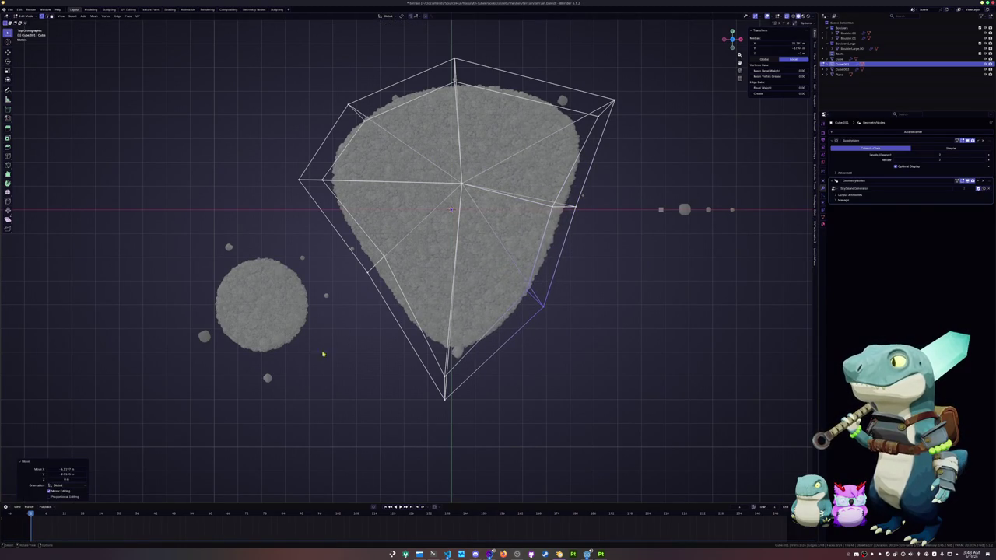
Select the small round islet and enter Edit Mode on its cage
{"action": "left_click", "coordinate": [283, 327]}
{"action": "key", "text": "Tab"}
{"action": "middle_click_drag", "start_coordinate": [356, 334], "coordinate": [478, 310], "text": "shift"}
{"action": "scroll", "coordinate": [478, 311], "scroll_direction": "up", "scroll_amount": 2}
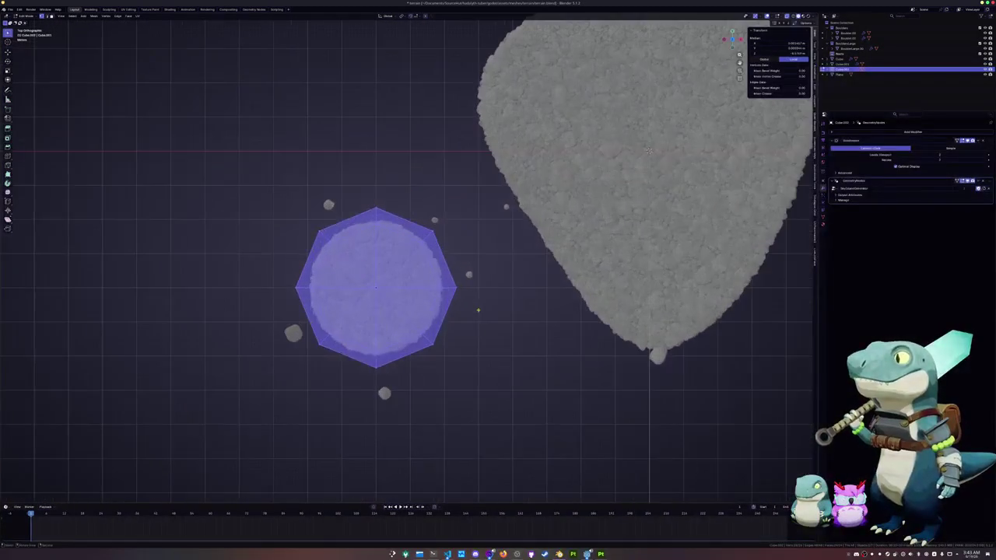
Push the islet's right point outward, raise its top point, and nudge the upper-left point
{"action": "left_click_drag", "start_coordinate": [425, 272], "coordinate": [458, 296]}
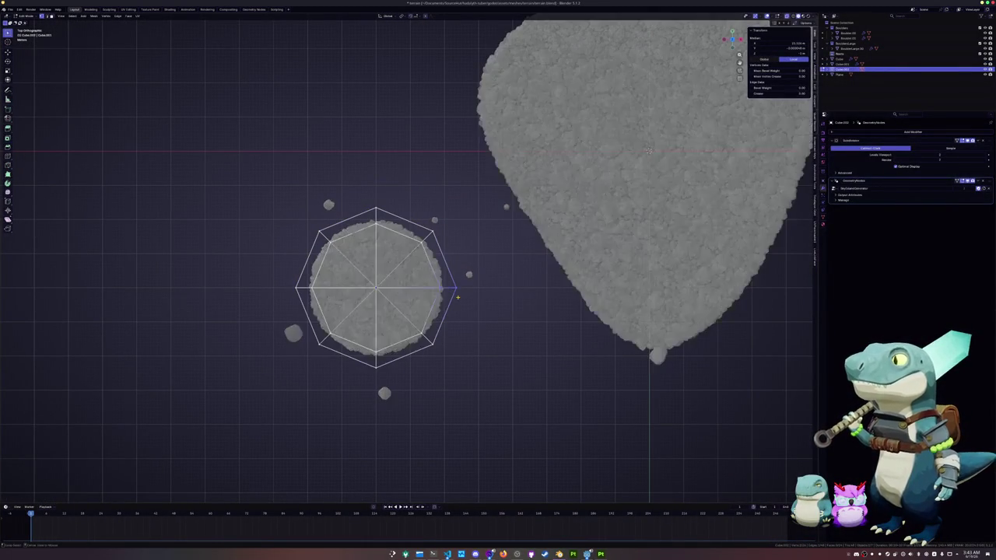
{"action": "right_click", "coordinate": [482, 296]}
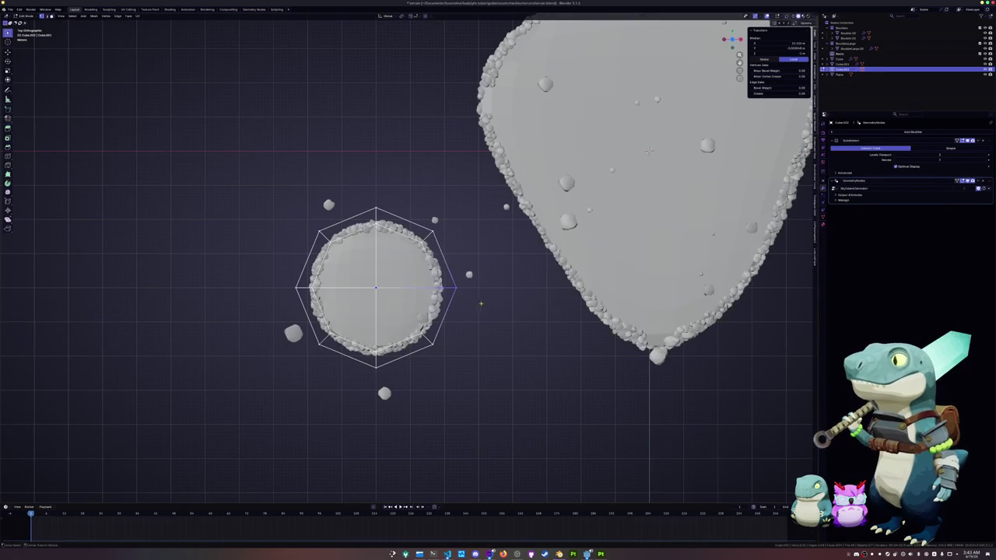
{"action": "left_click", "coordinate": [476, 288]}
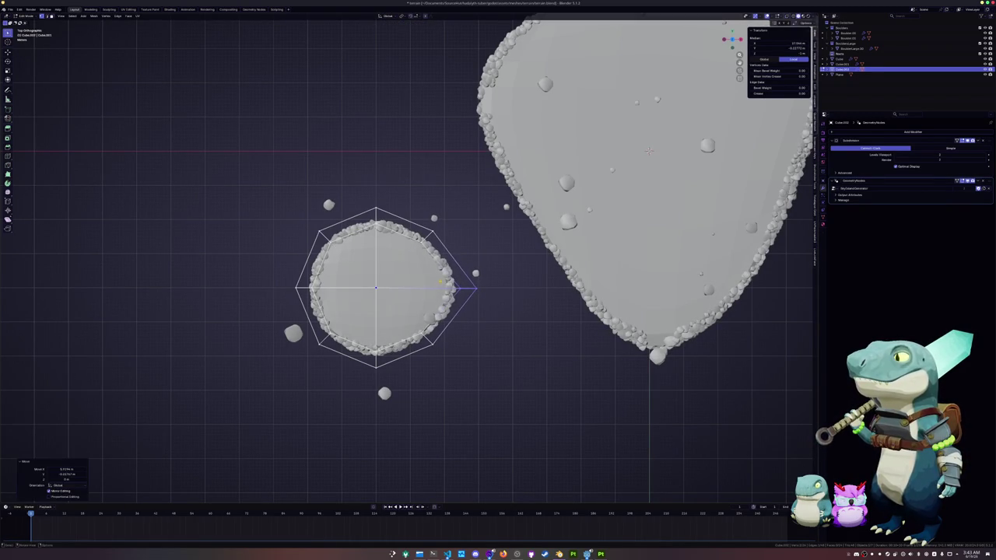
{"action": "left_click", "coordinate": [372, 209]}
{"action": "key", "text": "g"}
{"action": "left_click", "coordinate": [356, 176]}
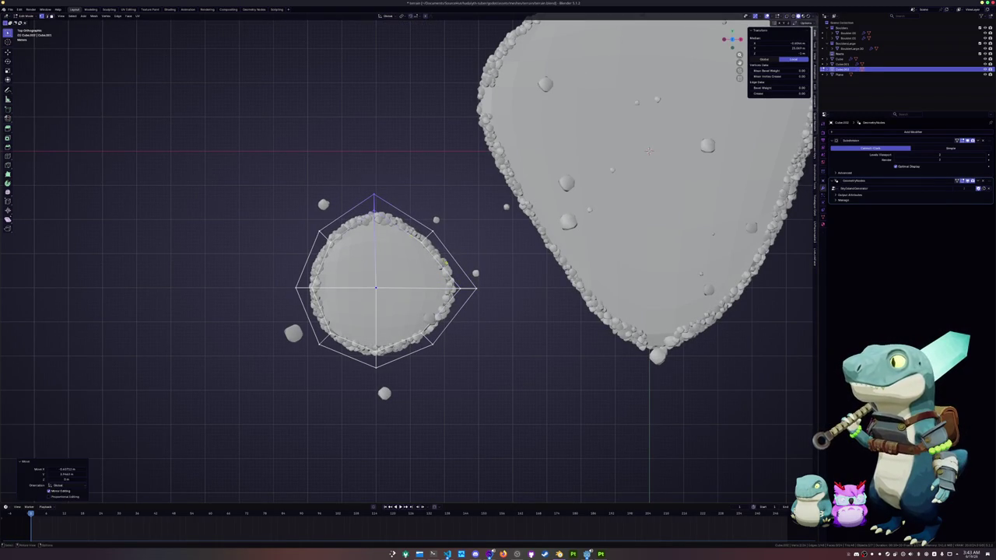
{"action": "left_click", "coordinate": [310, 225]}
{"action": "left_click", "coordinate": [312, 230]}
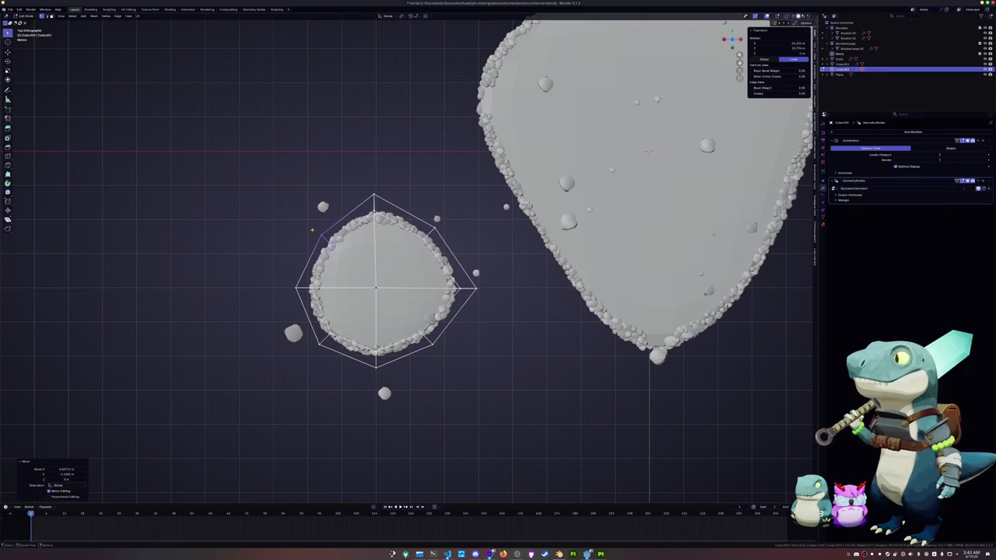
Pull the islet's bottom and lower-left points outward and leave Edit Mode
{"action": "left_click", "coordinate": [377, 368]}
{"action": "key", "text": "g"}
{"action": "left_click", "coordinate": [377, 376]}
{"action": "left_click", "coordinate": [320, 342]}
{"action": "key", "text": "g"}
{"action": "left_click", "coordinate": [289, 313]}
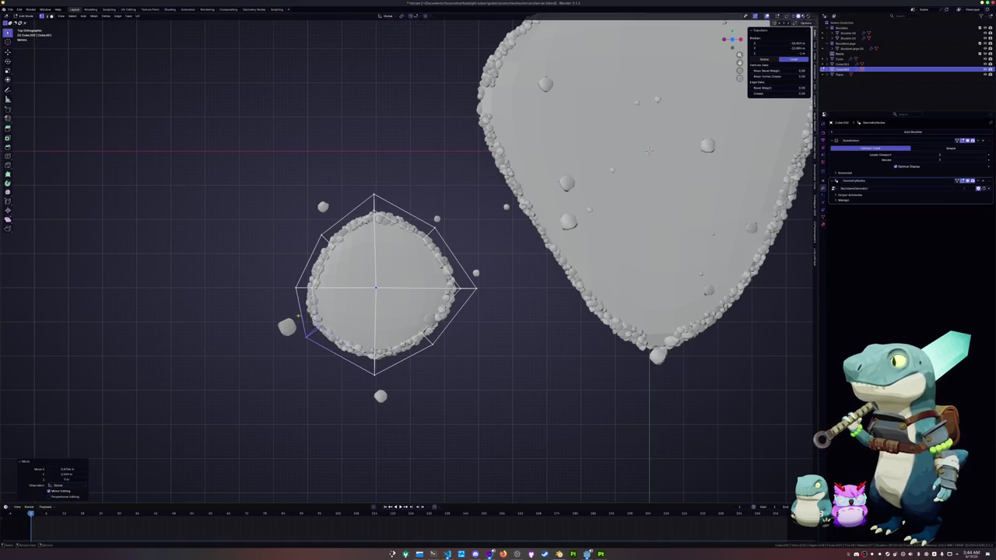
{"action": "scroll", "coordinate": [289, 313], "scroll_direction": "down", "scroll_amount": 4}
{"action": "key", "text": "Tab"}
Move the small islet away from the big island and orbit to a side view
{"action": "key", "text": "g"}
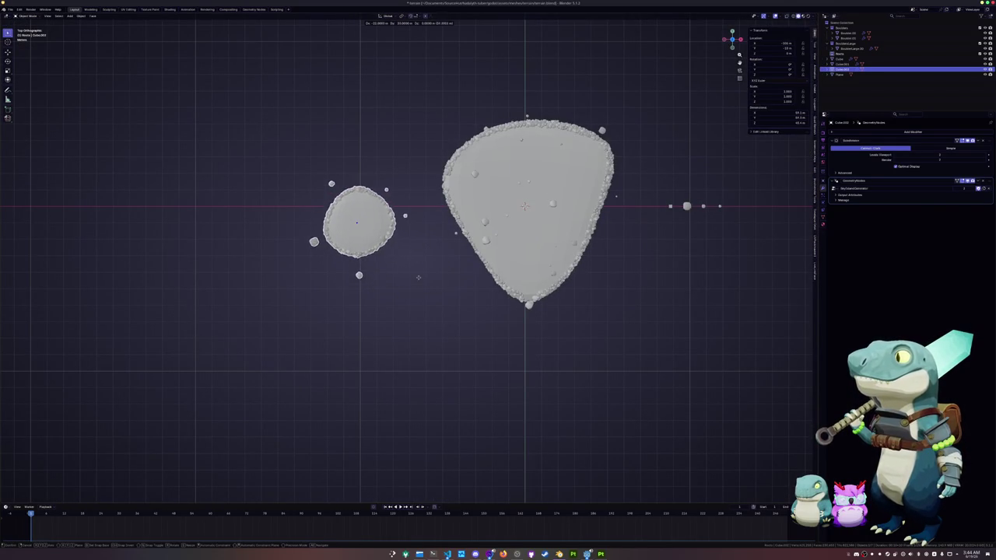
{"action": "left_click", "coordinate": [450, 337]}
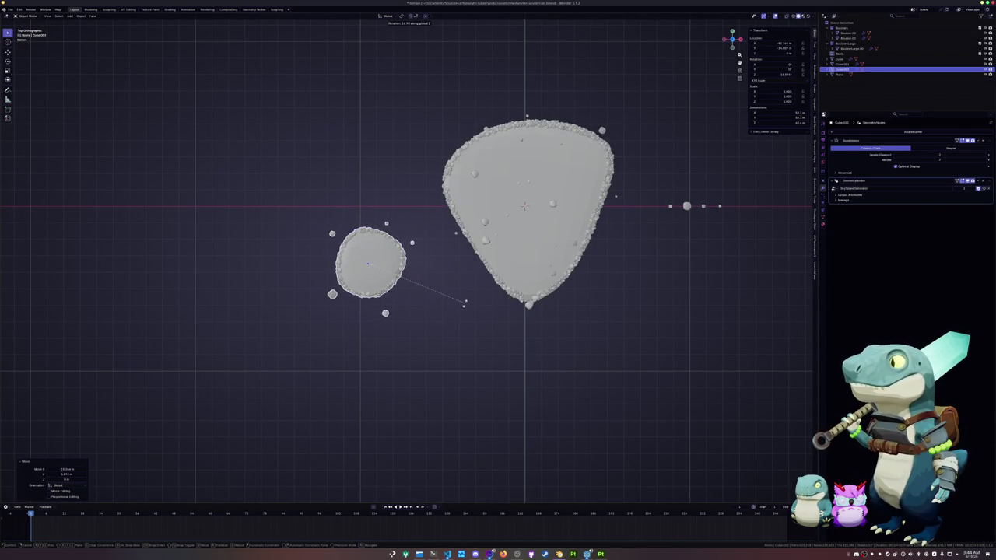
{"action": "mouse_move", "coordinate": [445, 334]}
{"action": "middle_mouse_down"}
{"action": "mouse_move", "coordinate": [415, 278]}
{"action": "mouse_move", "coordinate": [436, 293]}
{"action": "middle_mouse_up"}
{"action": "scroll", "coordinate": [413, 286], "scroll_direction": "up", "scroll_amount": 2}
{"action": "scroll", "coordinate": [413, 288], "scroll_direction": "up", "scroll_amount": 2}
{"action": "scroll", "coordinate": [428, 287], "scroll_direction": "up", "scroll_amount": 2}
Compare the platform's cage with its finished geometry, framing and viewing its underside
{"action": "key", "text": "Tab"}
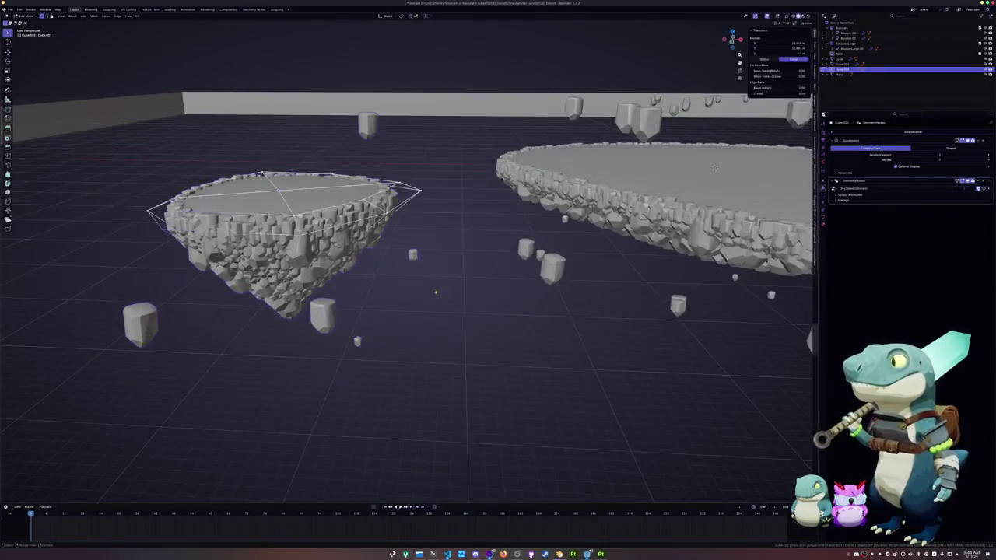
{"action": "key", "text": "Tab"}
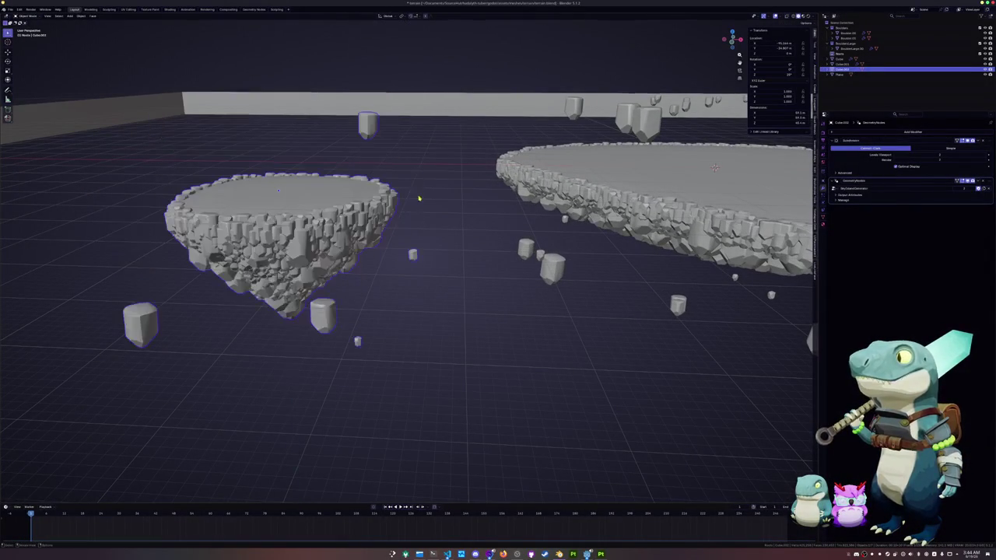
{"action": "key", "text": "Tab"}
{"action": "scroll", "coordinate": [318, 231], "scroll_direction": "up", "scroll_amount": 4}
{"action": "mouse_move", "coordinate": [318, 232]}
{"action": "middle_mouse_down"}
{"action": "mouse_move", "coordinate": [407, 266]}
{"action": "mouse_move", "coordinate": [287, 276]}
{"action": "mouse_move", "coordinate": [327, 233]}
{"action": "middle_mouse_up"}
{"action": "key", "text": "Tab"}
{"action": "key", "text": "Tab"}
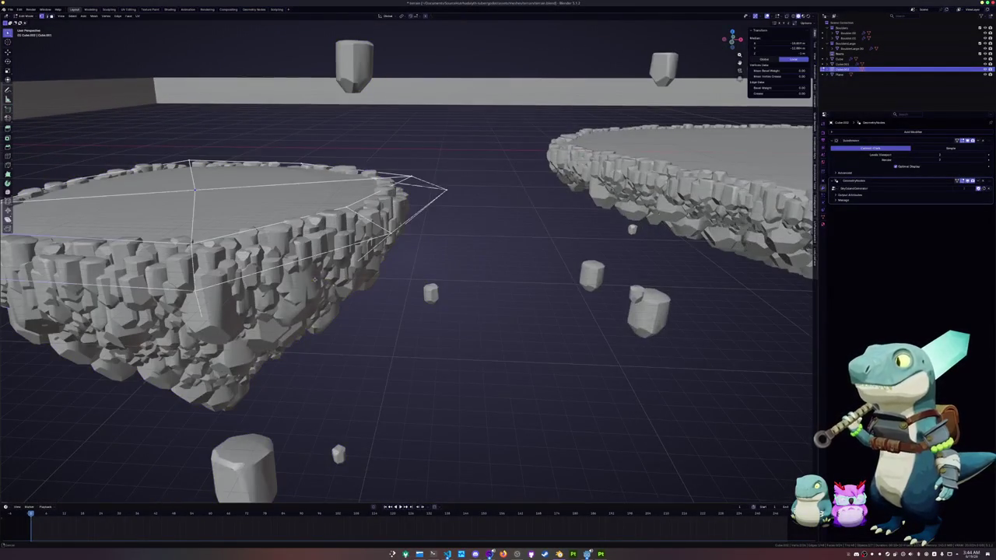
{"action": "key", "text": "KP_Decimal"}
{"action": "scroll", "coordinate": [477, 283], "scroll_direction": "up", "scroll_amount": 3}
{"action": "middle_click_drag", "start_coordinate": [478, 283], "coordinate": [436, 277]}
{"action": "scroll", "coordinate": [435, 276], "scroll_direction": "down", "scroll_amount": 5}
{"action": "scroll", "coordinate": [436, 277], "scroll_direction": "down", "scroll_amount": 3}
{"action": "scroll", "coordinate": [389, 264], "scroll_direction": "up", "scroll_amount": 4}
{"action": "key", "text": "Tab"}
Select the small left platform, edit its cage, and begin moving its bottom point along Z
{"action": "right_click", "coordinate": [418, 274]}
{"action": "left_click", "coordinate": [405, 311]}
{"action": "scroll", "coordinate": [405, 311], "scroll_direction": "down", "scroll_amount": 4}
{"action": "left_click", "coordinate": [610, 252]}
{"action": "right_click", "coordinate": [610, 252]}
{"action": "left_click", "coordinate": [397, 253]}
{"action": "scroll", "coordinate": [524, 263], "scroll_direction": "up", "scroll_amount": 3}
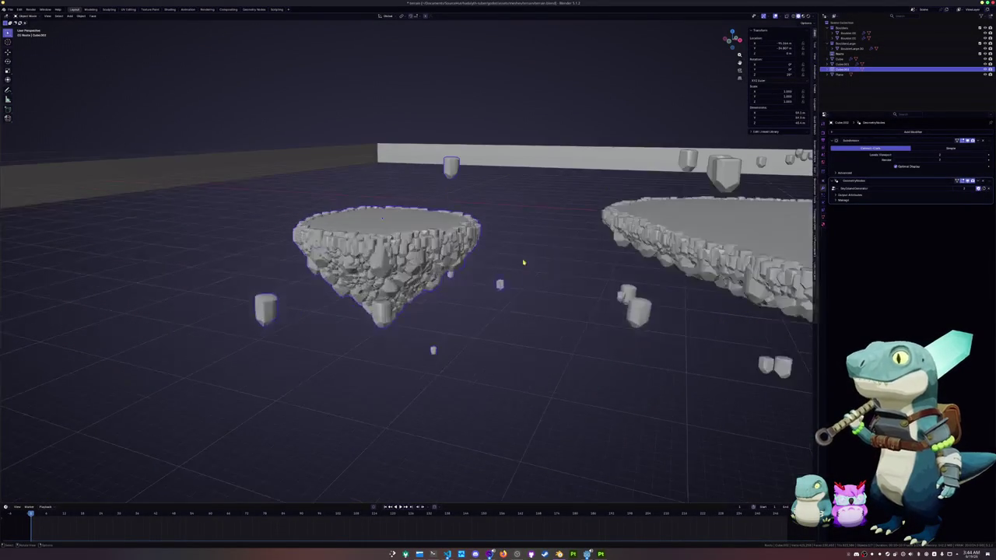
{"action": "scroll", "coordinate": [524, 263], "scroll_direction": "up", "scroll_amount": 2}
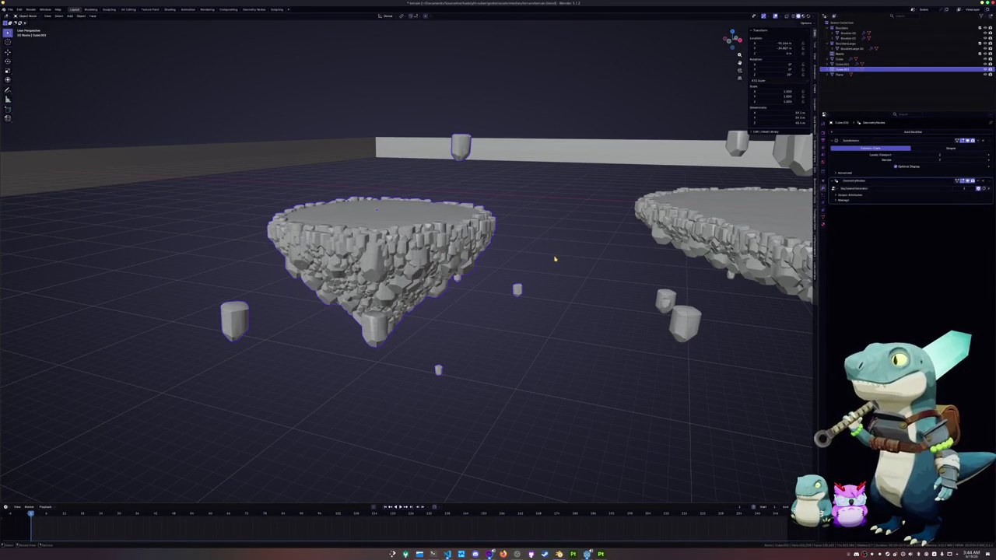
{"action": "key", "text": "Tab"}
{"action": "key", "text": "g"}
{"action": "key", "text": "z"}
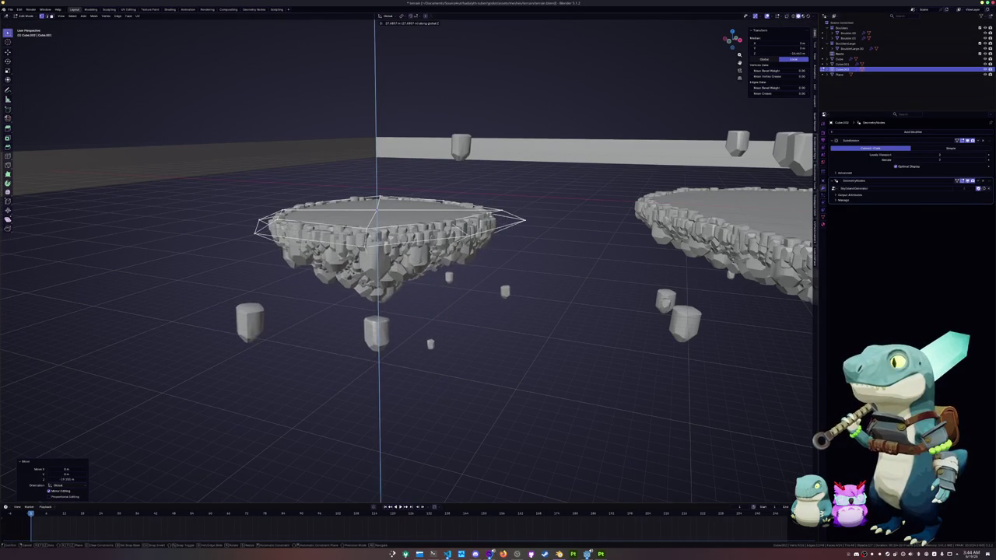
Set the islet's underside point deeper and fine-tune its height along Z
{"action": "left_click", "coordinate": [537, 286]}
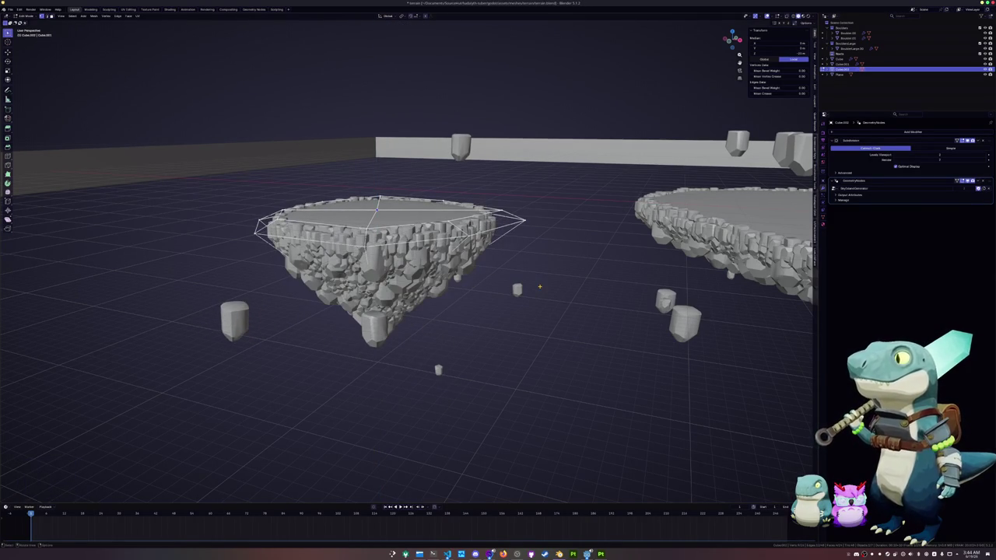
{"action": "middle_click_drag", "start_coordinate": [540, 286], "coordinate": [539, 233]}
{"action": "key", "text": "g"}
{"action": "key", "text": "z"}
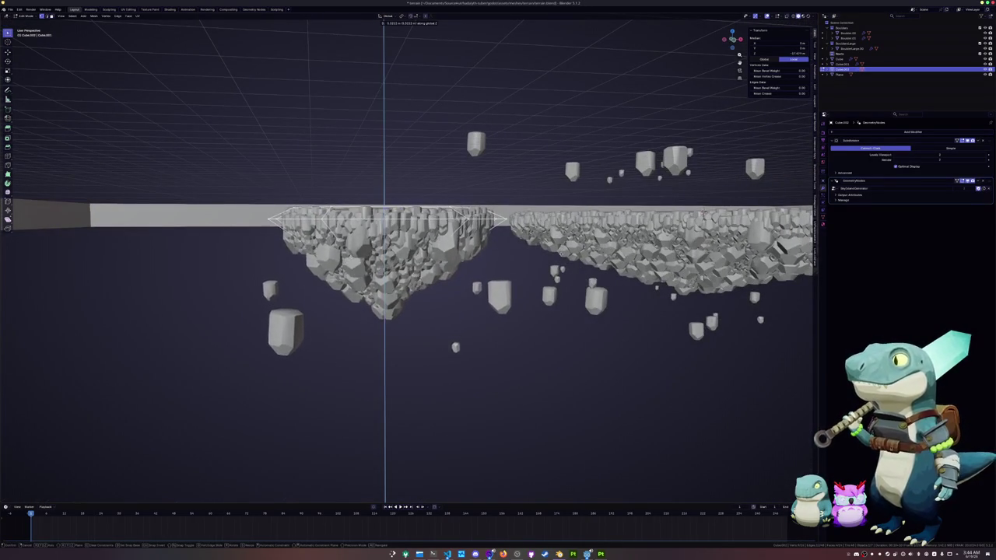
{"action": "left_click", "coordinate": [551, 269]}
{"action": "middle_click_drag", "start_coordinate": [551, 268], "coordinate": [527, 278]}
Raise the whole islet outline along Z, rotate it around Z, and slide it in top view
{"action": "key", "text": "a"}
{"action": "key", "text": "g"}
{"action": "key", "text": "z"}
{"action": "left_click", "coordinate": [528, 223]}
{"action": "mouse_move", "coordinate": [528, 223]}
{"action": "middle_mouse_down"}
{"action": "mouse_move", "coordinate": [473, 300]}
{"action": "mouse_move", "coordinate": [424, 290]}
{"action": "mouse_move", "coordinate": [453, 293]}
{"action": "middle_mouse_up"}
{"action": "key", "text": "r"}
{"action": "key", "text": "z"}
{"action": "key", "text": "g"}
{"action": "key", "text": "z"}
{"action": "key", "text": "KP_7"}
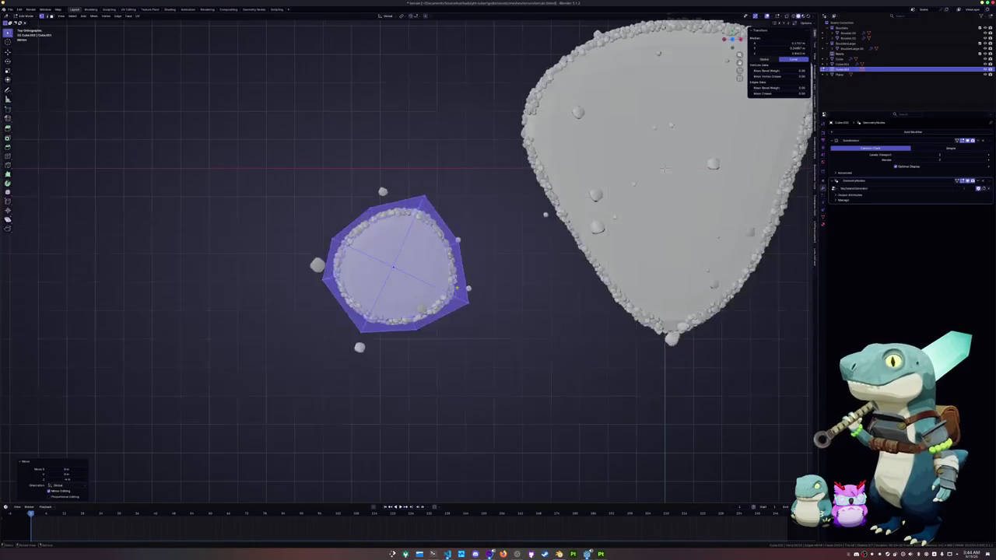
{"action": "scroll", "coordinate": [468, 289], "scroll_direction": "down", "scroll_amount": 2}
{"action": "key", "text": "g"}
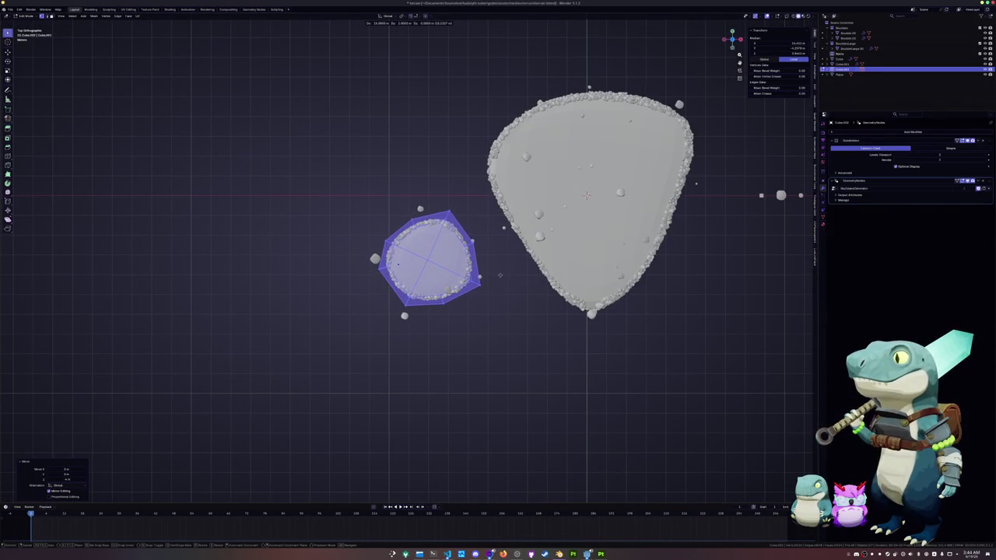
Switch to the large island and extrude one of its top faces upward
{"action": "key", "text": "alt+q"}
{"action": "middle_click_drag", "start_coordinate": [421, 260], "coordinate": [445, 248]}
{"action": "left_click", "coordinate": [529, 229]}
{"action": "middle_click_drag", "start_coordinate": [529, 230], "coordinate": [572, 229]}
{"action": "key", "text": "e"}
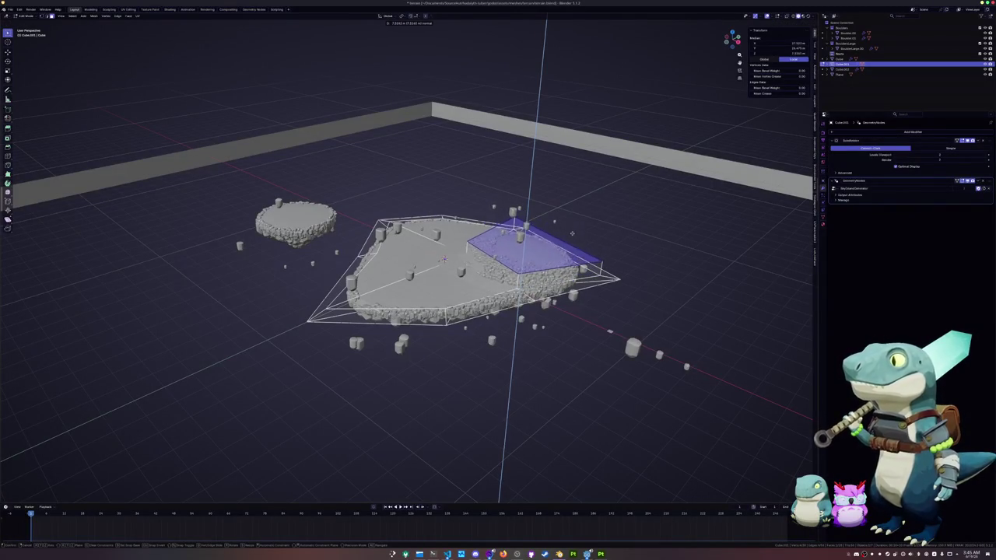
Confirm the raised tier's height, clear the selection and inspect the tier
{"action": "left_click", "coordinate": [573, 231]}
{"action": "scroll", "coordinate": [330, 274], "scroll_direction": "up", "scroll_amount": 4}
{"action": "scroll", "coordinate": [330, 273], "scroll_direction": "up", "scroll_amount": 3}
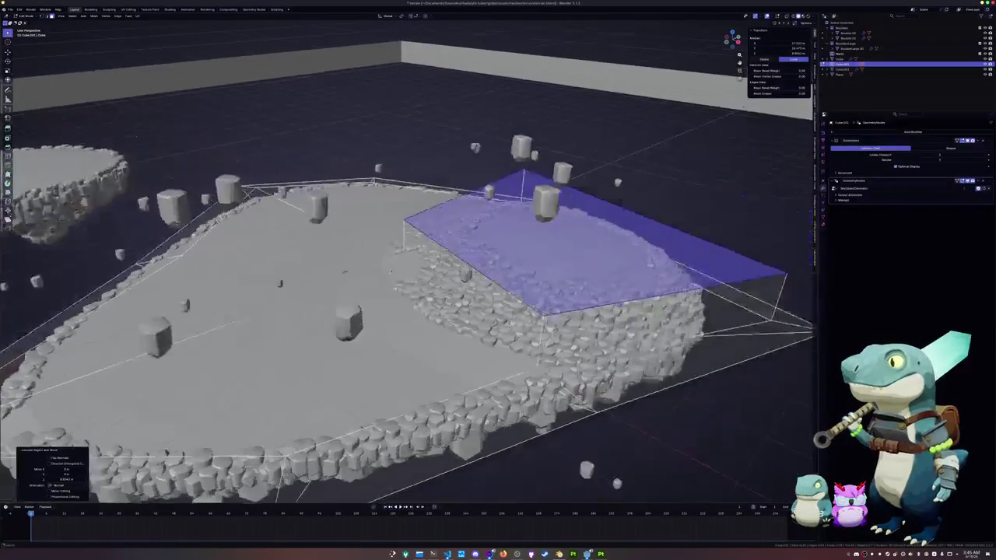
{"action": "key", "text": "alt+a"}
{"action": "middle_click_drag", "start_coordinate": [330, 273], "coordinate": [330, 266]}
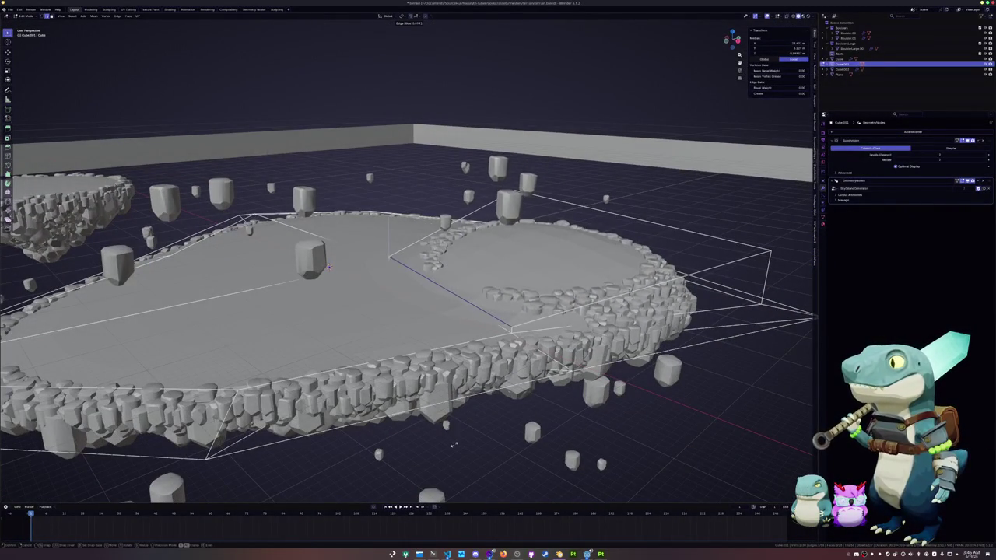
Slide the loop across the disc and separate the inner right face into Cube.004
{"action": "left_click", "coordinate": [440, 470]}
{"action": "mouse_move", "coordinate": [440, 470]}
{"action": "middle_mouse_down"}
{"action": "mouse_move", "coordinate": [424, 404]}
{"action": "mouse_move", "coordinate": [373, 326]}
{"action": "middle_mouse_up"}
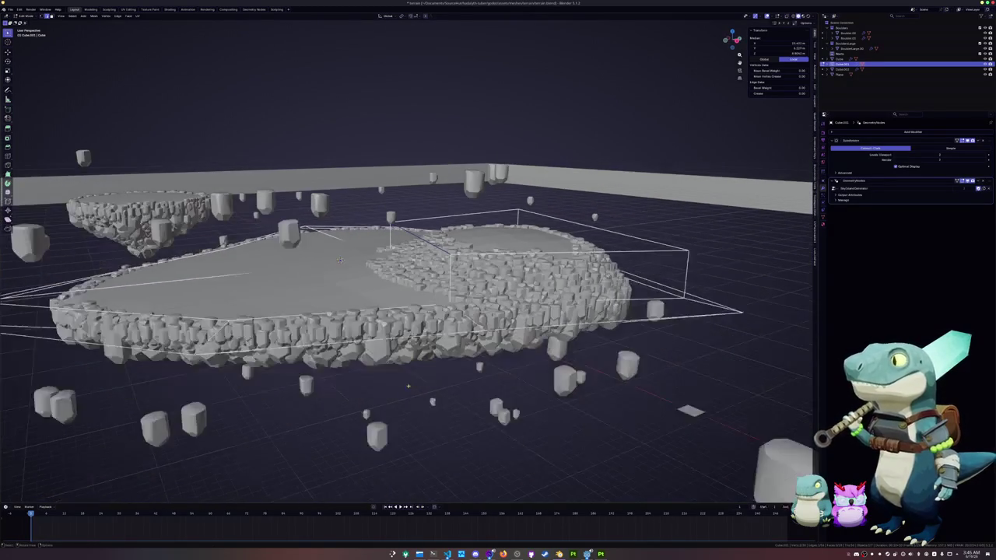
{"action": "scroll", "coordinate": [343, 277], "scroll_direction": "up", "scroll_amount": 3}
{"action": "middle_click_drag", "start_coordinate": [344, 277], "coordinate": [344, 269]}
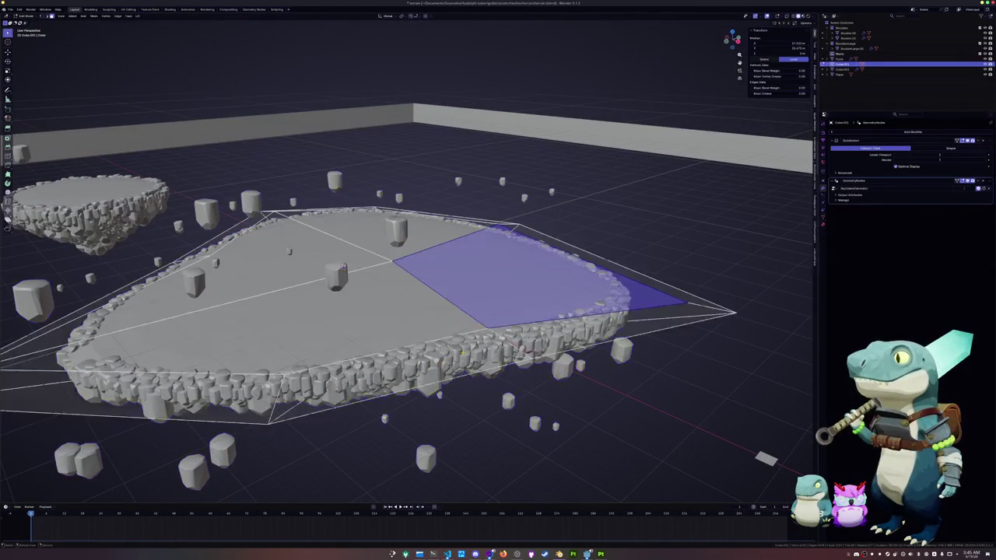
{"action": "scroll", "coordinate": [343, 267], "scroll_direction": "up", "scroll_amount": 2}
{"action": "middle_click_drag", "start_coordinate": [343, 268], "coordinate": [339, 256]}
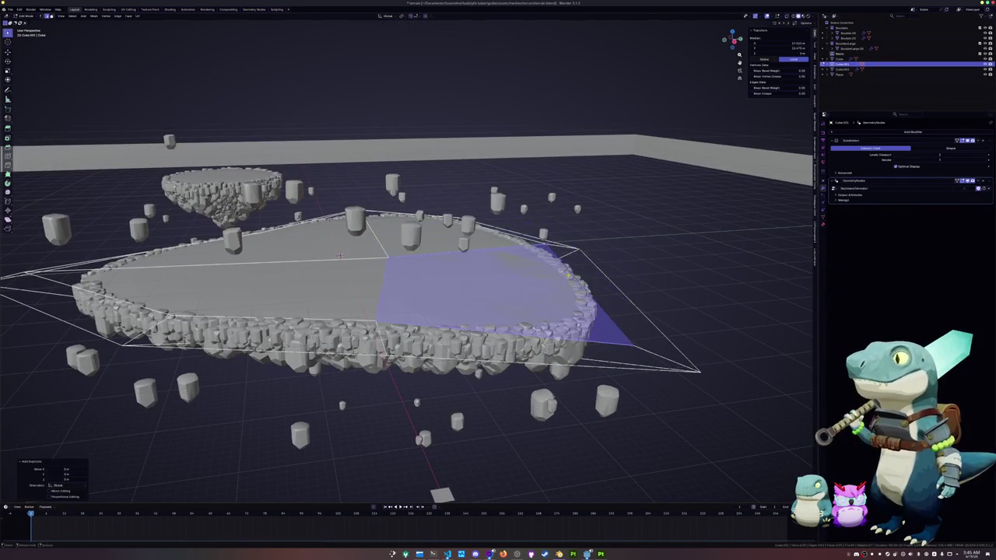
{"action": "key", "text": "ctrl+e"}
{"action": "left_click", "coordinate": [596, 424]}
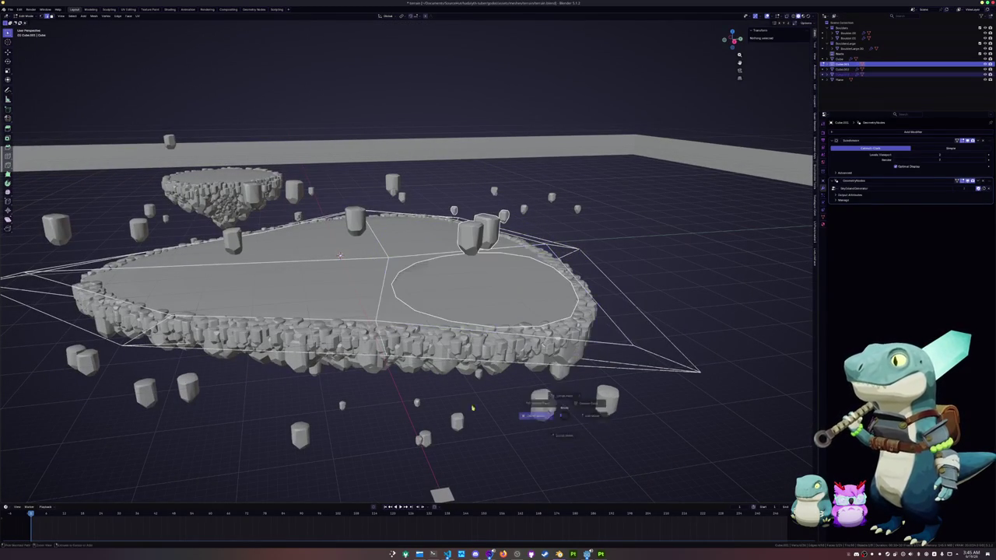
Extrude the separated face upward and delete the cap face, with X-ray enabled
{"action": "key", "text": "Tab"}
{"action": "key", "text": "Tab"}
{"action": "middle_click_drag", "start_coordinate": [340, 256], "coordinate": [340, 249]}
{"action": "key", "text": "e"}
{"action": "left_click", "coordinate": [340, 262]}
{"action": "key", "text": "alt+z"}
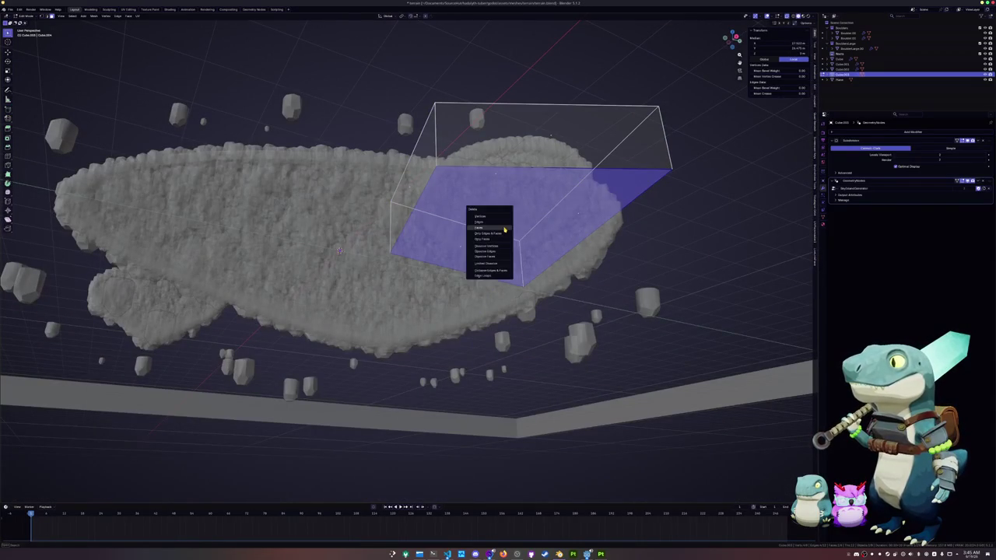
{"action": "left_click", "coordinate": [504, 227]}
{"action": "middle_click_drag", "start_coordinate": [504, 229], "coordinate": [482, 257]}
{"action": "mouse_move", "coordinate": [346, 247]}
{"action": "middle_mouse_down"}
{"action": "mouse_move", "coordinate": [421, 293]}
{"action": "mouse_move", "coordinate": [447, 331]}
{"action": "middle_mouse_up"}
{"action": "scroll", "coordinate": [351, 244], "scroll_direction": "up", "scroll_amount": 3}
Extrude a wall face of the raised piece and rotate it around the Z axis
{"action": "key", "text": "Tab"}
{"action": "scroll", "coordinate": [452, 336], "scroll_direction": "up", "scroll_amount": 2}
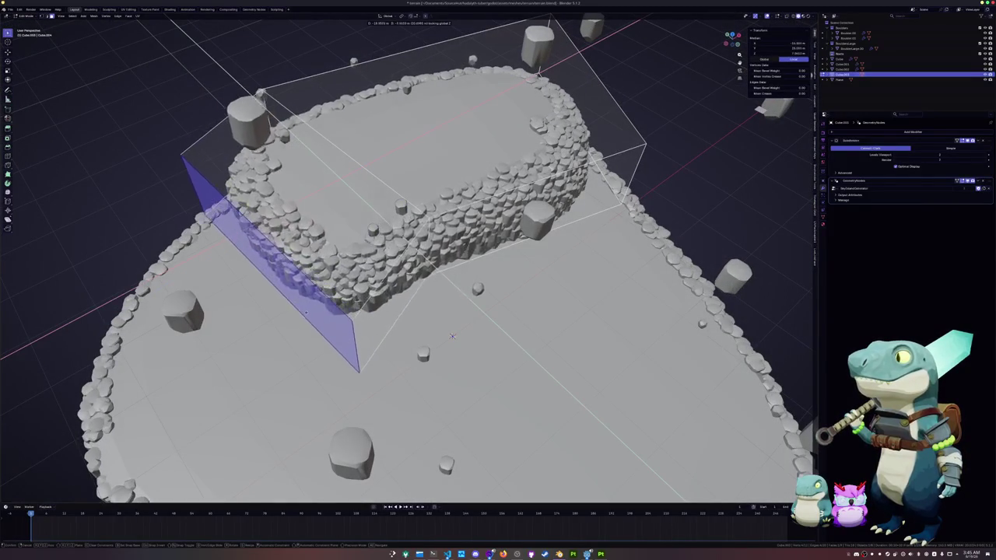
{"action": "key", "text": "Return"}
{"action": "key", "text": "r"}
{"action": "key", "text": "z"}
{"action": "left_click", "coordinate": [452, 337]}
{"action": "mouse_move", "coordinate": [452, 336]}
{"action": "middle_mouse_down"}
{"action": "mouse_move", "coordinate": [449, 298]}
{"action": "mouse_move", "coordinate": [441, 323]}
{"action": "middle_mouse_up"}
Merge two sets of the tier's wall vertices together at last
{"action": "key", "text": "alt+a"}
{"action": "left_click", "coordinate": [448, 298]}
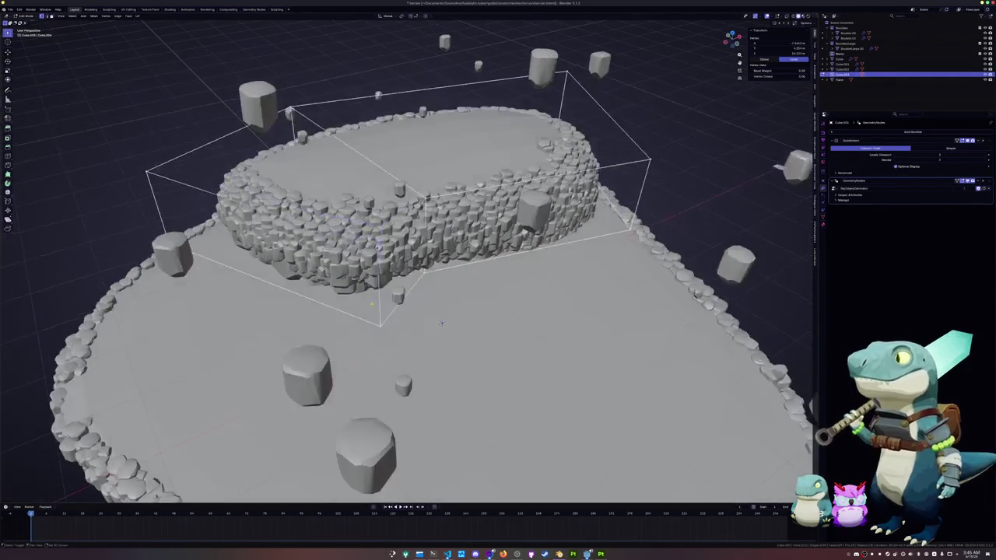
{"action": "left_click", "coordinate": [365, 343]}
{"action": "middle_click_drag", "start_coordinate": [365, 344], "coordinate": [404, 334]}
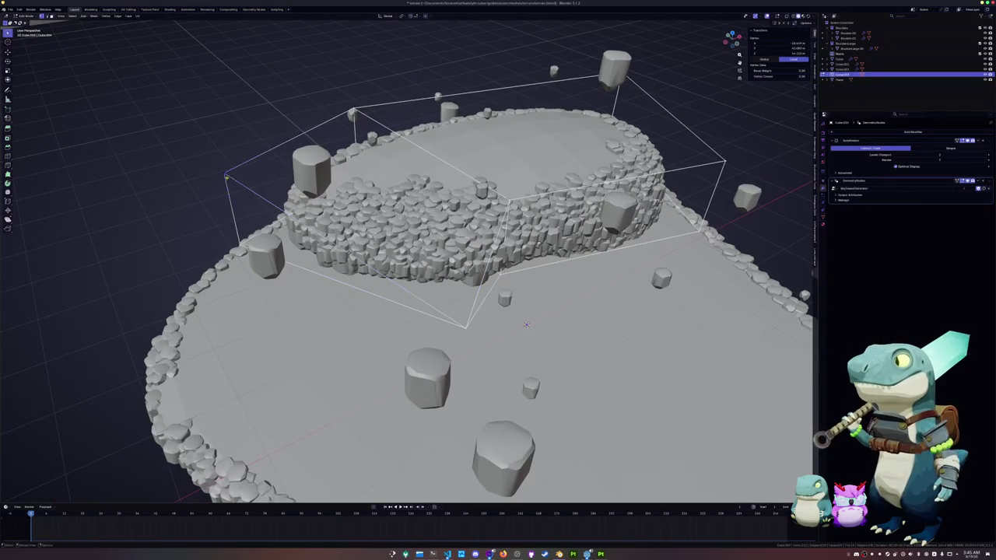
{"action": "left_click", "coordinate": [240, 250]}
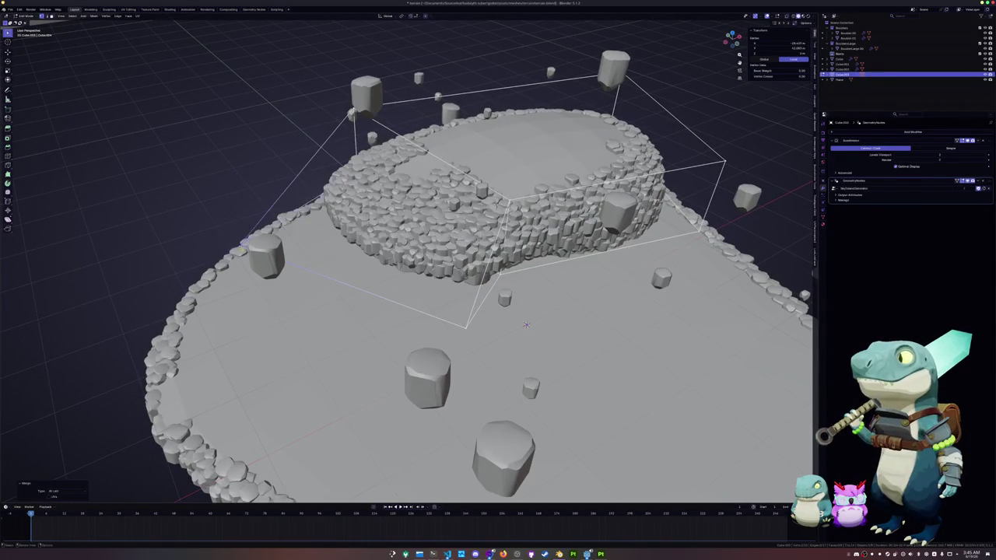
{"action": "middle_click_drag", "start_coordinate": [526, 325], "coordinate": [417, 353]}
Slide the selected geometry along the X axis, abandoning a vertical move
{"action": "key", "text": "g"}
{"action": "key", "text": "x"}
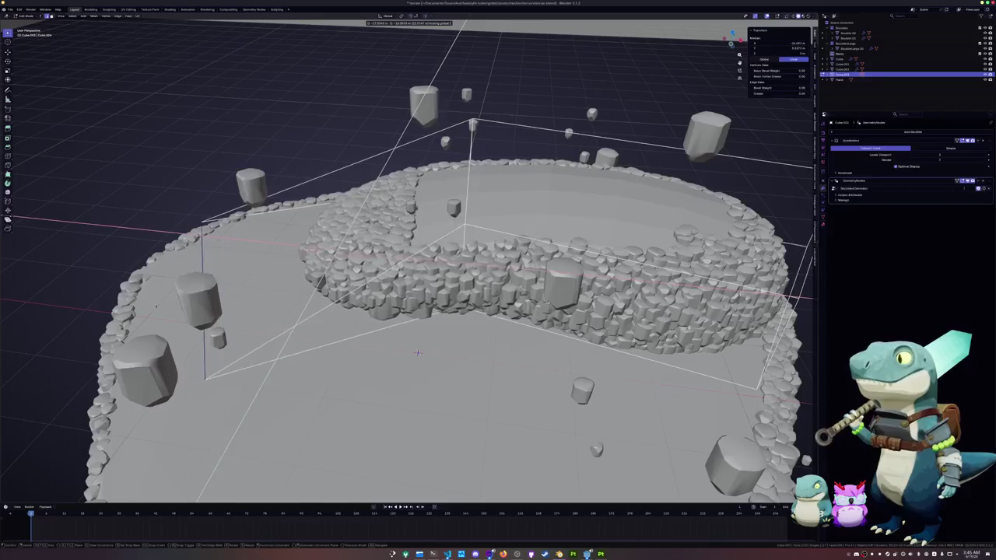
{"action": "left_click", "coordinate": [417, 352]}
{"action": "mouse_move", "coordinate": [417, 353]}
{"action": "middle_mouse_down"}
{"action": "mouse_move", "coordinate": [549, 257]}
{"action": "mouse_move", "coordinate": [435, 234]}
{"action": "middle_mouse_up"}
{"action": "key", "text": "g"}
{"action": "key", "text": "z"}
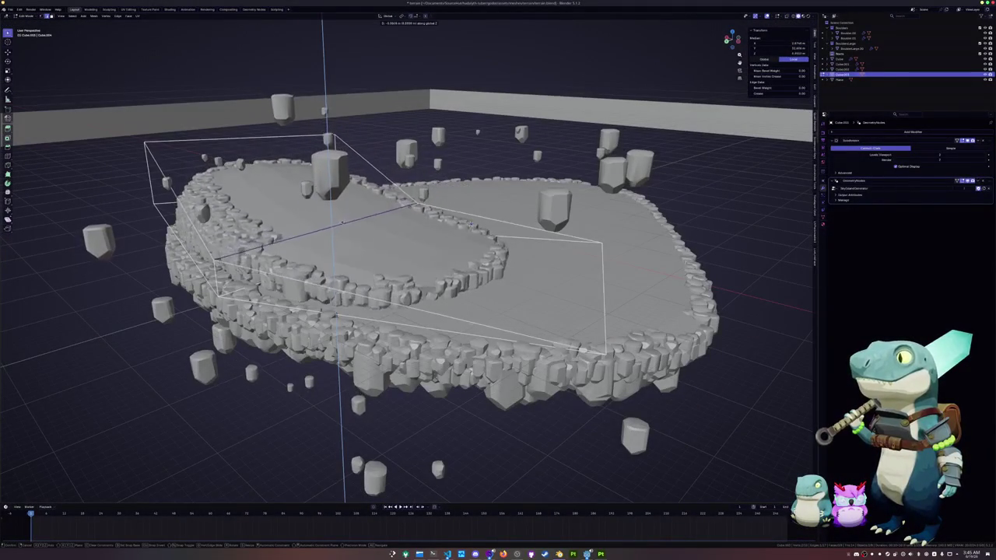
{"action": "right_click", "coordinate": [470, 223]}
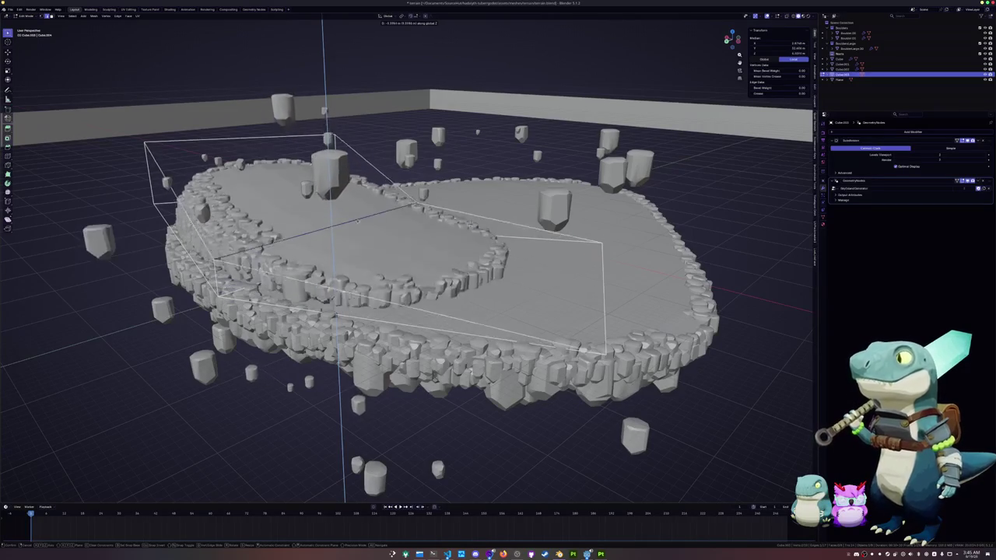
{"action": "middle_click_drag", "start_coordinate": [470, 223], "coordinate": [470, 117]}
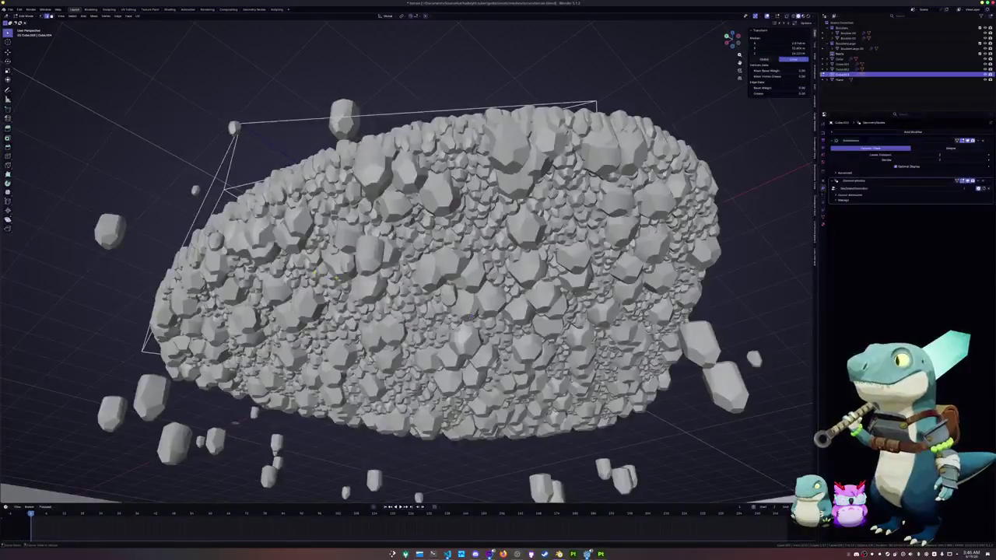
Delete the top face of the tier
{"action": "key", "text": "Tab"}
{"action": "mouse_move", "coordinate": [405, 249]}
{"action": "middle_mouse_down"}
{"action": "mouse_move", "coordinate": [420, 187]}
{"action": "mouse_move", "coordinate": [372, 260]}
{"action": "mouse_move", "coordinate": [298, 236]}
{"action": "mouse_move", "coordinate": [318, 278]}
{"action": "mouse_move", "coordinate": [450, 343]}
{"action": "mouse_move", "coordinate": [435, 312]}
{"action": "middle_mouse_up"}
{"action": "left_click", "coordinate": [420, 179]}
{"action": "left_click", "coordinate": [315, 258]}
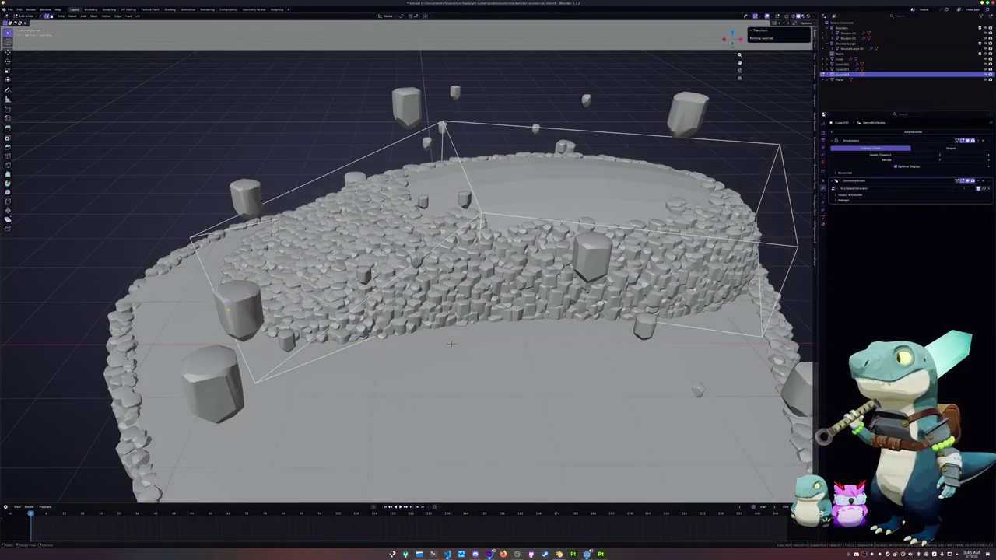
Reposition an edge on the tier's left side and raise the left top face along Z
{"action": "left_click", "coordinate": [222, 303]}
{"action": "mouse_move", "coordinate": [222, 304]}
{"action": "middle_mouse_down"}
{"action": "mouse_move", "coordinate": [463, 341]}
{"action": "mouse_move", "coordinate": [333, 275]}
{"action": "mouse_move", "coordinate": [405, 256]}
{"action": "mouse_move", "coordinate": [388, 226]}
{"action": "middle_mouse_up"}
{"action": "key", "text": "g"}
{"action": "left_click", "coordinate": [435, 327]}
{"action": "left_click", "coordinate": [245, 225]}
{"action": "key", "text": "g"}
{"action": "key", "text": "z"}
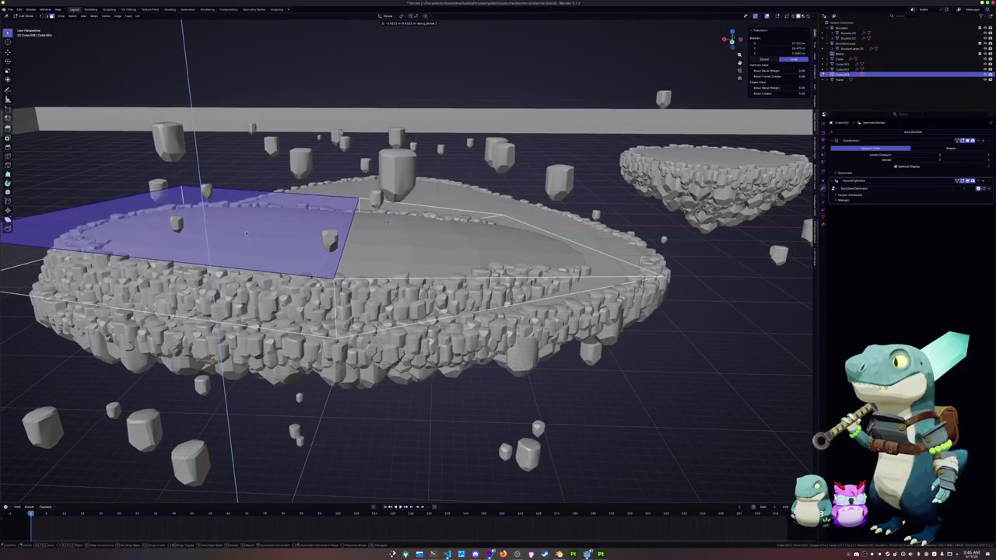
{"action": "left_click", "coordinate": [388, 224]}
{"action": "middle_click_drag", "start_coordinate": [388, 225], "coordinate": [351, 223]}
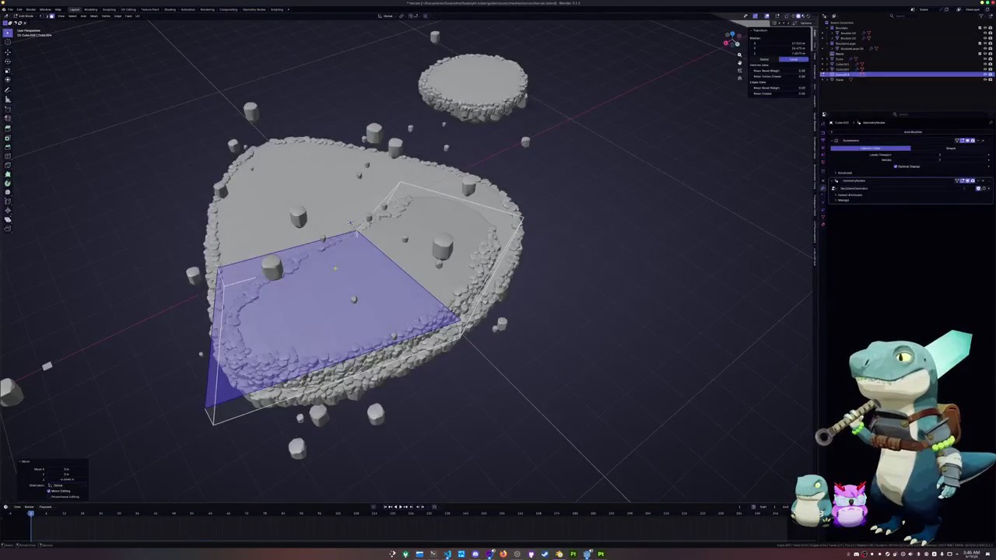
In top orthographic view, move the inner, top and right corners of the tier outline
{"action": "key", "text": "KP_7"}
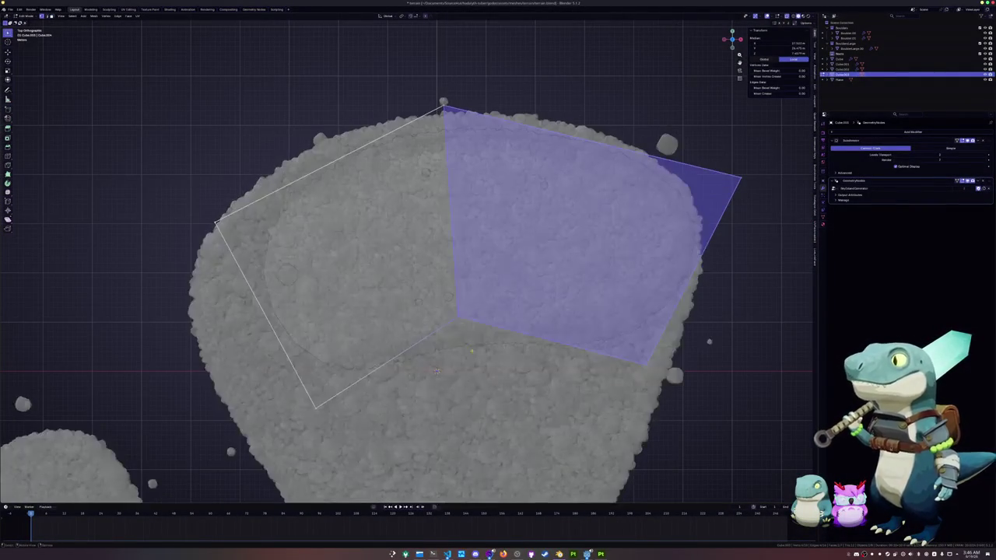
{"action": "left_click_drag", "start_coordinate": [457, 319], "coordinate": [498, 307]}
{"action": "left_click_drag", "start_coordinate": [444, 105], "coordinate": [464, 161]}
{"action": "left_click", "coordinate": [741, 177]}
{"action": "key", "text": "g"}
{"action": "left_click", "coordinate": [663, 163]}
{"action": "key", "text": "g"}
{"action": "left_click", "coordinate": [599, 305]}
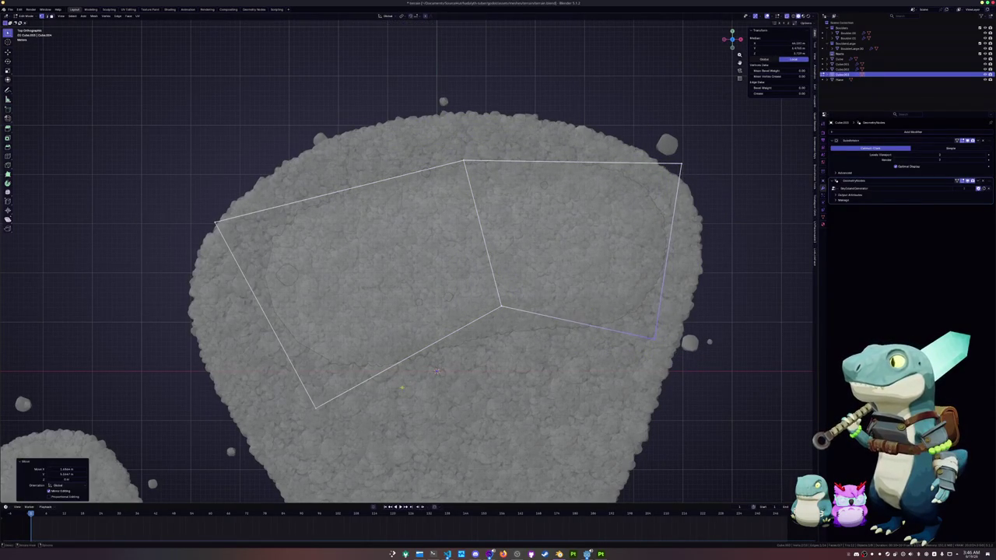
Reposition the bottom-left and left corners of the tier outline
{"action": "left_click", "coordinate": [319, 406]}
{"action": "key", "text": "g"}
{"action": "left_click", "coordinate": [439, 354]}
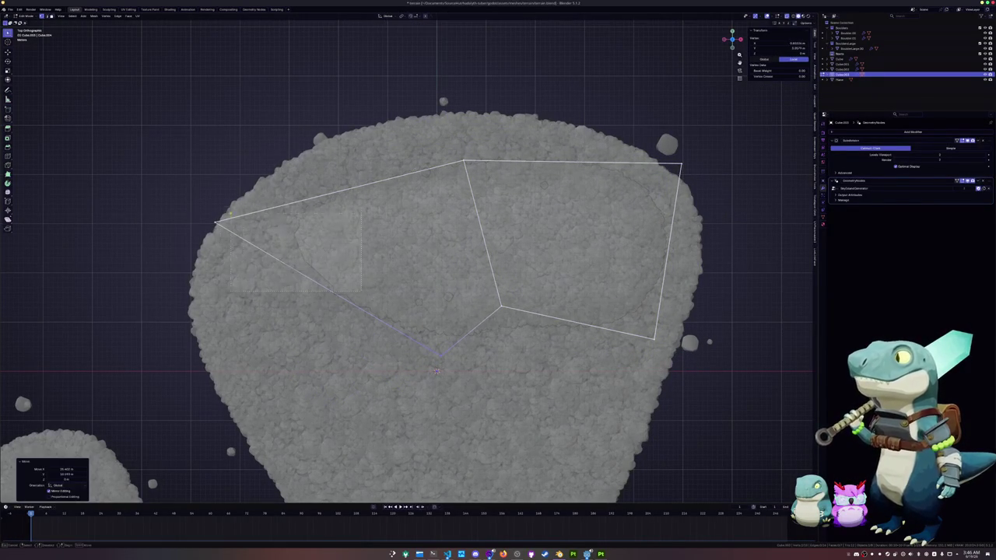
{"action": "left_click", "coordinate": [216, 223]}
{"action": "key", "text": "g"}
{"action": "left_click", "coordinate": [300, 204]}
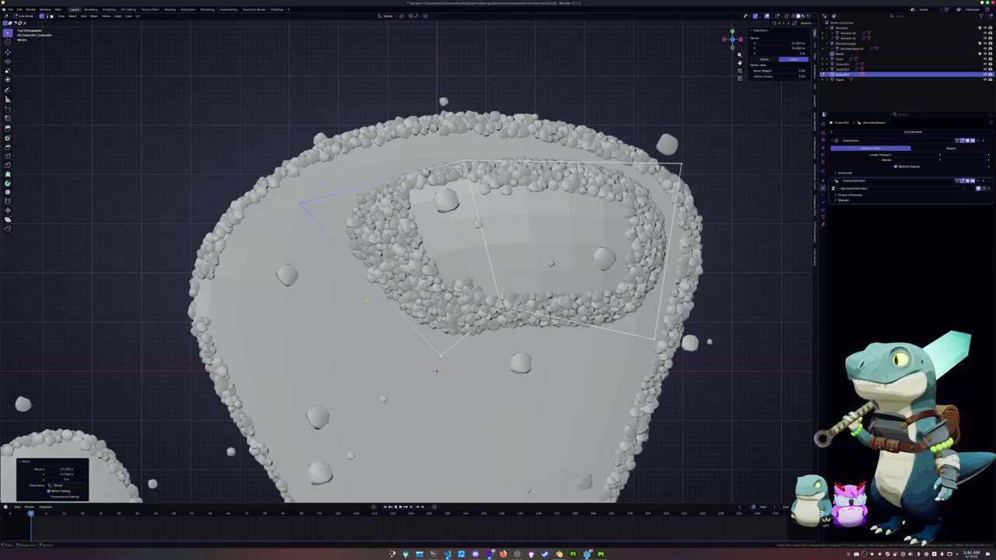
Lower the face on the tier's right side and leave Edit Mode
{"action": "mouse_move", "coordinate": [437, 370]}
{"action": "middle_mouse_down"}
{"action": "mouse_move", "coordinate": [466, 327]}
{"action": "mouse_move", "coordinate": [429, 296]}
{"action": "mouse_move", "coordinate": [481, 306]}
{"action": "mouse_move", "coordinate": [382, 280]}
{"action": "mouse_move", "coordinate": [409, 292]}
{"action": "mouse_move", "coordinate": [480, 290]}
{"action": "mouse_move", "coordinate": [503, 246]}
{"action": "middle_mouse_up"}
{"action": "left_click", "coordinate": [567, 234]}
{"action": "key", "text": "g"}
{"action": "left_click", "coordinate": [432, 305]}
{"action": "scroll", "coordinate": [479, 290], "scroll_direction": "up", "scroll_amount": 3}
{"action": "scroll", "coordinate": [479, 290], "scroll_direction": "down", "scroll_amount": 4}
{"action": "key", "text": "Tab"}
Re-enter Edit Mode in top view and move the tier's selected faces into place
{"action": "scroll", "coordinate": [503, 246], "scroll_direction": "down", "scroll_amount": 3}
{"action": "scroll", "coordinate": [503, 246], "scroll_direction": "down", "scroll_amount": 3}
{"action": "scroll", "coordinate": [498, 247], "scroll_direction": "down", "scroll_amount": 1}
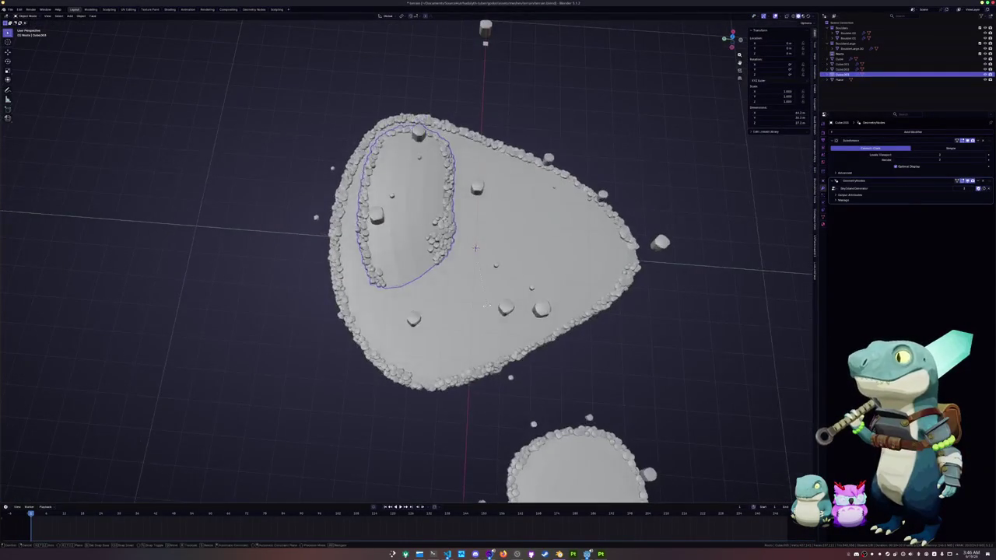
{"action": "key", "text": "Tab"}
{"action": "key", "text": "KP_7"}
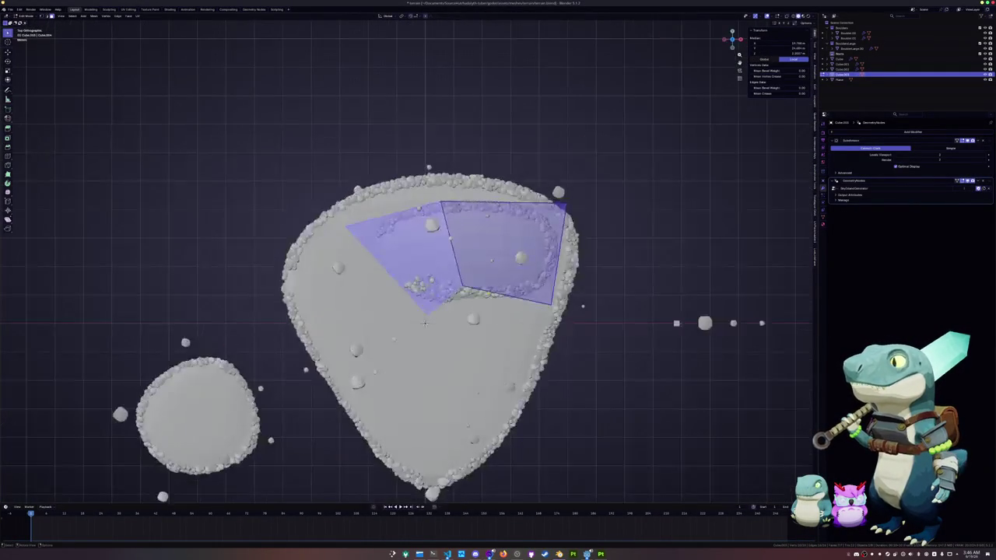
{"action": "key", "text": "g"}
{"action": "left_click", "coordinate": [605, 272]}
{"action": "key", "text": "g"}
{"action": "scroll", "coordinate": [607, 265], "scroll_direction": "up", "scroll_amount": 2}
{"action": "scroll", "coordinate": [607, 265], "scroll_direction": "up", "scroll_amount": 1}
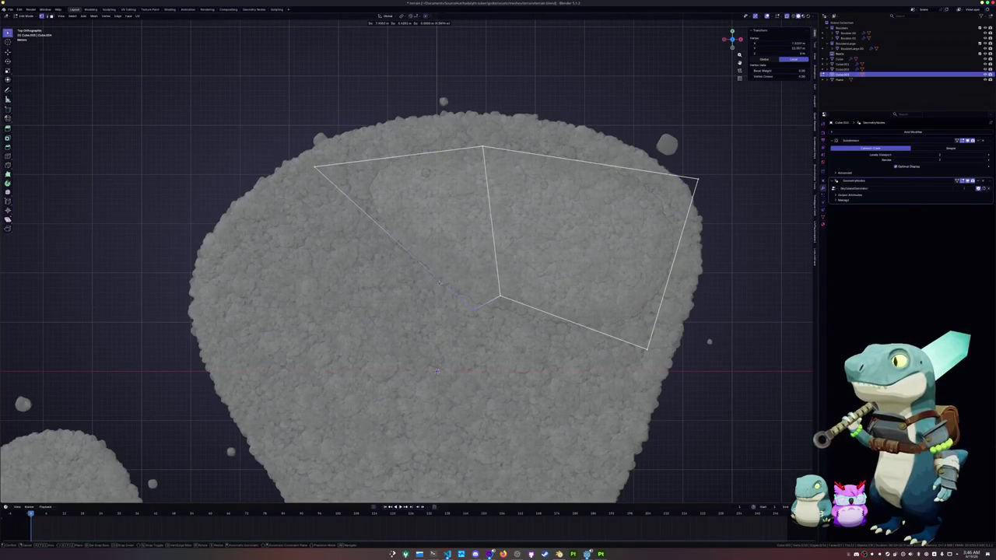
{"action": "left_click", "coordinate": [431, 288]}
Adjust the corner and bottom vertices of the tier's footprint
{"action": "key", "text": "g"}
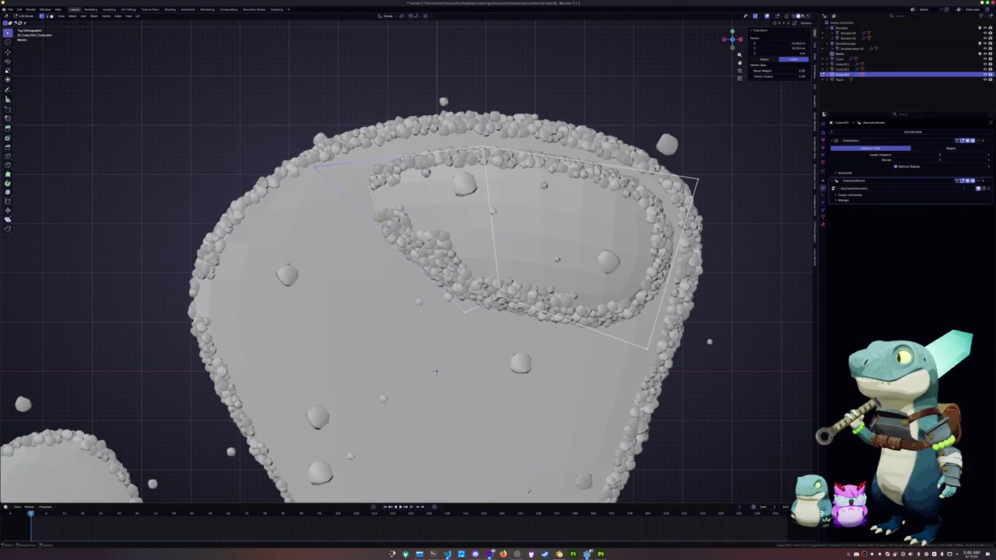
{"action": "left_click", "coordinate": [254, 155]}
{"action": "key", "text": "g"}
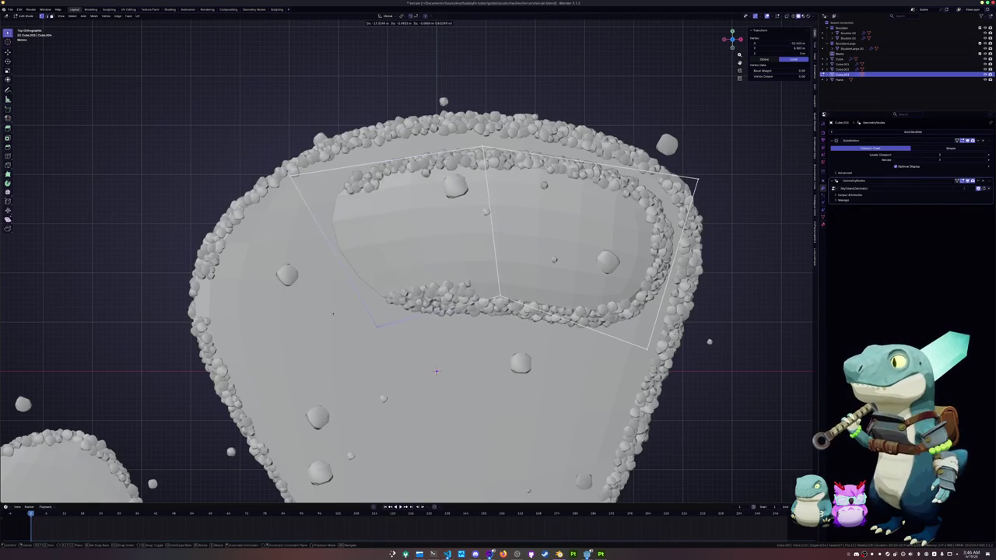
{"action": "left_click", "coordinate": [341, 322]}
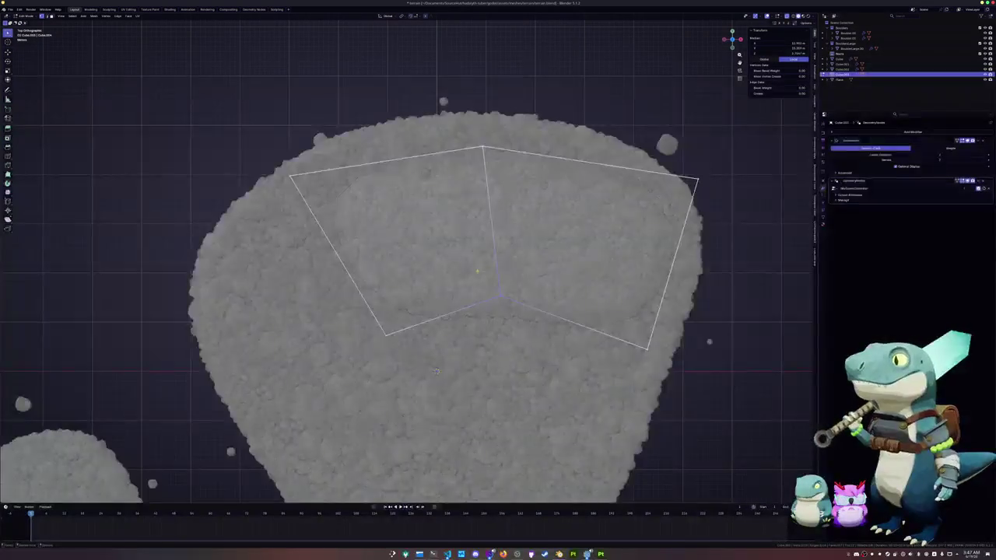
{"action": "scroll", "coordinate": [437, 372], "scroll_direction": "down", "scroll_amount": 2}
{"action": "key", "text": "g"}
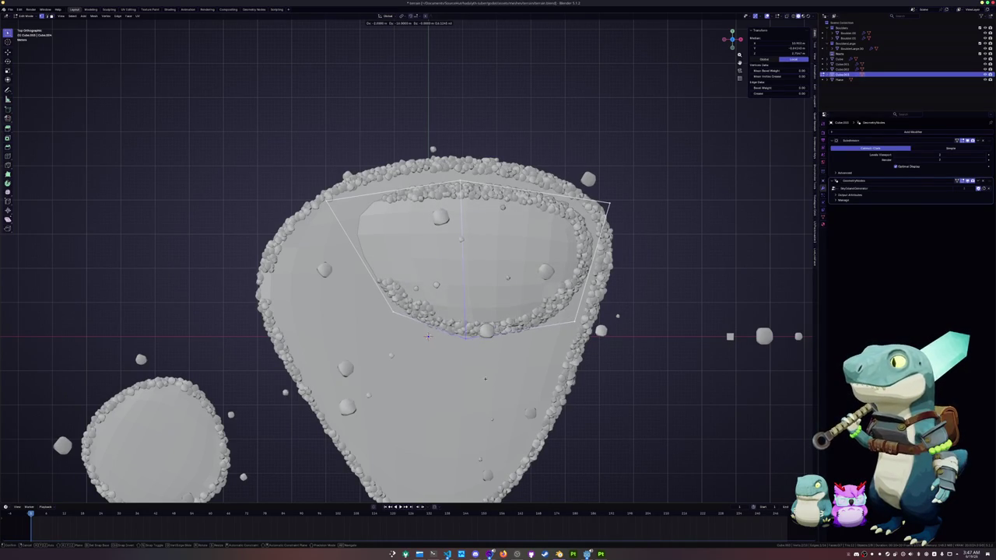
{"action": "left_click", "coordinate": [428, 336]}
{"action": "middle_click_drag", "start_coordinate": [427, 336], "coordinate": [336, 285]}
Shift the tier outline along the Y axis and return to Object Mode
{"action": "key", "text": "g"}
{"action": "key", "text": "y"}
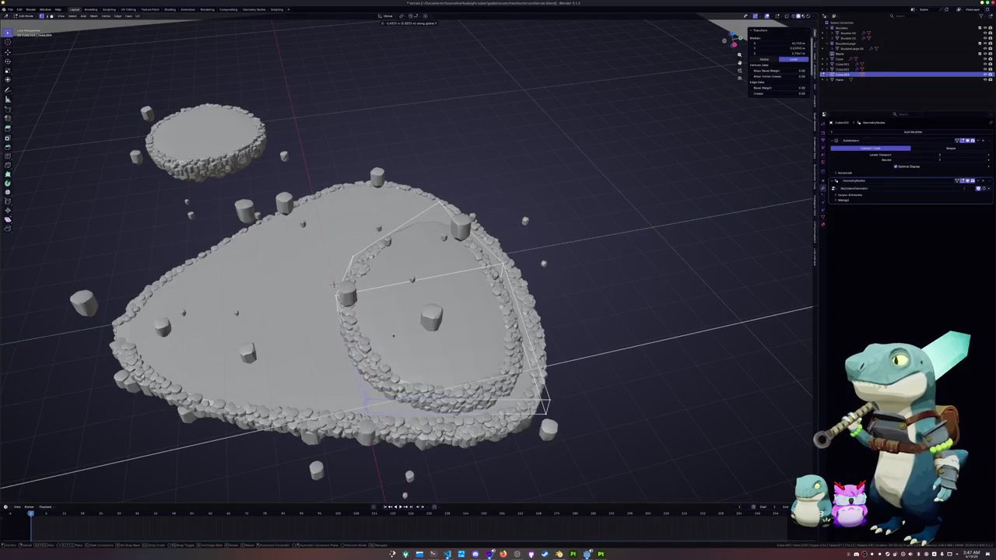
{"action": "left_click", "coordinate": [343, 335]}
{"action": "mouse_move", "coordinate": [343, 334]}
{"action": "middle_mouse_down"}
{"action": "mouse_move", "coordinate": [350, 288]}
{"action": "mouse_move", "coordinate": [366, 303]}
{"action": "mouse_move", "coordinate": [412, 311]}
{"action": "mouse_move", "coordinate": [379, 282]}
{"action": "mouse_move", "coordinate": [393, 210]}
{"action": "mouse_move", "coordinate": [404, 226]}
{"action": "mouse_move", "coordinate": [397, 266]}
{"action": "mouse_move", "coordinate": [333, 329]}
{"action": "mouse_move", "coordinate": [405, 282]}
{"action": "middle_mouse_up"}
{"action": "key", "text": "Tab"}
{"action": "scroll", "coordinate": [408, 234], "scroll_direction": "up", "scroll_amount": 4}
{"action": "scroll", "coordinate": [418, 246], "scroll_direction": "up", "scroll_amount": 3}
{"action": "scroll", "coordinate": [346, 319], "scroll_direction": "down", "scroll_amount": 2}
{"action": "scroll", "coordinate": [359, 310], "scroll_direction": "down", "scroll_amount": 4}
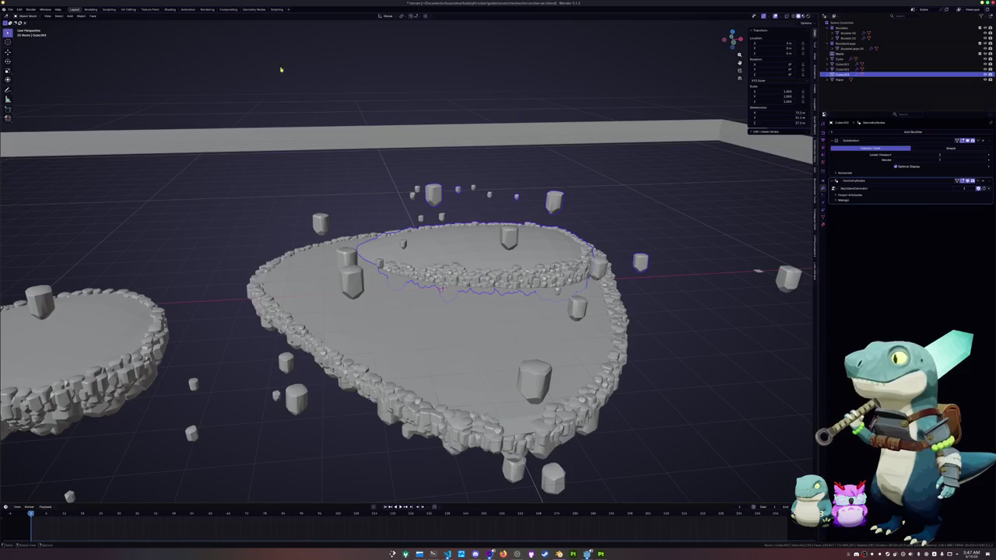
Switch to the Geometry Nodes workspace and select another island, cancelling a trial vertical move
{"action": "left_click", "coordinate": [232, 9]}
{"action": "left_click", "coordinate": [254, 9]}
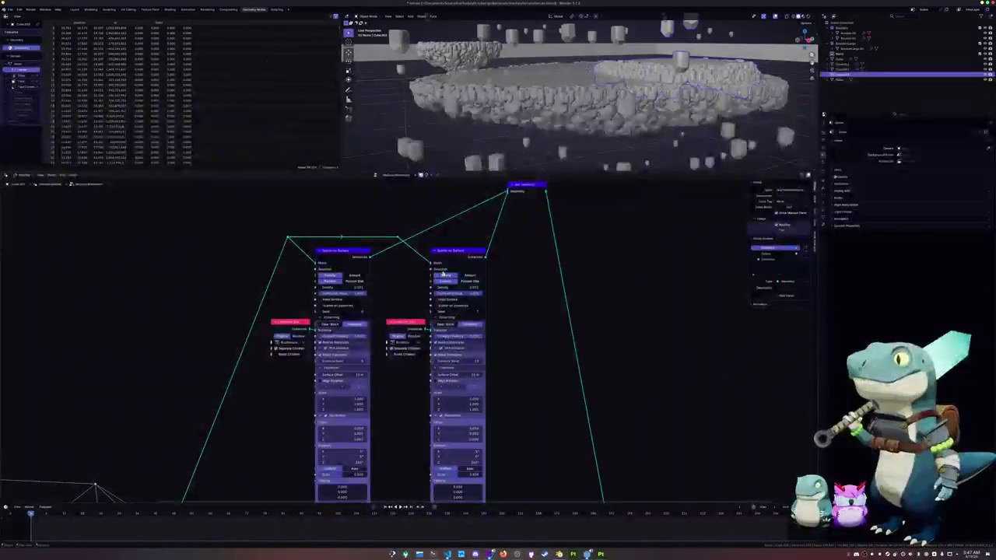
{"action": "mouse_move", "coordinate": [600, 94]}
{"action": "middle_mouse_down"}
{"action": "mouse_move", "coordinate": [622, 132]}
{"action": "mouse_move", "coordinate": [555, 132]}
{"action": "middle_mouse_up"}
{"action": "left_click", "coordinate": [622, 133]}
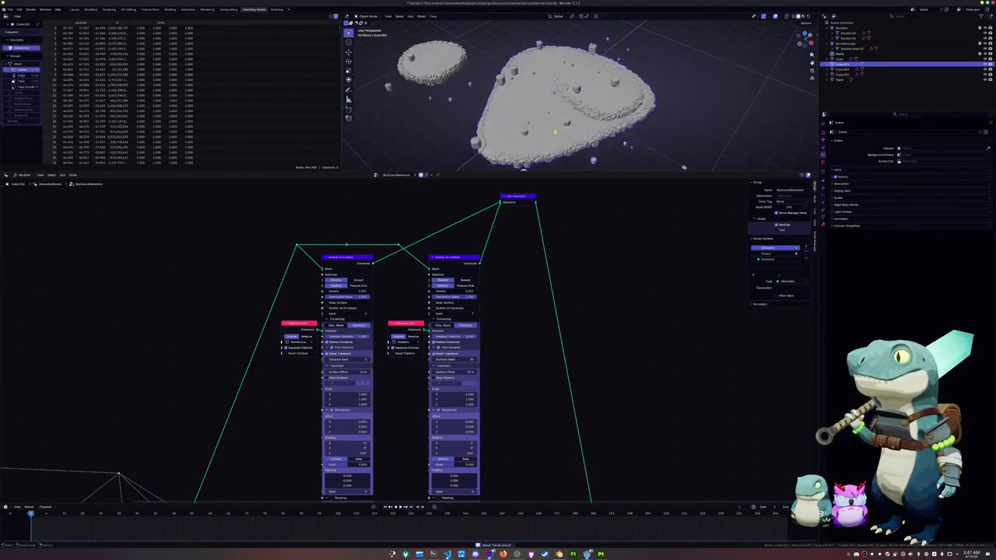
{"action": "left_click", "coordinate": [605, 107]}
{"action": "middle_click_drag", "start_coordinate": [605, 107], "coordinate": [591, 78]}
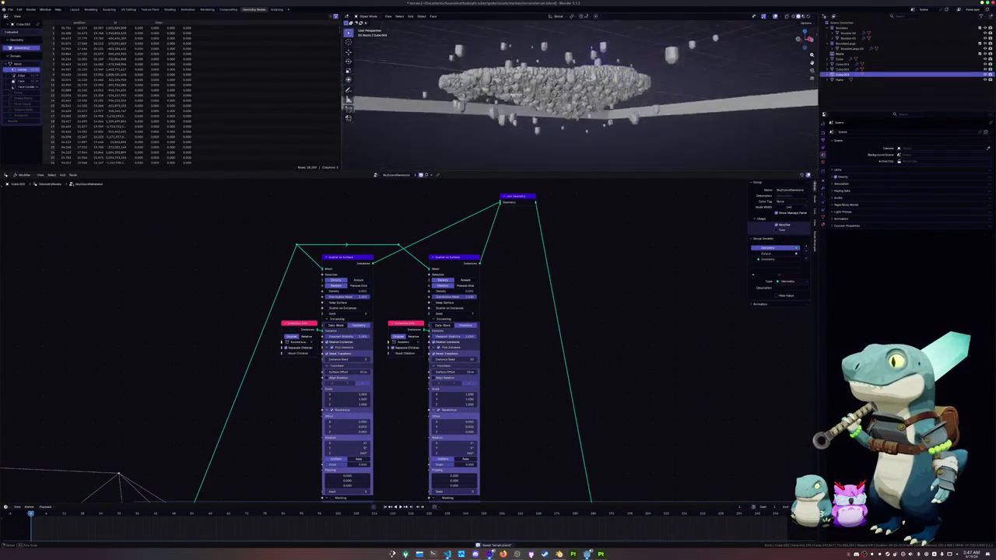
{"action": "key", "text": "g"}
{"action": "key", "text": "z"}
{"action": "right_click", "coordinate": [605, 49]}
Select the big terrain island and enter new Density values on both Scatter on Surface nodes
{"action": "left_click", "coordinate": [549, 107]}
{"action": "mouse_move", "coordinate": [549, 107]}
{"action": "middle_mouse_down"}
{"action": "mouse_move", "coordinate": [549, 125]}
{"action": "mouse_move", "coordinate": [554, 109]}
{"action": "middle_mouse_up"}
{"action": "scroll", "coordinate": [553, 109], "scroll_direction": "up", "scroll_amount": 3}
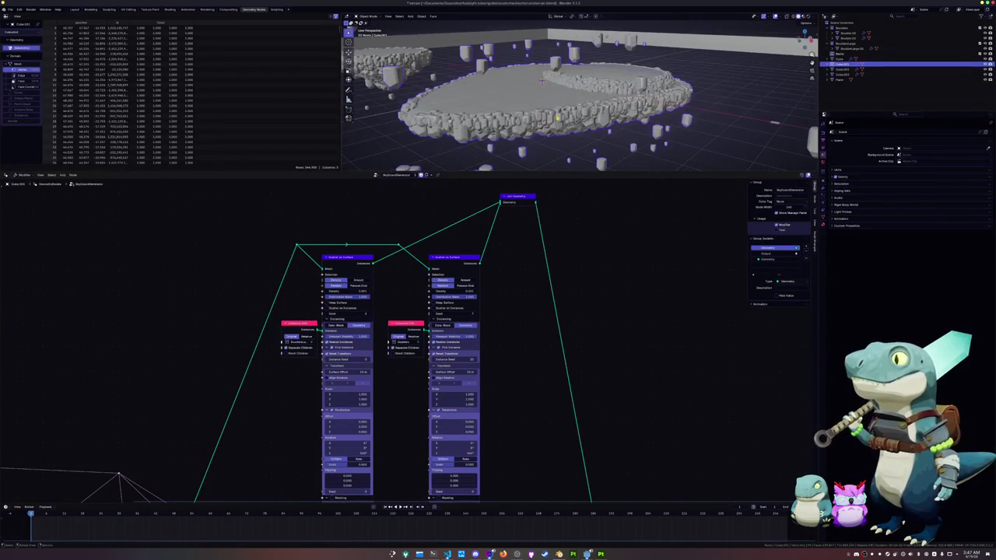
{"action": "middle_click_drag", "start_coordinate": [526, 309], "coordinate": [532, 300]}
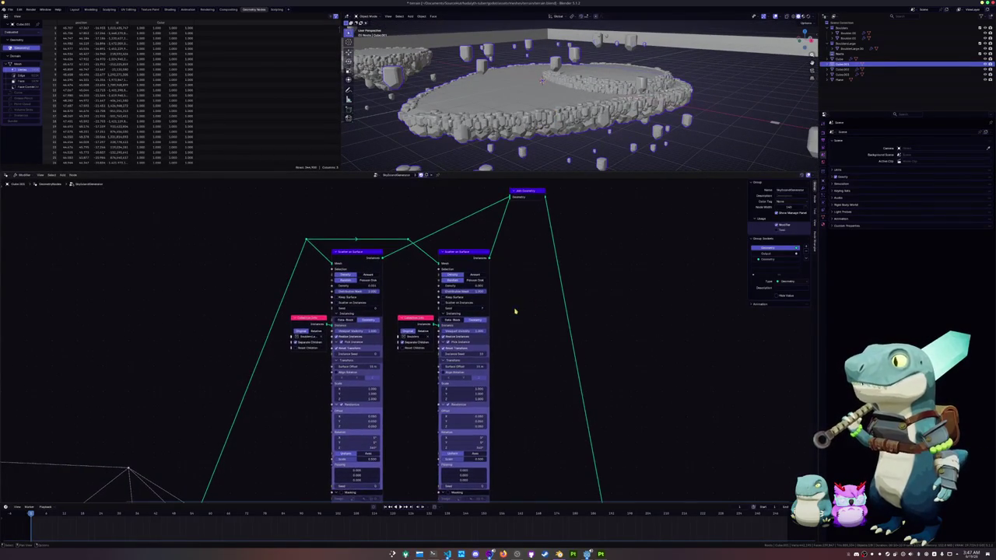
{"action": "scroll", "coordinate": [516, 309], "scroll_direction": "up", "scroll_amount": 2}
{"action": "double_click", "coordinate": [374, 293]}
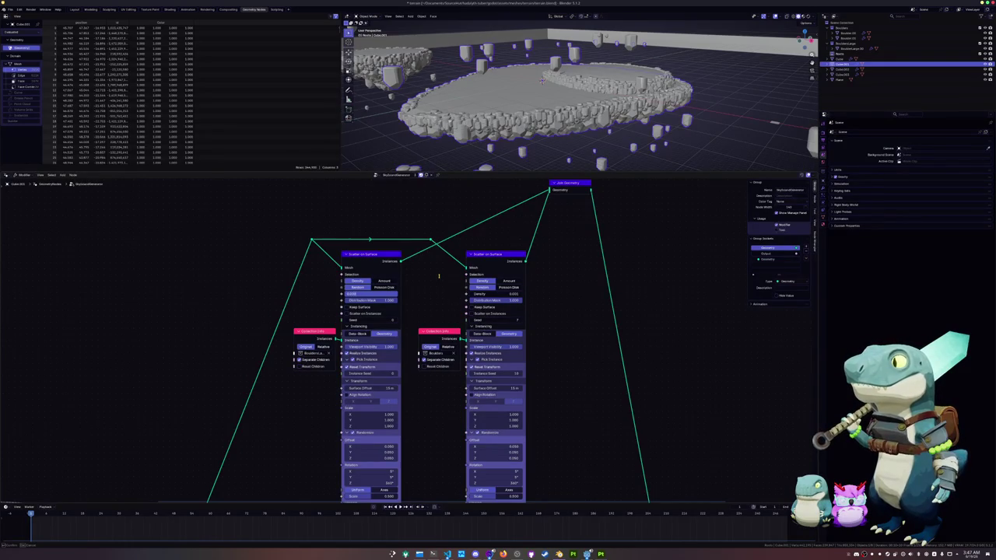
{"action": "key", "text": "Return"}
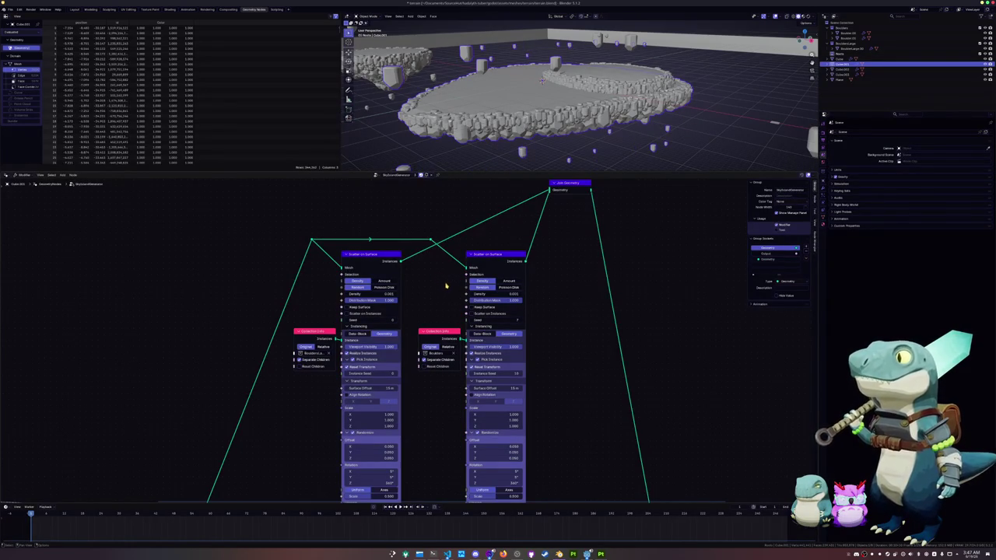
{"action": "double_click", "coordinate": [502, 294]}
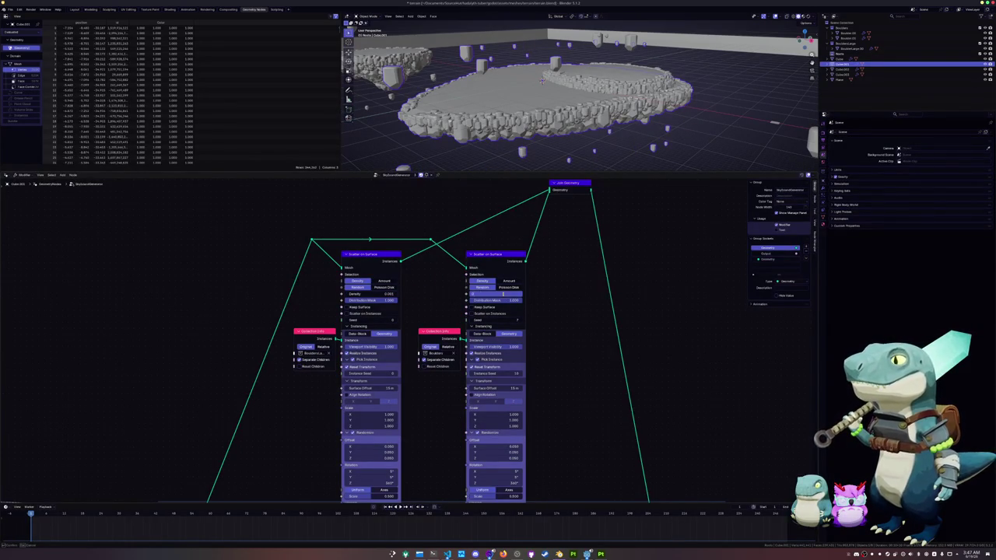
{"action": "key", "text": "Return"}
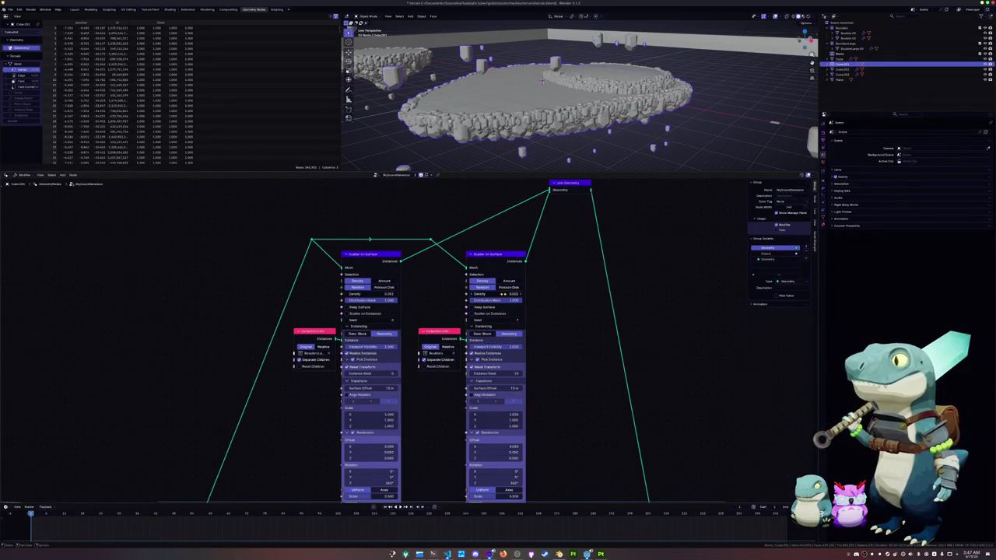
{"action": "mouse_move", "coordinate": [542, 80]}
{"action": "middle_mouse_down"}
{"action": "mouse_move", "coordinate": [561, 86]}
{"action": "mouse_move", "coordinate": [539, 114]}
{"action": "middle_mouse_up"}
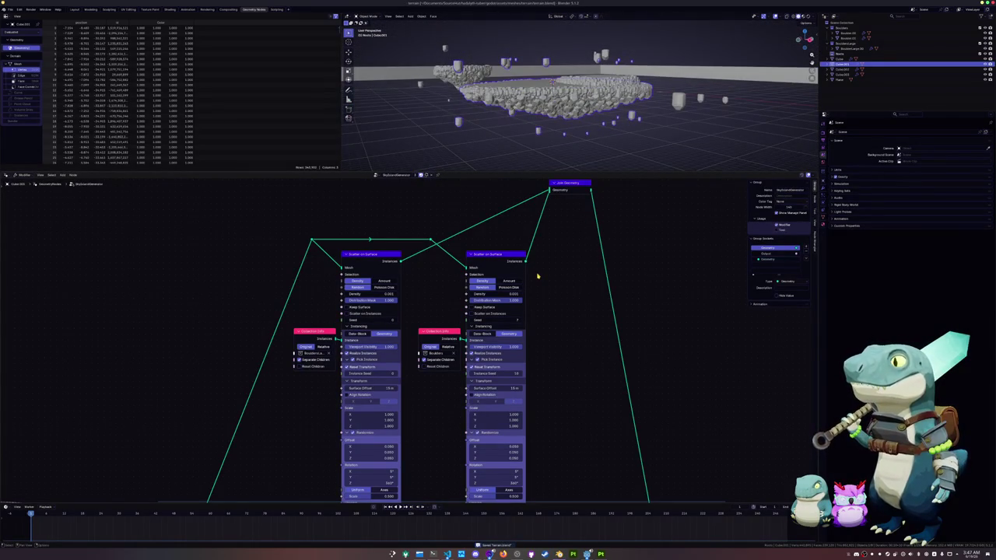
{"action": "mouse_move", "coordinate": [541, 273]}
{"action": "middle_mouse_down"}
{"action": "mouse_move", "coordinate": [537, 309]}
{"action": "mouse_move", "coordinate": [544, 296]}
{"action": "middle_mouse_up"}
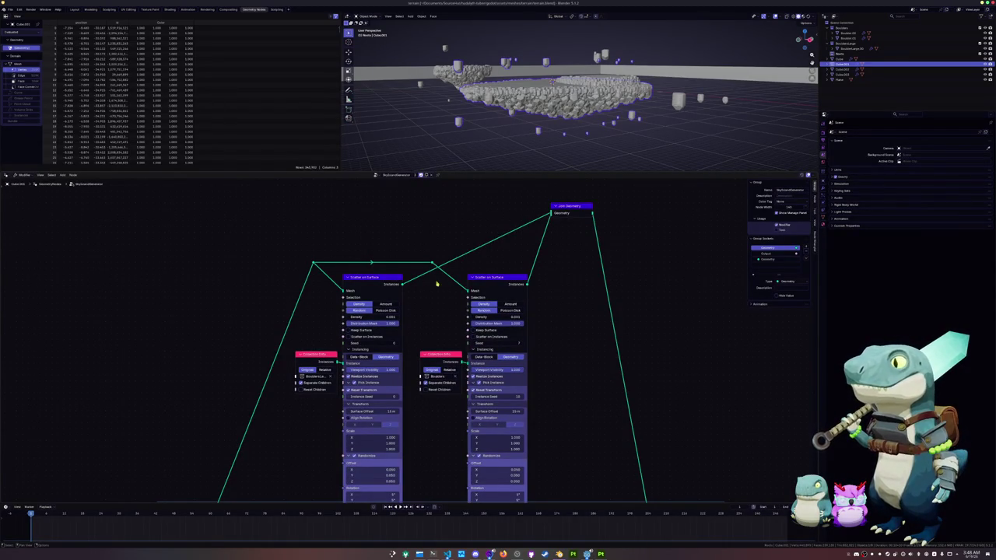
Add a node from the 'join' search onto the link, then delete it again
{"action": "key", "text": "shift+a"}
{"action": "type", "text": "join"}
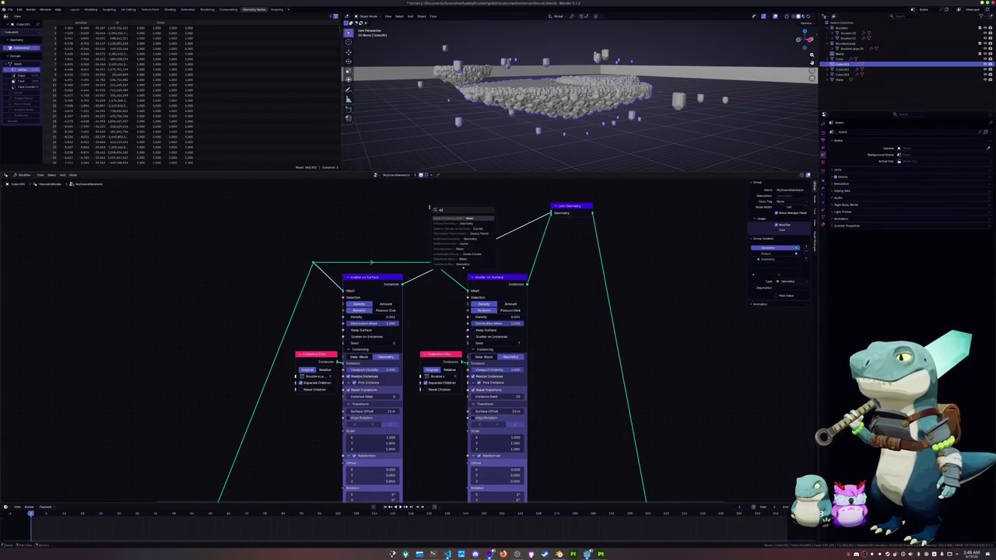
{"action": "key", "text": "Return"}
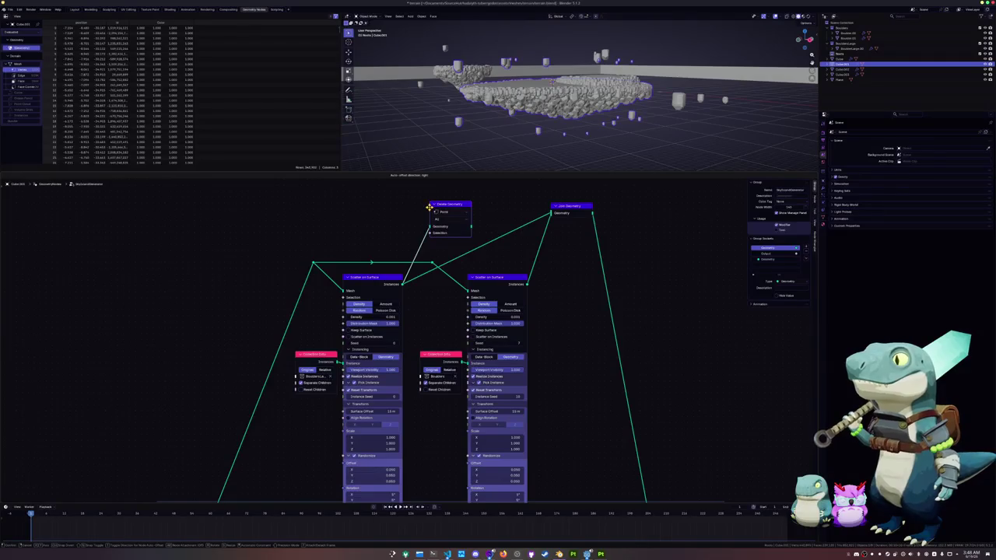
{"action": "left_click", "coordinate": [446, 201]}
{"action": "key", "text": "x"}
{"action": "middle_click_drag", "start_coordinate": [451, 217], "coordinate": [416, 220]}
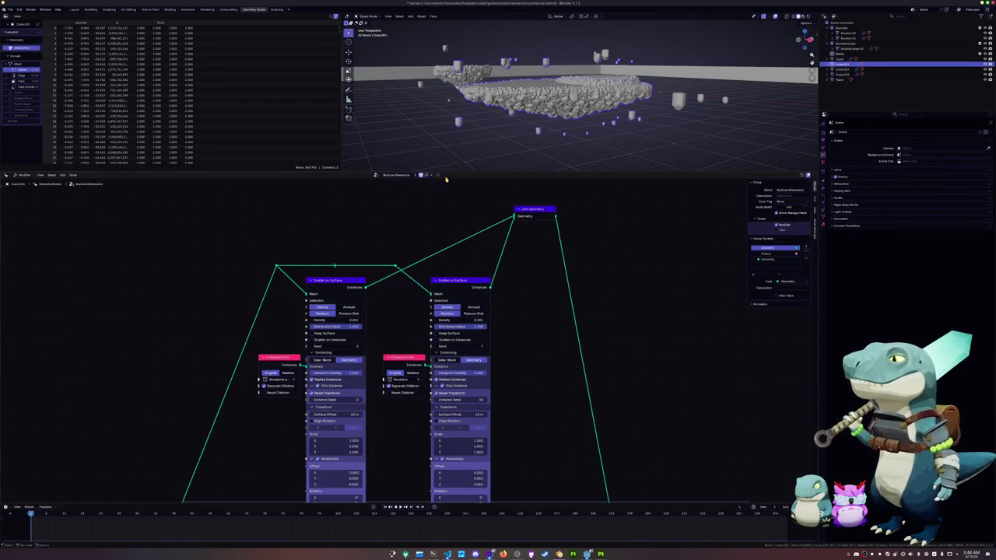
{"action": "scroll", "coordinate": [413, 334], "scroll_direction": "down", "scroll_amount": 3}
{"action": "middle_click_drag", "start_coordinate": [379, 265], "coordinate": [528, 205]}
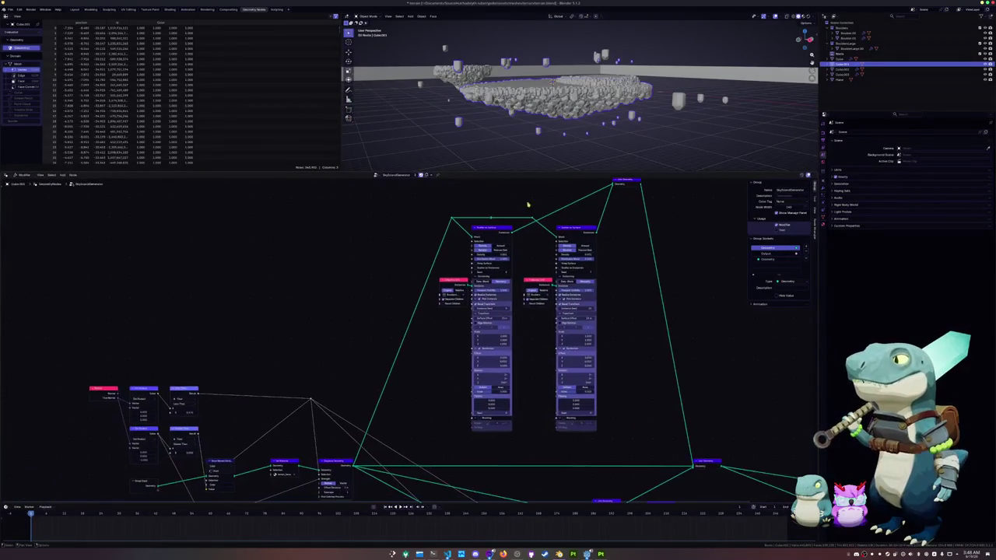
{"action": "middle_click_drag", "start_coordinate": [107, 393], "coordinate": [247, 387]}
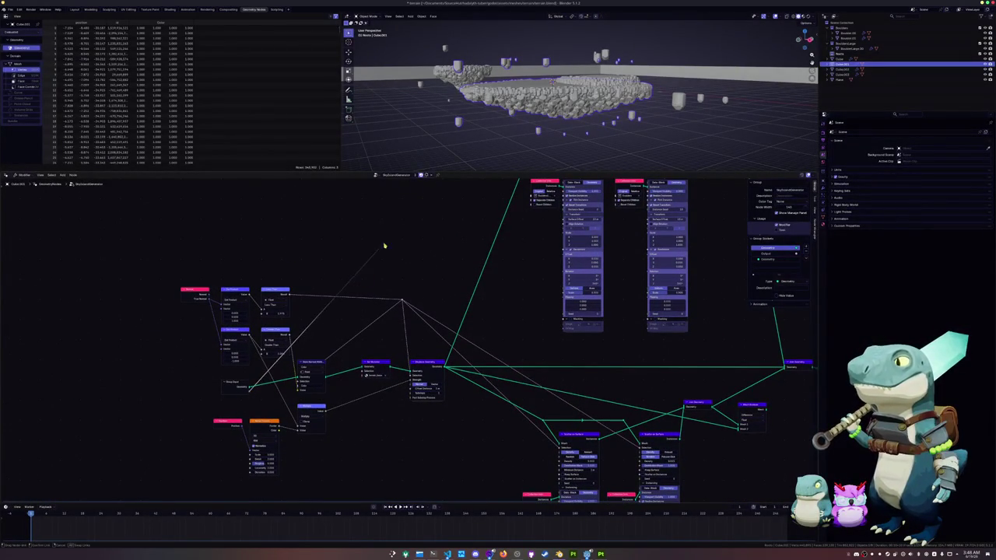
Add a new Boolean input socket to the group and rename it
{"action": "left_click", "coordinate": [235, 387]}
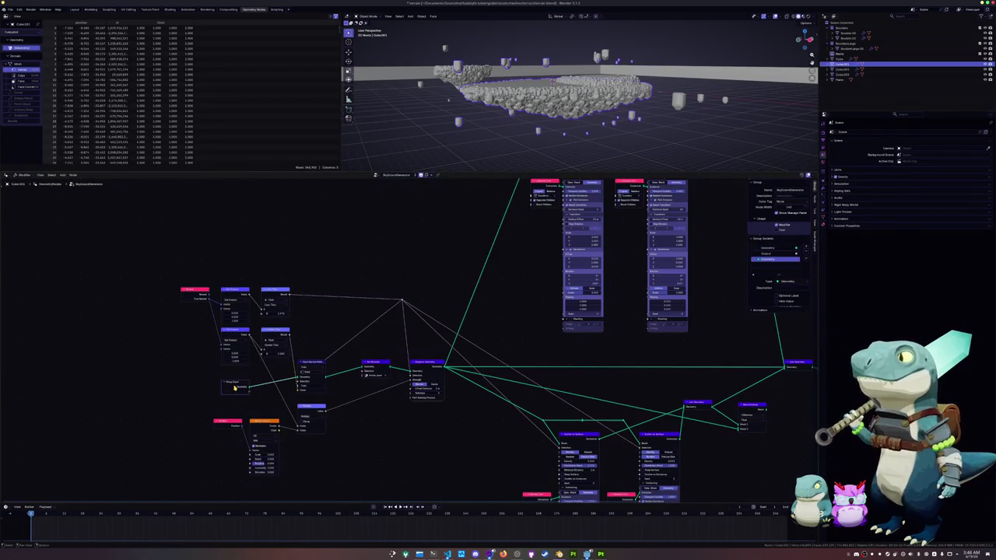
{"action": "left_click", "coordinate": [807, 247]}
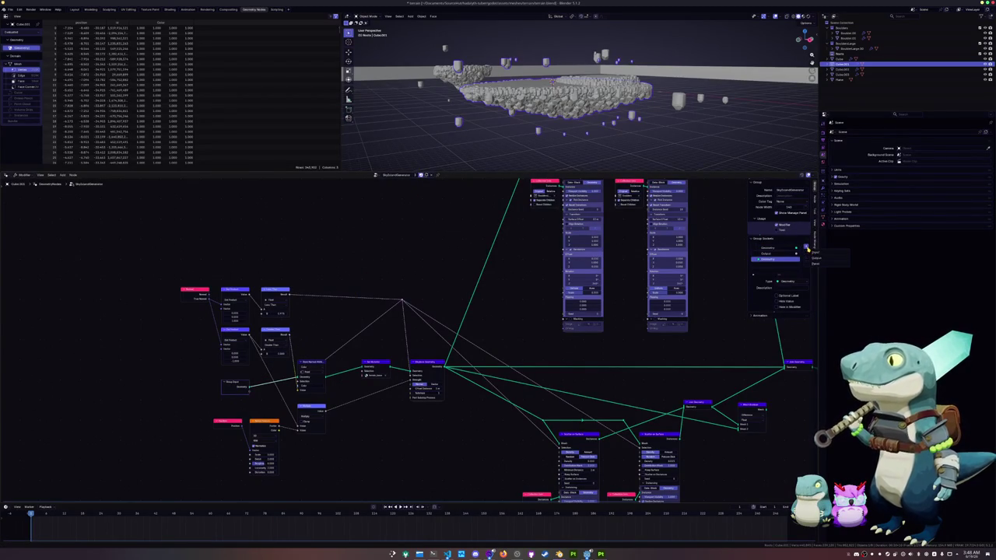
{"action": "left_click", "coordinate": [815, 253]}
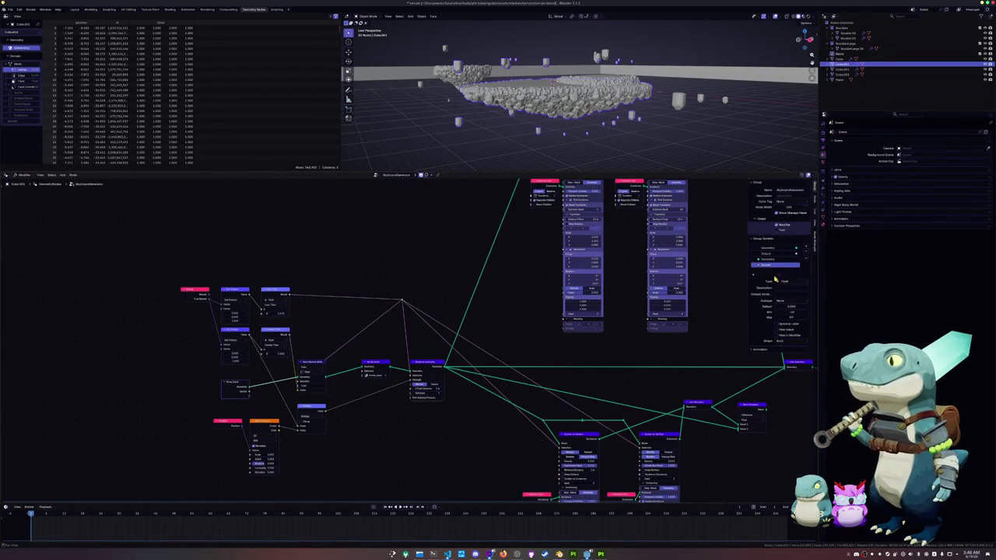
{"action": "left_click", "coordinate": [784, 310]}
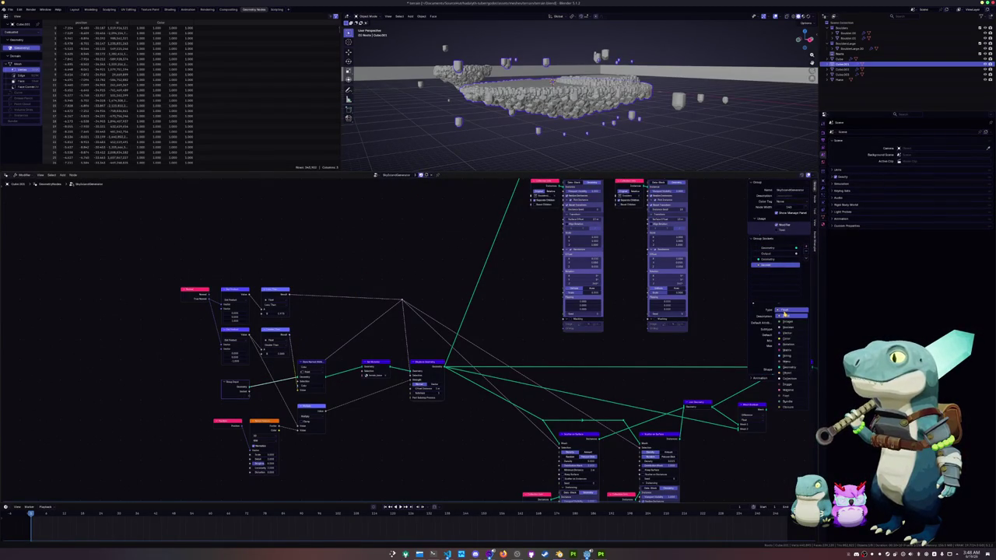
{"action": "left_click", "coordinate": [787, 326]}
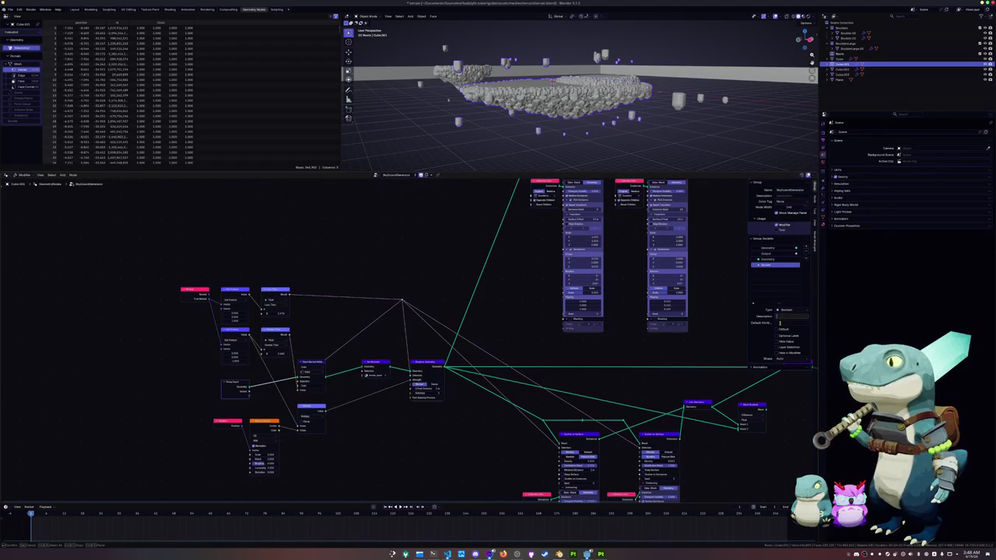
{"action": "double_click", "coordinate": [771, 265]}
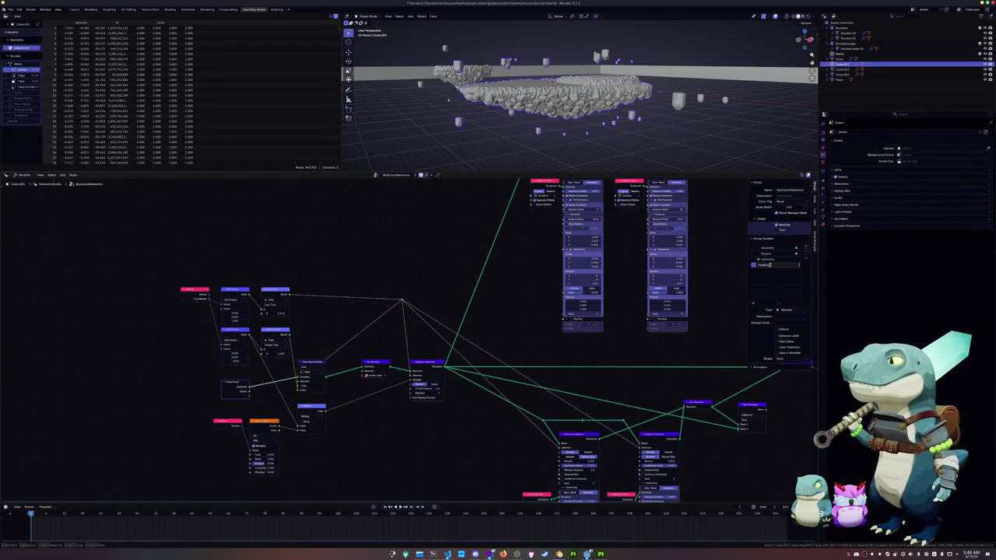
{"action": "key", "text": "Return"}
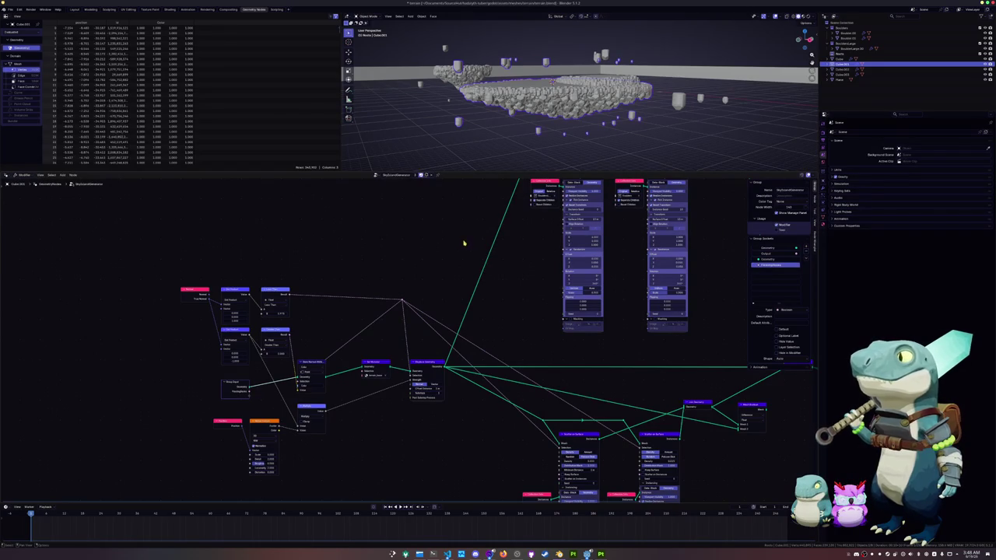
Add a new node to the tree and start linking it
{"action": "middle_click_drag", "start_coordinate": [265, 387], "coordinate": [209, 436]}
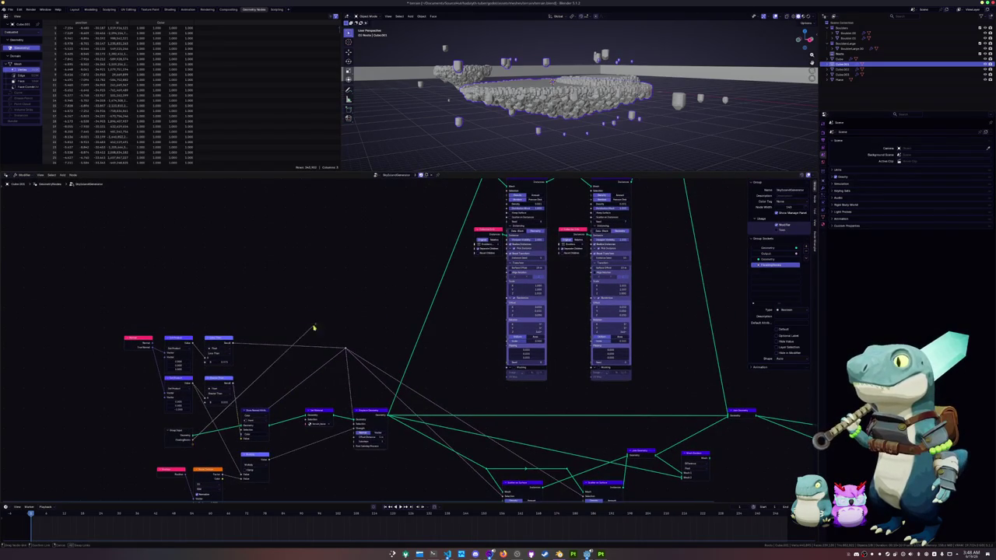
{"action": "key", "text": "shift+a"}
{"action": "key", "text": "Return"}
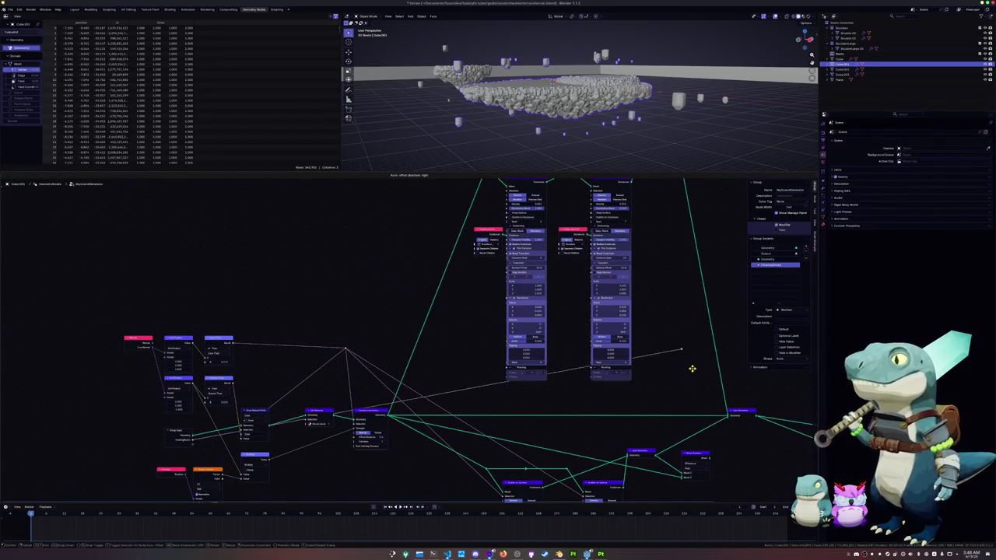
{"action": "left_click", "coordinate": [700, 408]}
{"action": "mouse_move", "coordinate": [702, 410]}
{"action": "middle_mouse_down"}
{"action": "mouse_move", "coordinate": [576, 429]}
{"action": "mouse_move", "coordinate": [541, 416]}
{"action": "middle_mouse_up"}
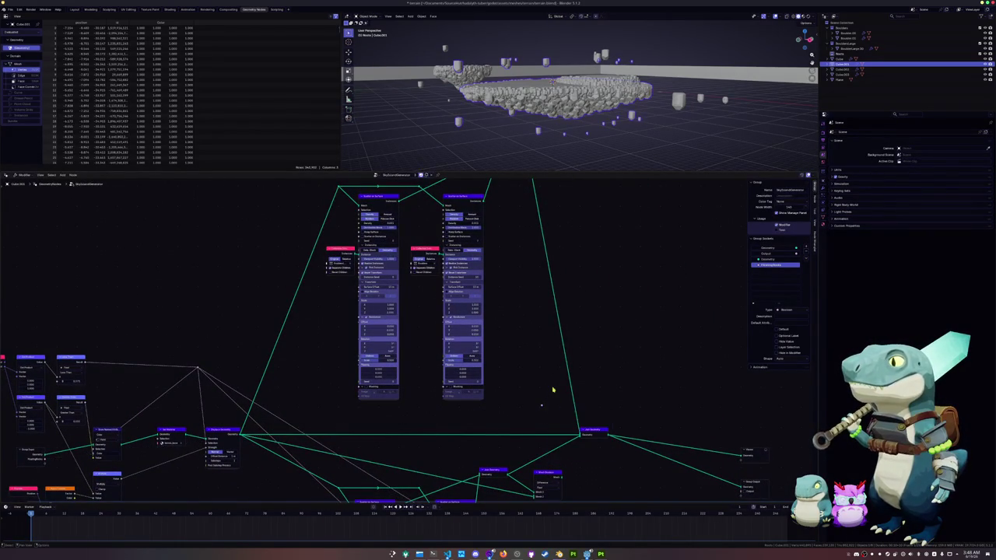
{"action": "scroll", "coordinate": [400, 415], "scroll_direction": "down", "scroll_amount": 1}
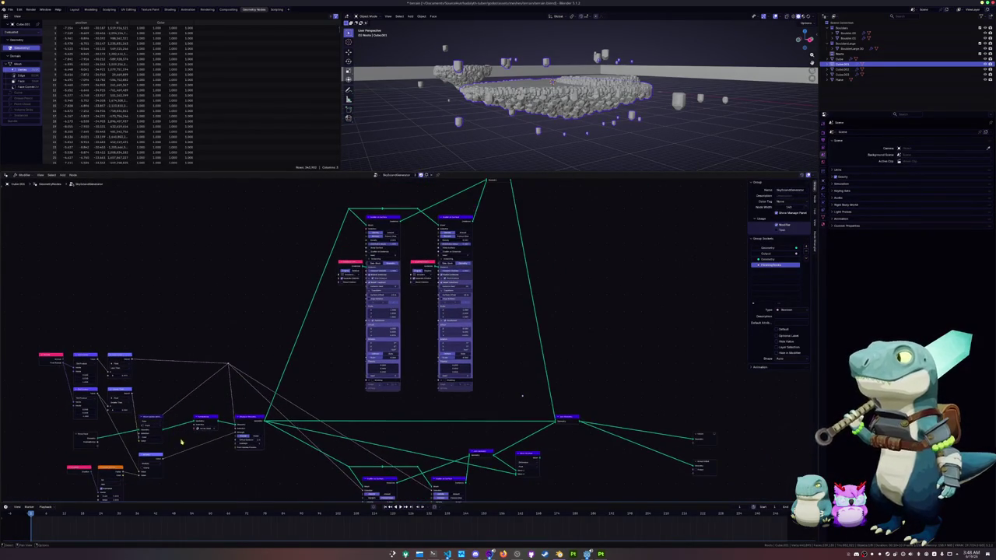
{"action": "mouse_move", "coordinate": [97, 443]}
{"action": "left_mouse_down"}
{"action": "mouse_move", "coordinate": [522, 400]}
{"action": "mouse_move", "coordinate": [296, 205]}
{"action": "mouse_move", "coordinate": [306, 207]}
{"action": "mouse_move", "coordinate": [279, 207]}
{"action": "left_mouse_up"}
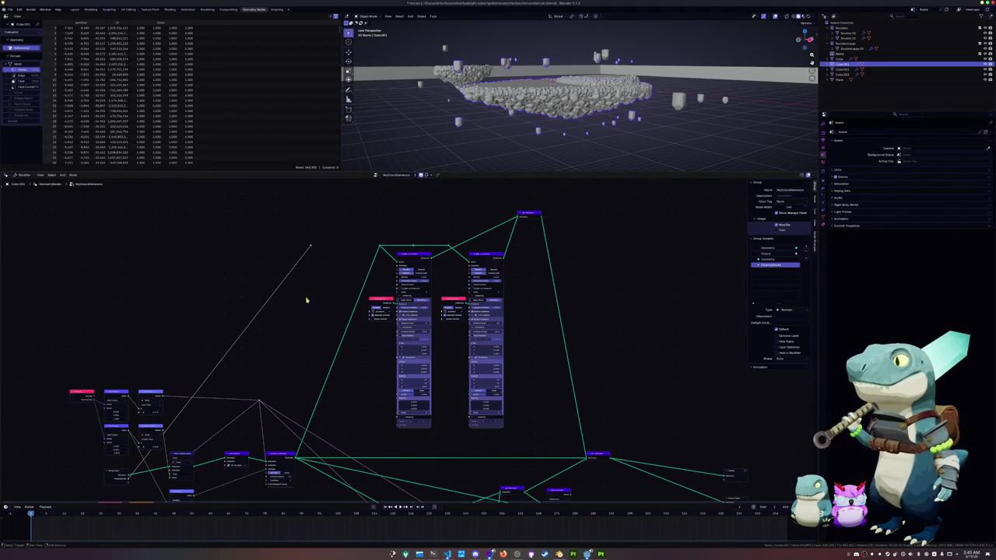
Frame the scatter nodes and search for a 'fal' node, then cancel without adding one
{"action": "middle_click_drag", "start_coordinate": [306, 300], "coordinate": [361, 355]}
{"action": "scroll", "coordinate": [349, 330], "scroll_direction": "up", "scroll_amount": 1}
{"action": "scroll", "coordinate": [355, 310], "scroll_direction": "up", "scroll_amount": 2}
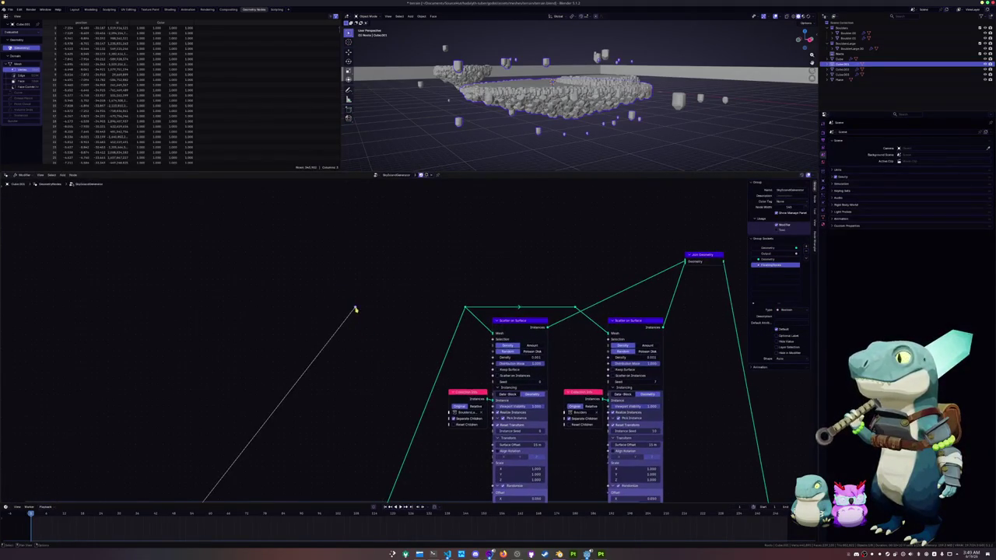
{"action": "left_click_drag", "start_coordinate": [358, 309], "coordinate": [355, 308]}
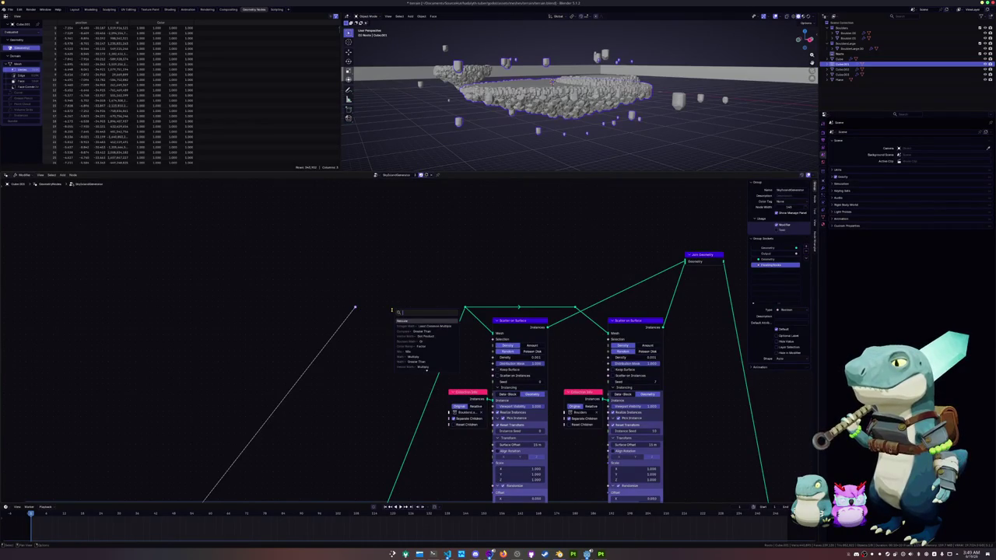
{"action": "type", "text": "fal"}
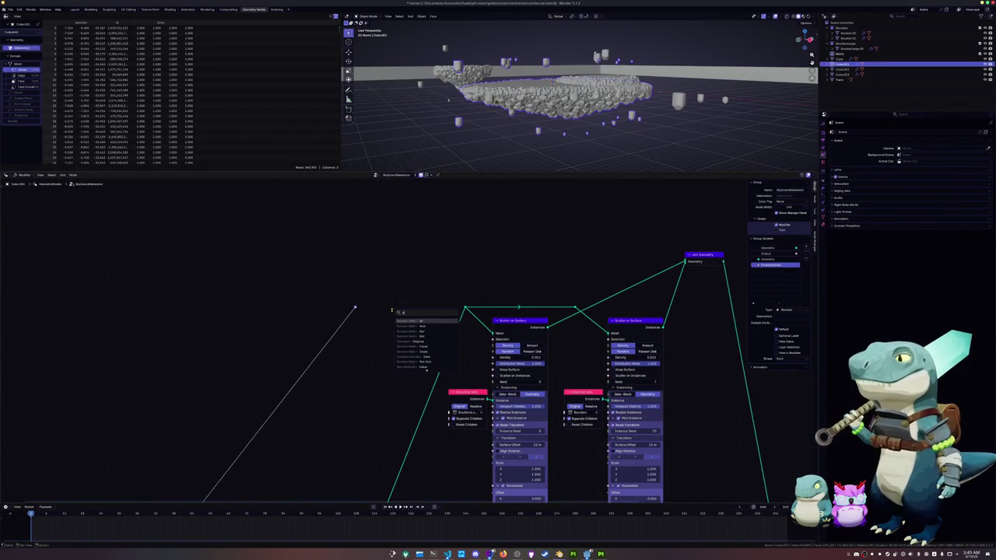
{"action": "key", "text": "Down"}
{"action": "key", "text": "Down"}
{"action": "key", "text": "Down"}
{"action": "key", "text": "Down"}
{"action": "key", "text": "Down"}
{"action": "key", "text": "Down"}
{"action": "key", "text": "Down"}
{"action": "key", "text": "Down"}
{"action": "key", "text": "Up"}
{"action": "key", "text": "Up"}
{"action": "key", "text": "Up"}
{"action": "key", "text": "Up"}
{"action": "key", "text": "Up"}
{"action": "key", "text": "Up"}
{"action": "key", "text": "Up"}
{"action": "key", "text": "Up"}
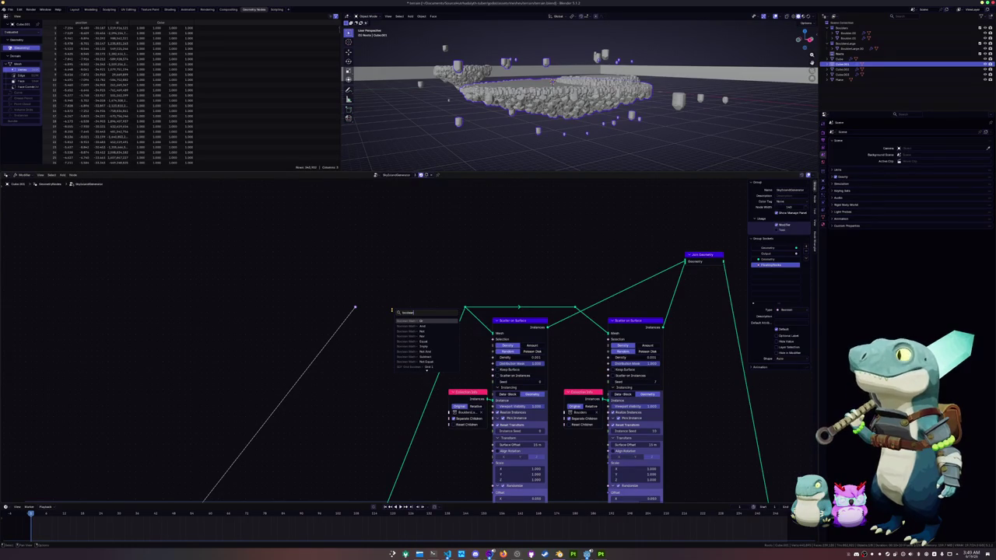
{"action": "key", "text": "Escape"}
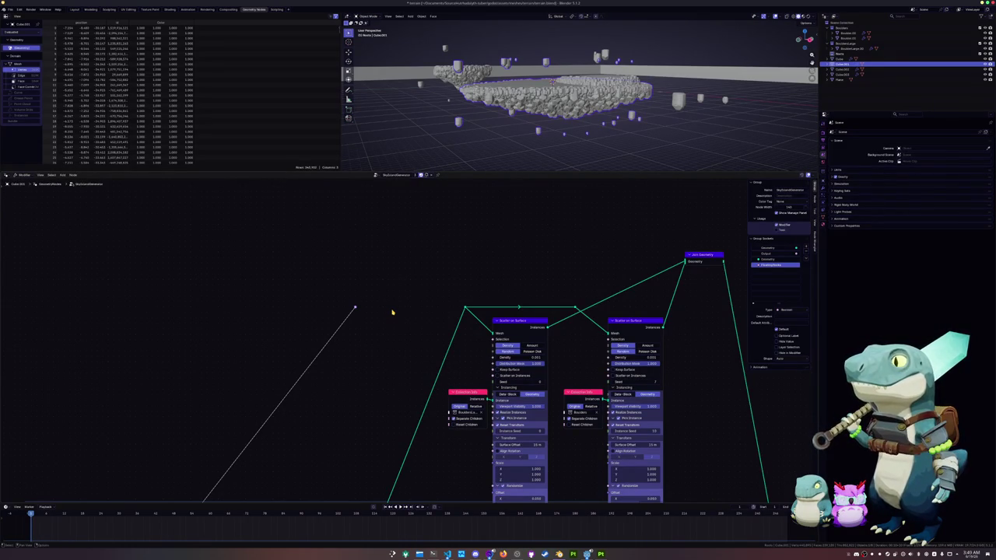
Add a Multiply math node driving both Scatter densities, fed by a Value node of 0.001
{"action": "key", "text": "shift+a"}
{"action": "left_click", "coordinate": [363, 276]}
{"action": "type", "text": "multip"}
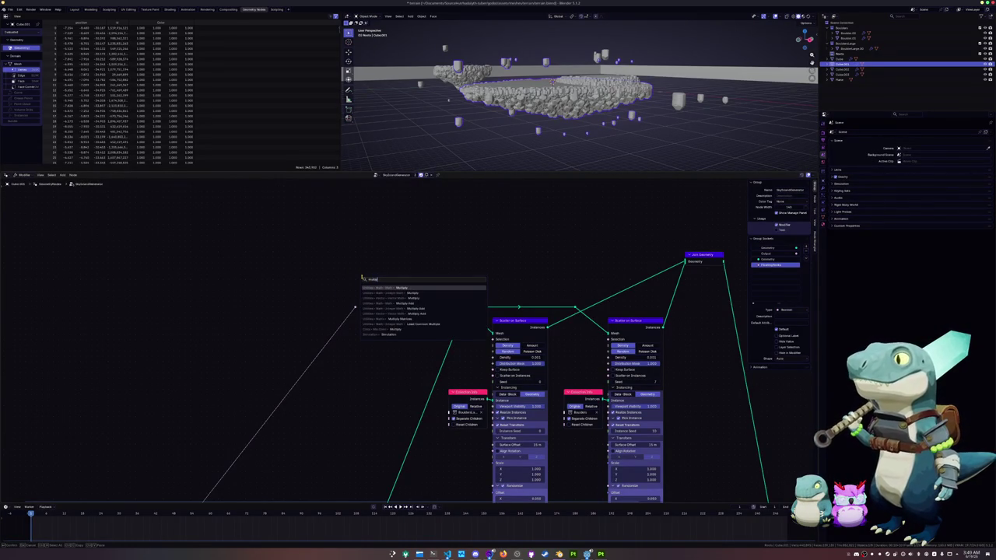
{"action": "key", "text": "Return"}
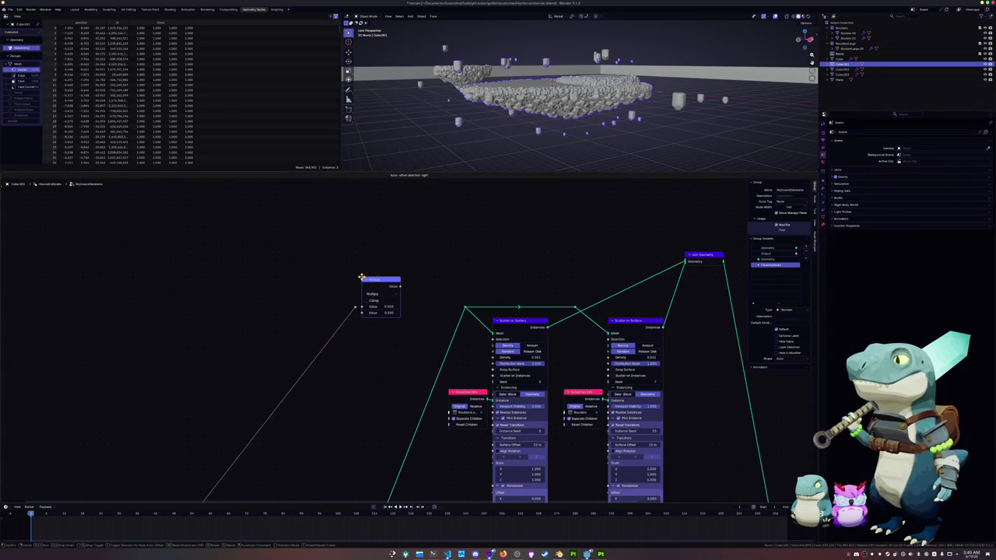
{"action": "left_click", "coordinate": [392, 312]}
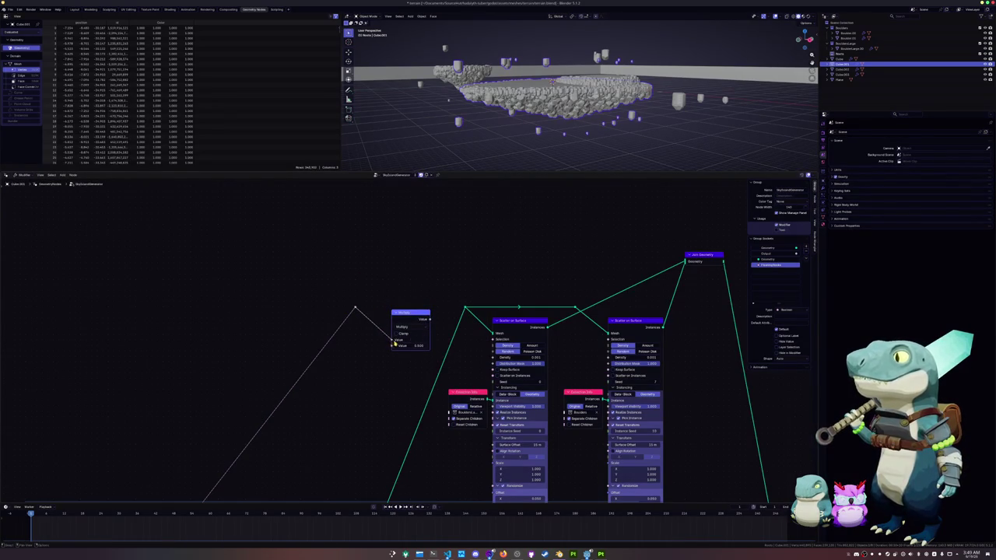
{"action": "mouse_move", "coordinate": [406, 322]}
{"action": "left_mouse_down"}
{"action": "mouse_move", "coordinate": [407, 301]}
{"action": "mouse_move", "coordinate": [260, 282]}
{"action": "left_mouse_up"}
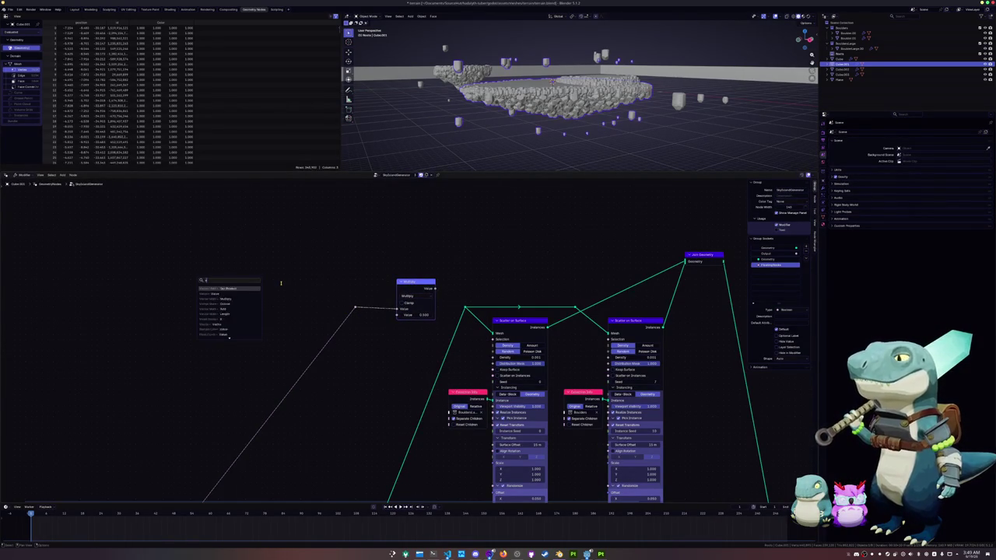
{"action": "key", "text": "Return"}
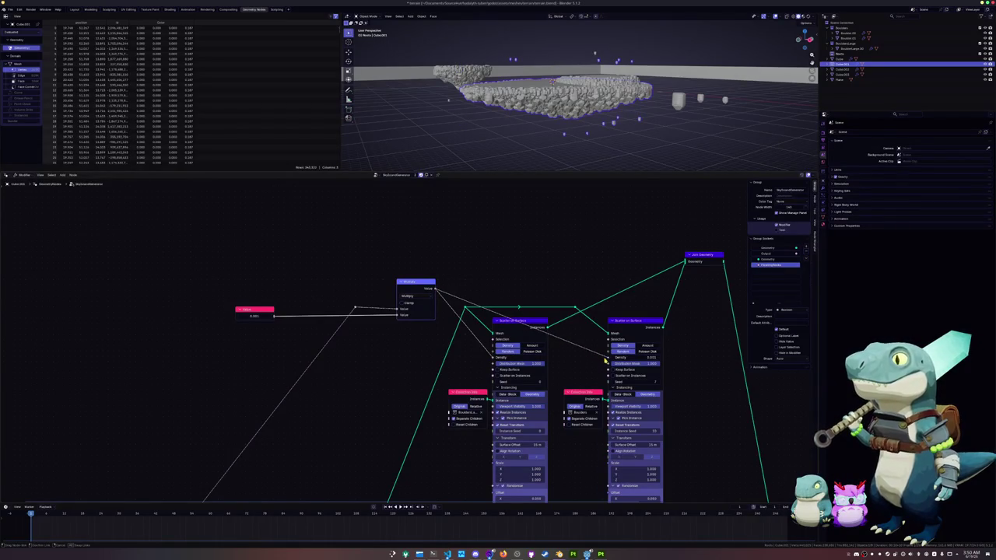
Enable the FloatingRocks modifier on Cube.002 and Cube.003
{"action": "scroll", "coordinate": [611, 120], "scroll_direction": "up", "scroll_amount": 3}
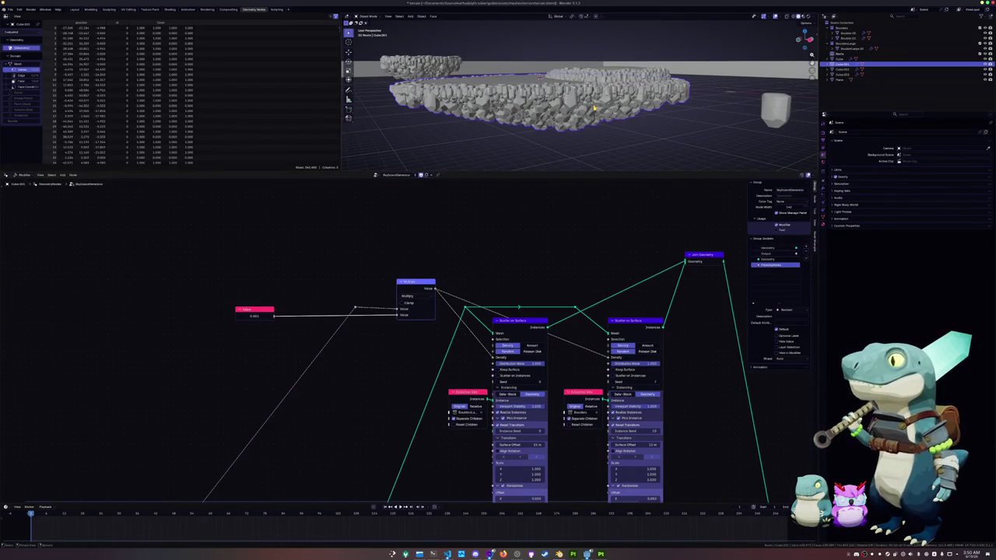
{"action": "left_click", "coordinate": [823, 188]}
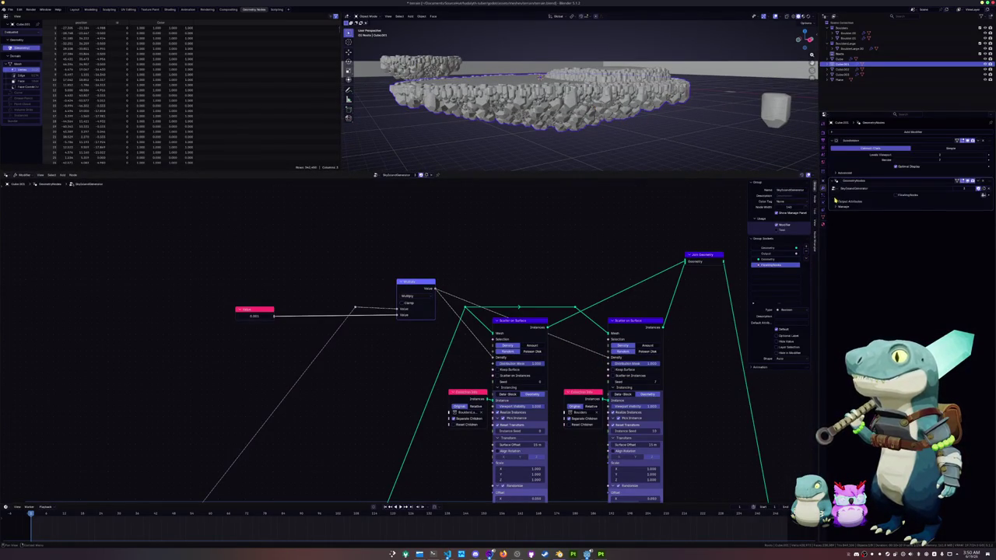
{"action": "left_click", "coordinate": [896, 196]}
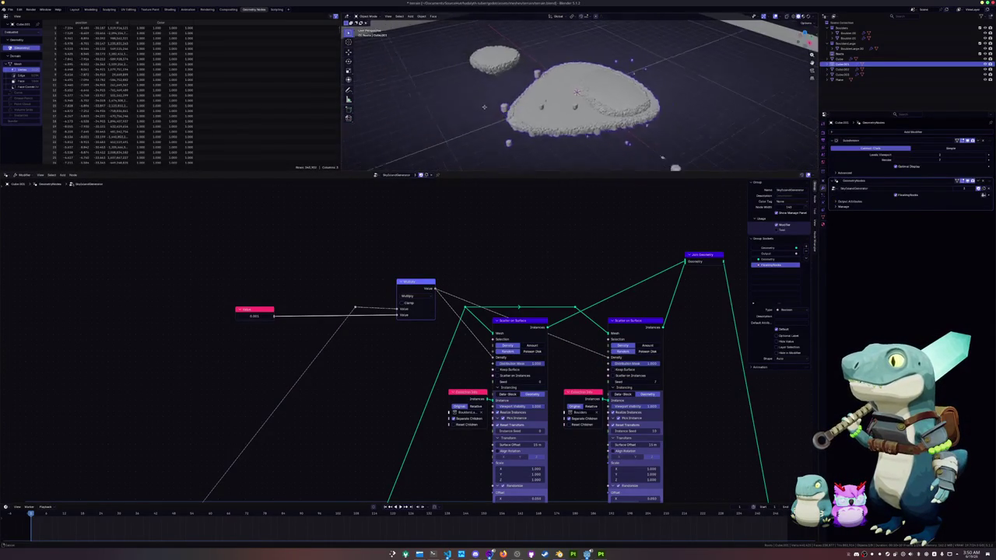
{"action": "middle_click_drag", "start_coordinate": [544, 85], "coordinate": [603, 91]}
{"action": "left_click", "coordinate": [516, 87]}
{"action": "left_click", "coordinate": [897, 195]}
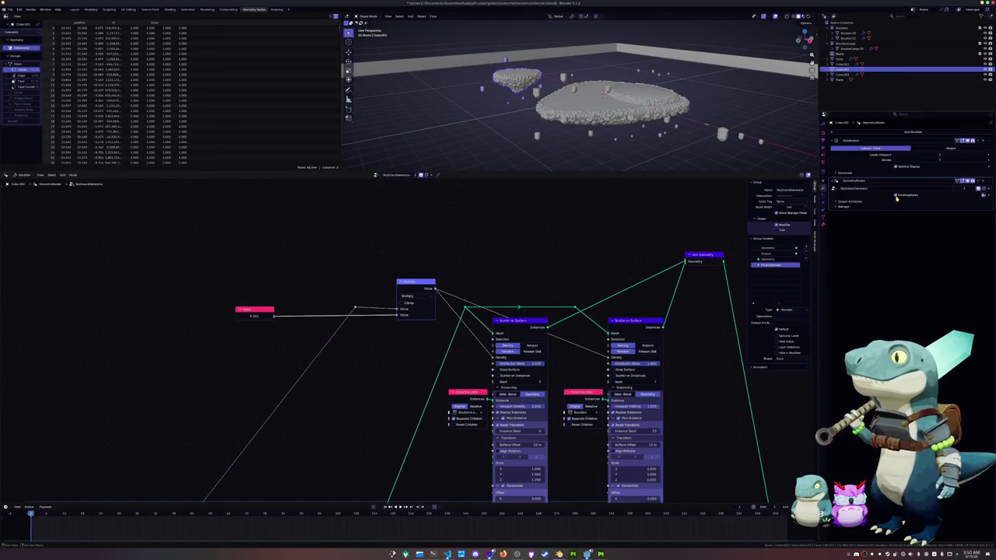
Inspect the islands' scattered rock rings, ending in a taller top orthographic view
{"action": "left_click", "coordinate": [715, 126]}
{"action": "mouse_move", "coordinate": [600, 129]}
{"action": "middle_mouse_down"}
{"action": "mouse_move", "coordinate": [646, 141]}
{"action": "mouse_move", "coordinate": [652, 97]}
{"action": "middle_mouse_up"}
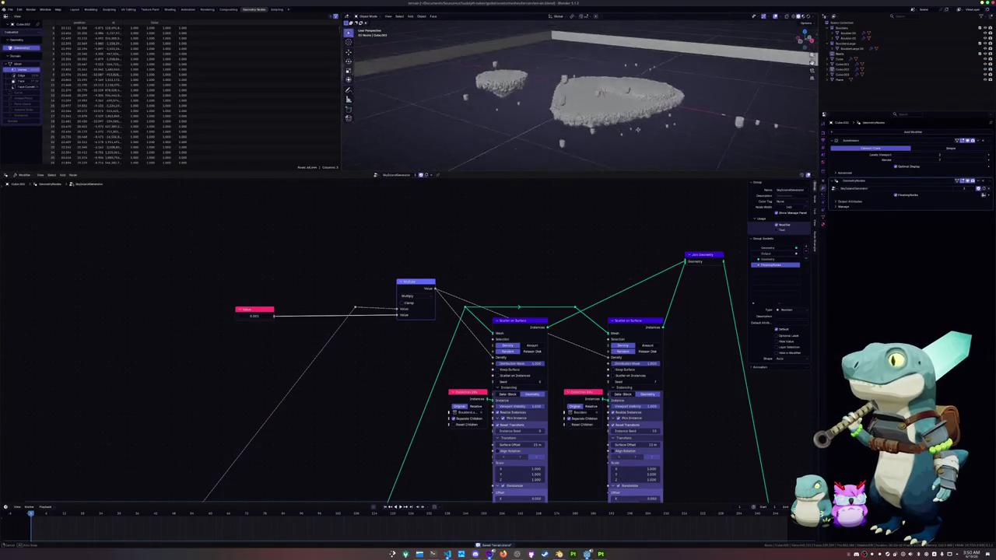
{"action": "left_click", "coordinate": [652, 96]}
{"action": "key", "text": "KP_Decimal"}
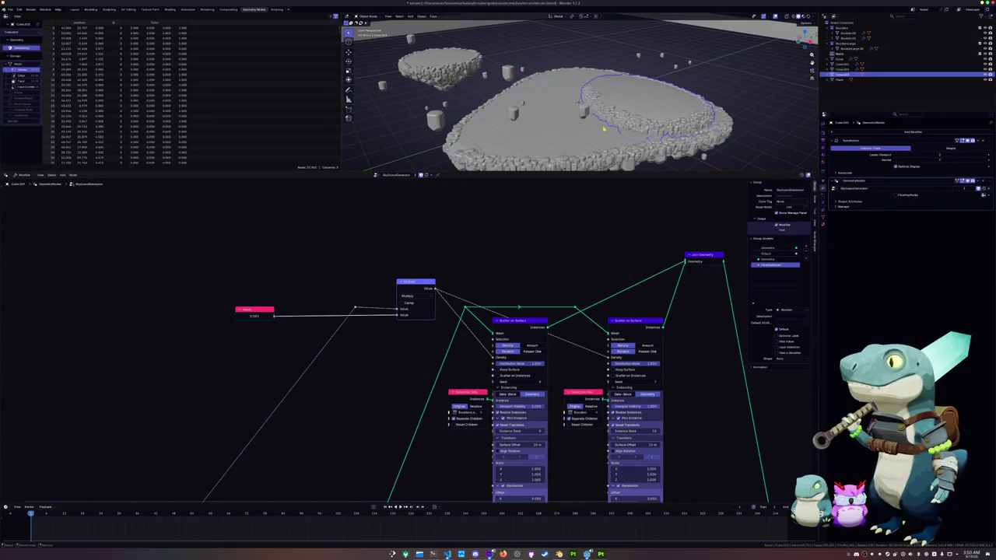
{"action": "middle_click_drag", "start_coordinate": [604, 129], "coordinate": [588, 143]}
{"action": "left_click", "coordinate": [588, 144]}
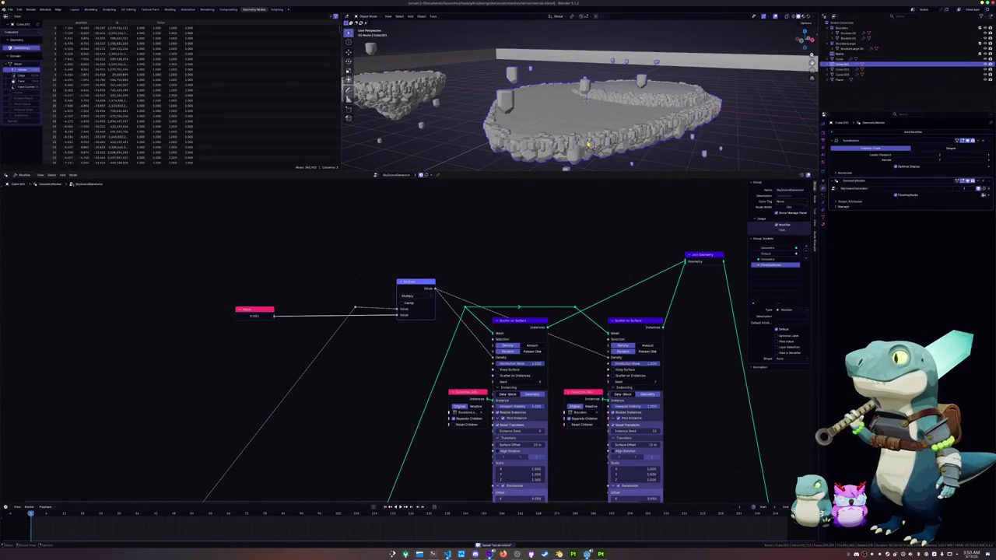
{"action": "scroll", "coordinate": [589, 144], "scroll_direction": "down", "scroll_amount": 3}
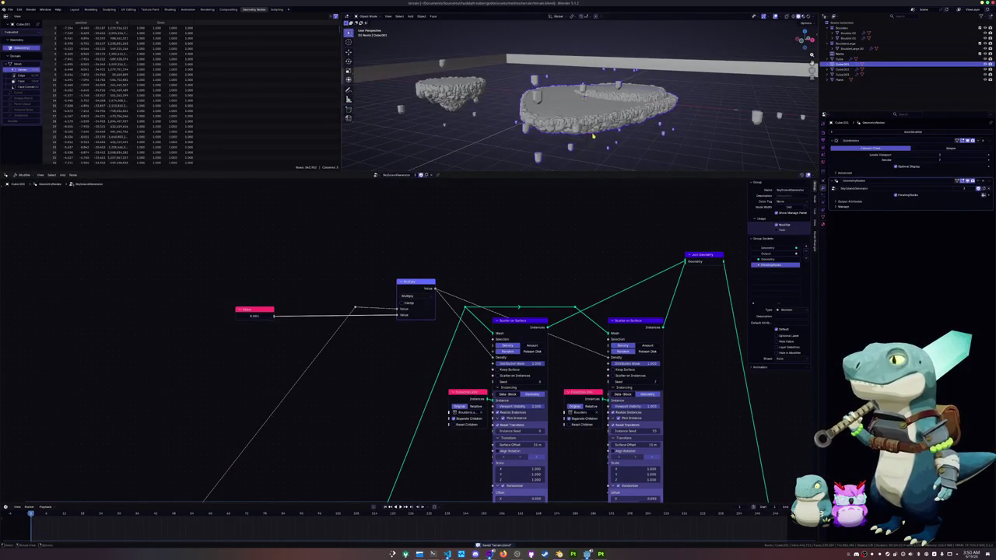
{"action": "key", "text": "KP_7"}
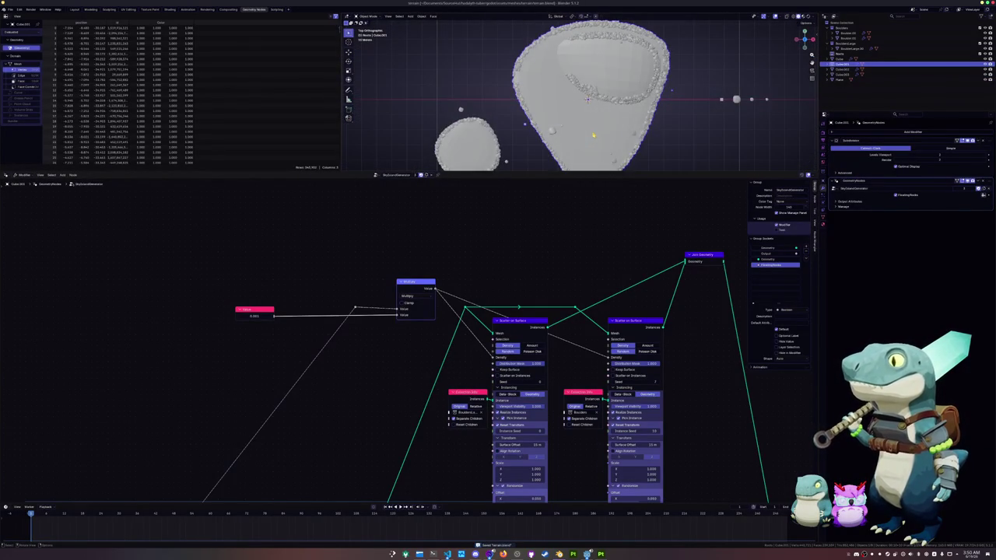
{"action": "left_click_drag", "start_coordinate": [558, 172], "coordinate": [557, 291]}
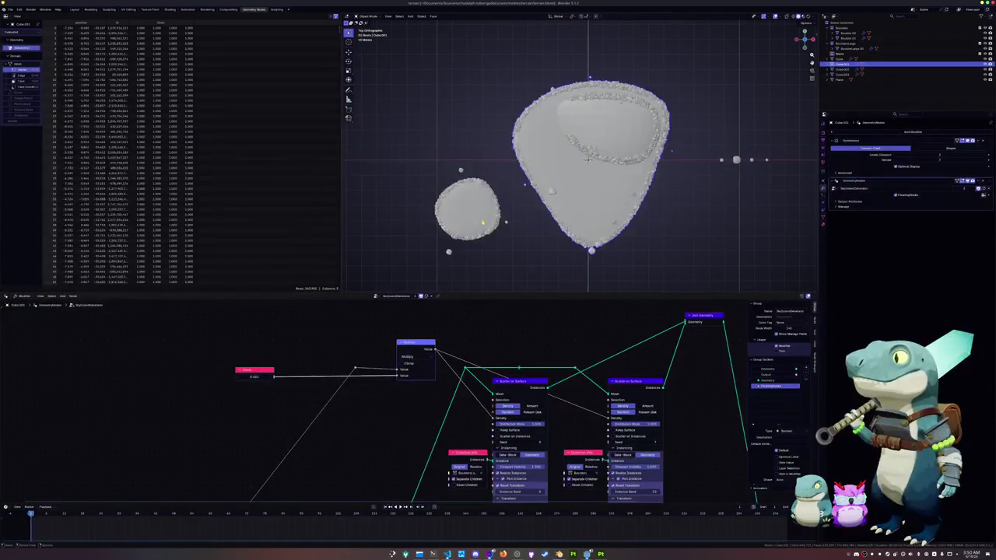
{"action": "scroll", "coordinate": [534, 229], "scroll_direction": "down", "scroll_amount": 2}
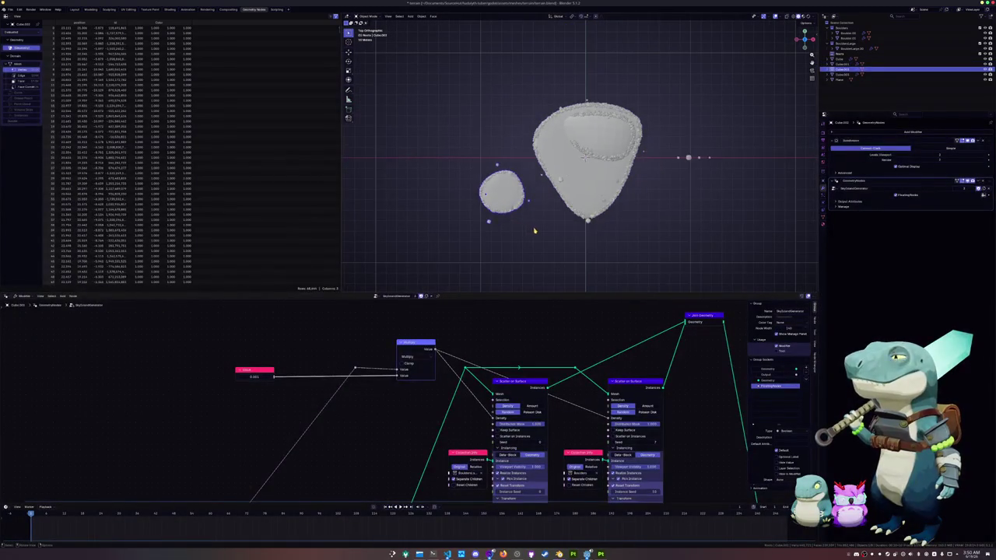
Place the duplicated island to the lower right and adjust its vertical height
{"action": "left_click", "coordinate": [712, 289]}
{"action": "middle_click_drag", "start_coordinate": [712, 290], "coordinate": [615, 187], "text": "shift"}
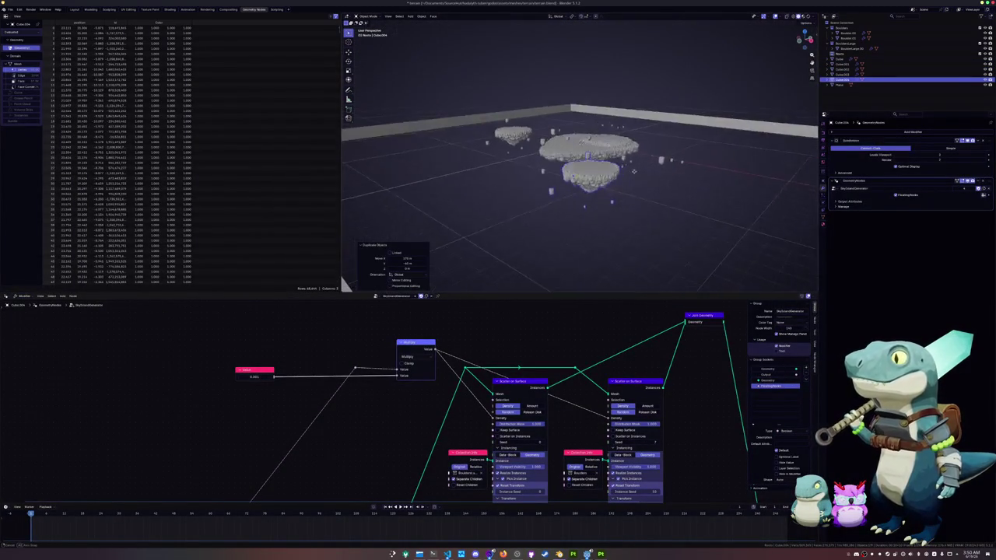
{"action": "key", "text": "g"}
{"action": "key", "text": "z"}
{"action": "left_click", "coordinate": [542, 109]}
{"action": "key", "text": "KP_7"}
In Edit Mode, shift the island's outline through a series of moves
{"action": "key", "text": "Tab"}
{"action": "scroll", "coordinate": [623, 152], "scroll_direction": "up", "scroll_amount": 3}
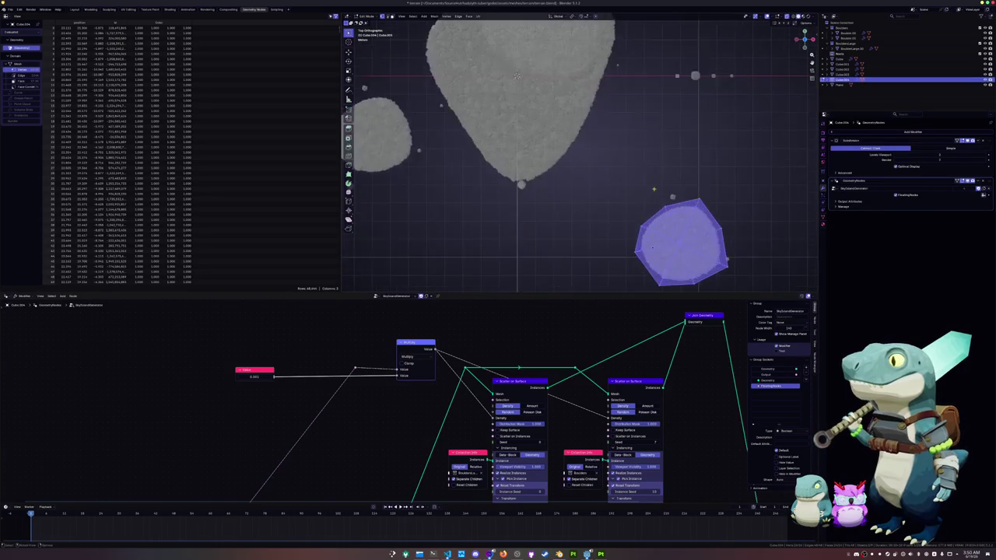
{"action": "key", "text": "g"}
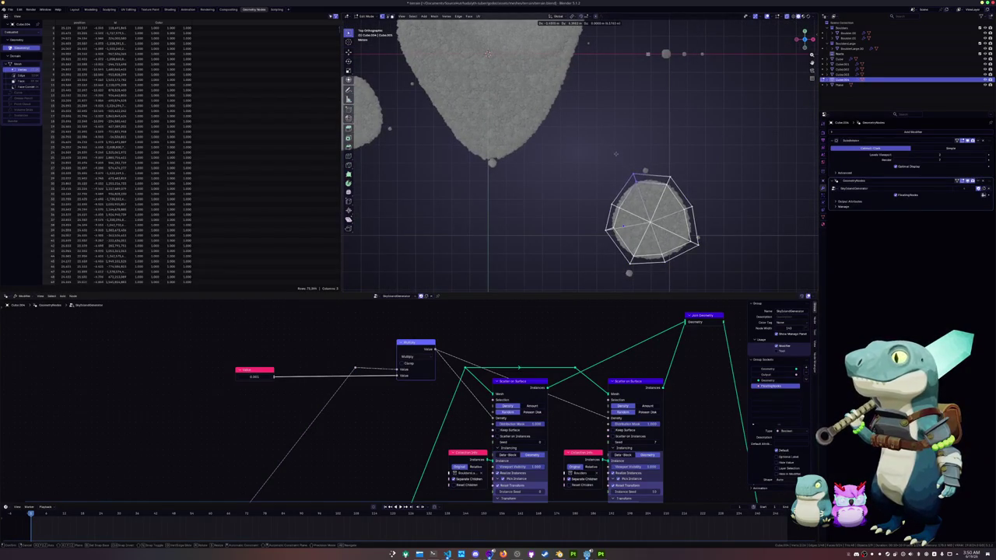
{"action": "left_click", "coordinate": [607, 158]}
{"action": "key", "text": "g"}
{"action": "left_click", "coordinate": [570, 195]}
{"action": "key", "text": "g"}
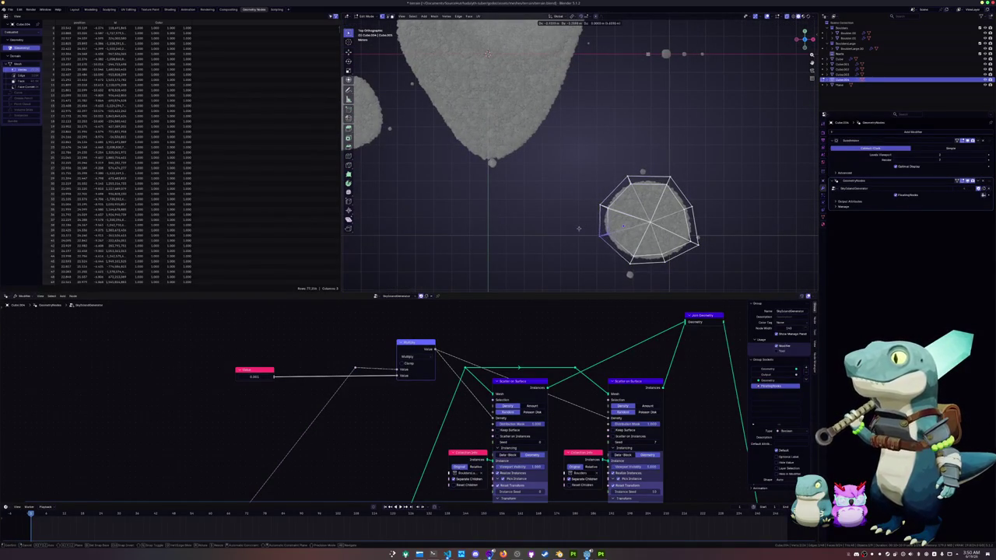
{"action": "left_click", "coordinate": [582, 234]}
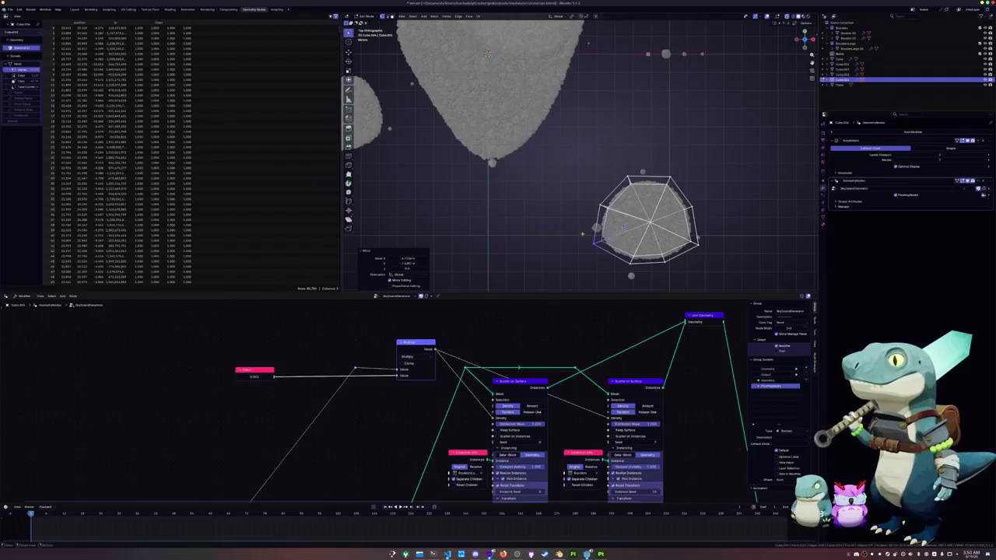
{"action": "key", "text": "g"}
{"action": "left_click", "coordinate": [695, 177]}
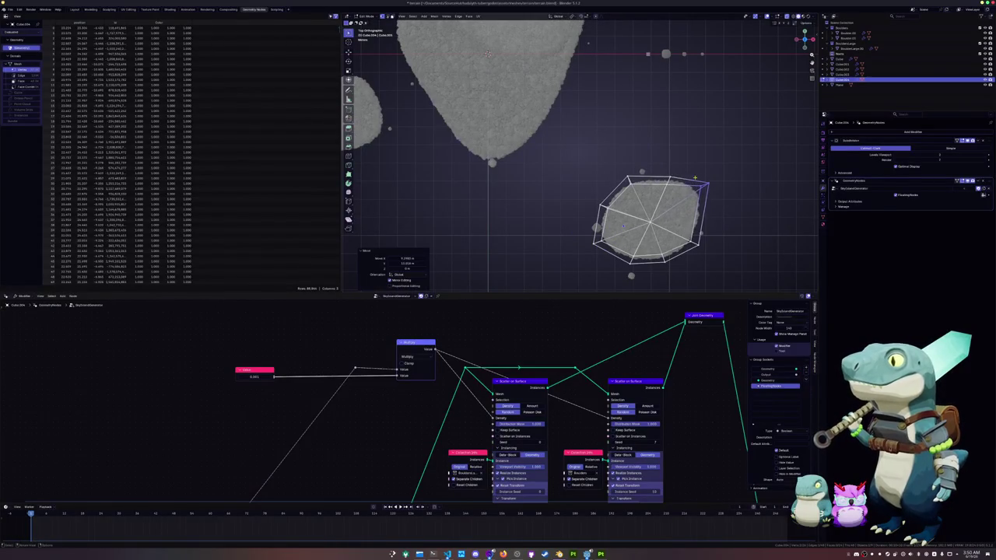
{"action": "key", "text": "g"}
{"action": "left_click", "coordinate": [700, 186]}
{"action": "key", "text": "g"}
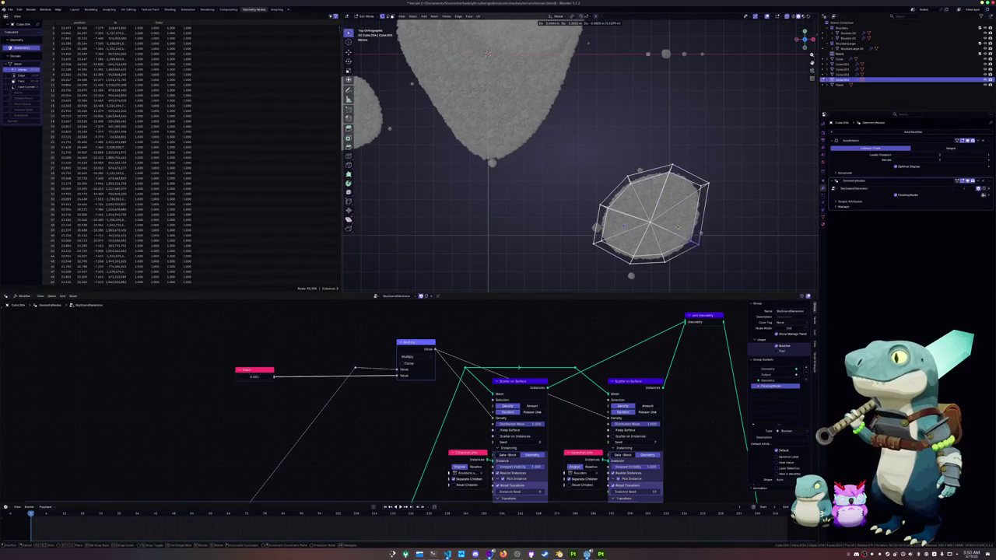
{"action": "left_click", "coordinate": [692, 203]}
Reshape the outline by moving its left-side, top, bottom and lower-edge vertices
{"action": "left_click", "coordinate": [598, 232]}
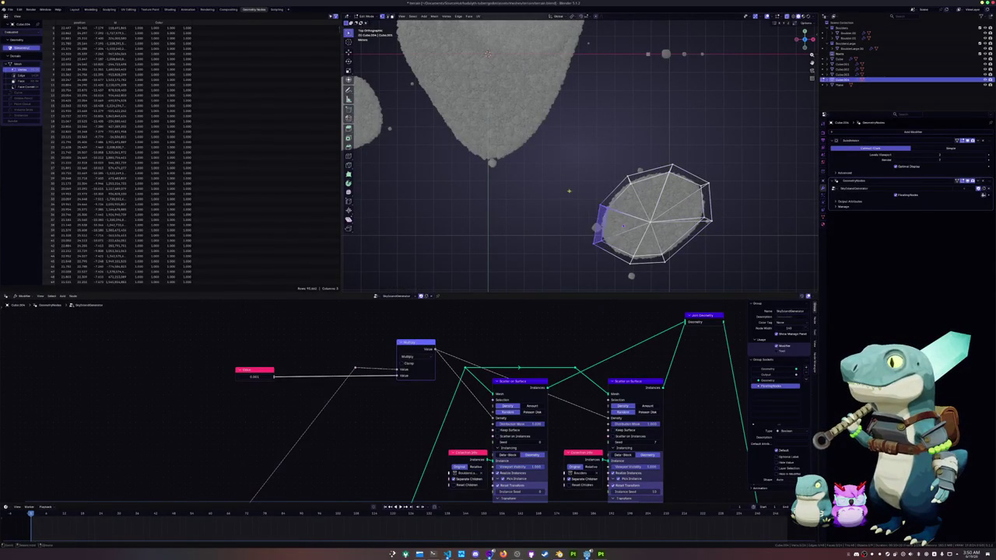
{"action": "key", "text": "g"}
{"action": "left_click", "coordinate": [581, 222]}
{"action": "left_click", "coordinate": [638, 171]}
{"action": "key", "text": "g"}
{"action": "left_click", "coordinate": [616, 175]}
{"action": "left_click", "coordinate": [645, 268]}
{"action": "key", "text": "g"}
{"action": "left_click", "coordinate": [628, 278]}
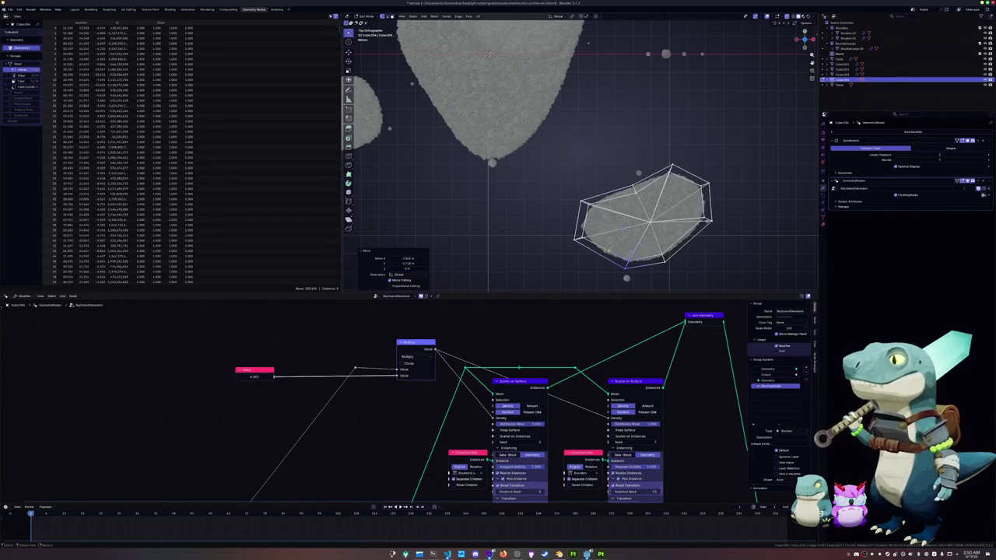
{"action": "left_click", "coordinate": [646, 245]}
{"action": "key", "text": "g"}
{"action": "left_click", "coordinate": [654, 247]}
Nudge the island's upper-right vertices to round out the outline
{"action": "left_click_drag", "start_coordinate": [727, 225], "coordinate": [645, 145]}
{"action": "key", "text": "g"}
{"action": "left_click", "coordinate": [646, 190]}
{"action": "key", "text": "g"}
{"action": "left_click", "coordinate": [621, 172]}
Raise the island mesh vertically in two moves and return to Object Mode
{"action": "mouse_move", "coordinate": [621, 172]}
{"action": "middle_mouse_down"}
{"action": "mouse_move", "coordinate": [590, 166]}
{"action": "mouse_move", "coordinate": [537, 218]}
{"action": "middle_mouse_up"}
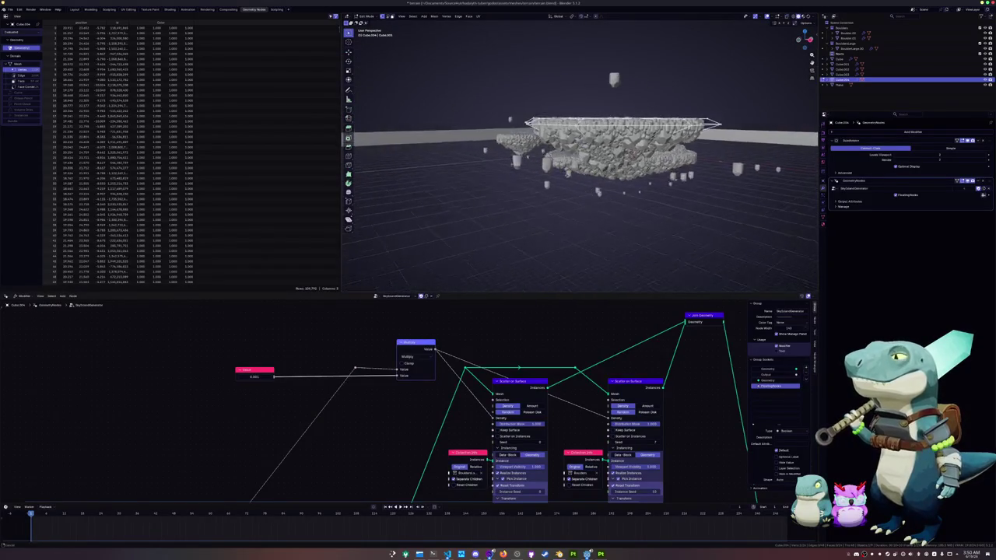
{"action": "key", "text": "g"}
{"action": "key", "text": "z"}
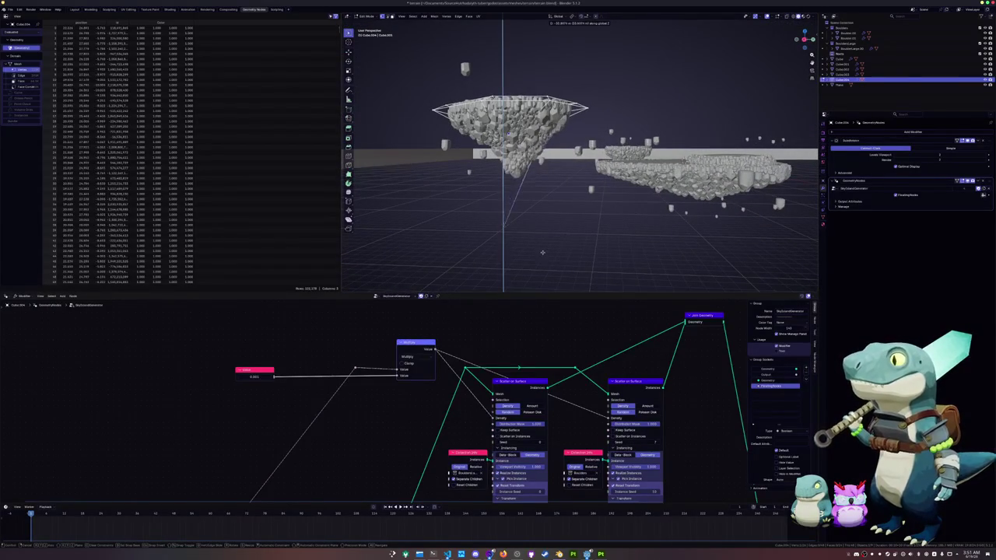
{"action": "left_click", "coordinate": [532, 225]}
{"action": "middle_click_drag", "start_coordinate": [532, 225], "coordinate": [694, 159]}
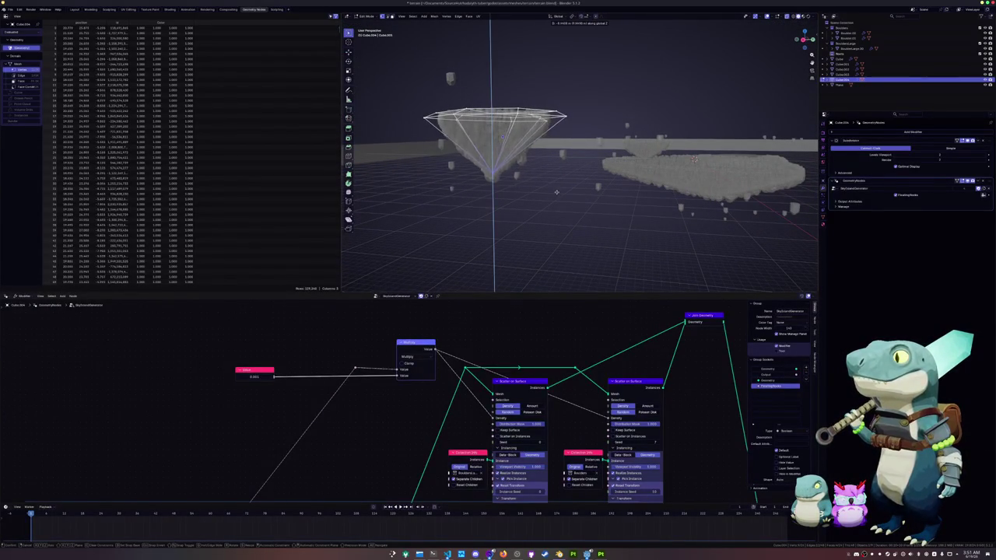
{"action": "middle_click_drag", "start_coordinate": [563, 170], "coordinate": [502, 194]}
{"action": "key", "text": "g"}
{"action": "key", "text": "z"}
{"action": "left_click", "coordinate": [519, 192]}
{"action": "key", "text": "Tab"}
Rotate and reposition the small right island, then move the left islet
{"action": "scroll", "coordinate": [519, 193], "scroll_direction": "down", "scroll_amount": 4}
{"action": "middle_click_drag", "start_coordinate": [522, 195], "coordinate": [537, 202]}
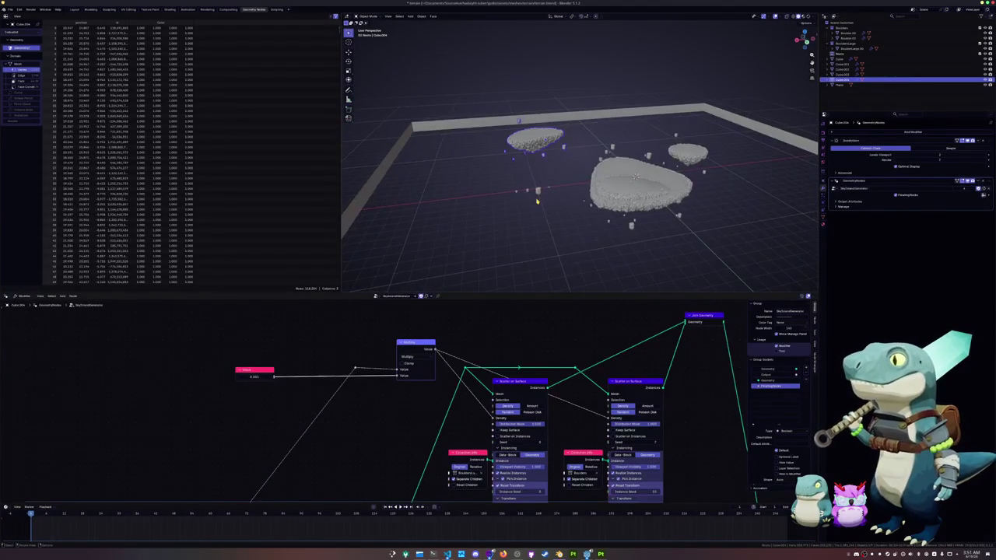
{"action": "key", "text": "KP_7"}
{"action": "key", "text": "r"}
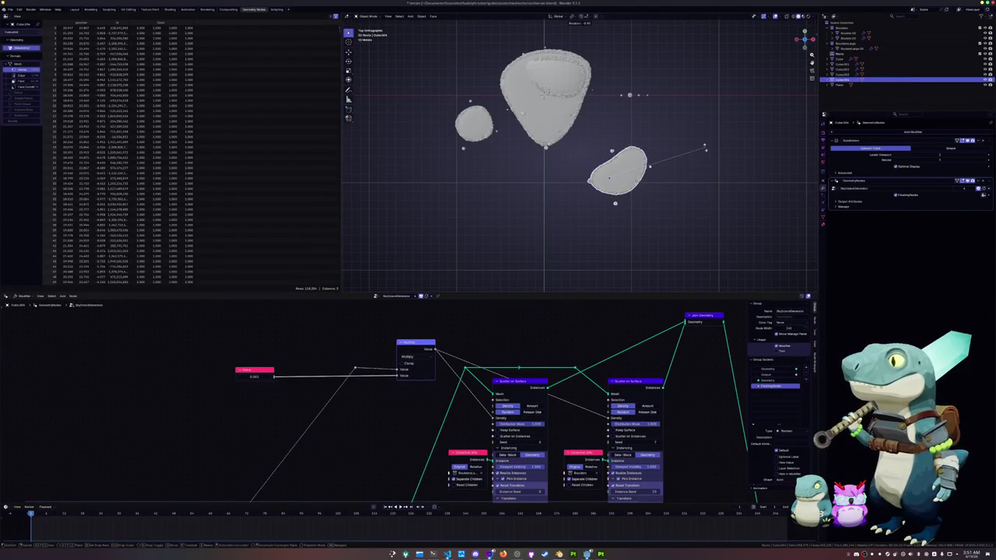
{"action": "left_click", "coordinate": [705, 148]}
{"action": "key", "text": "g"}
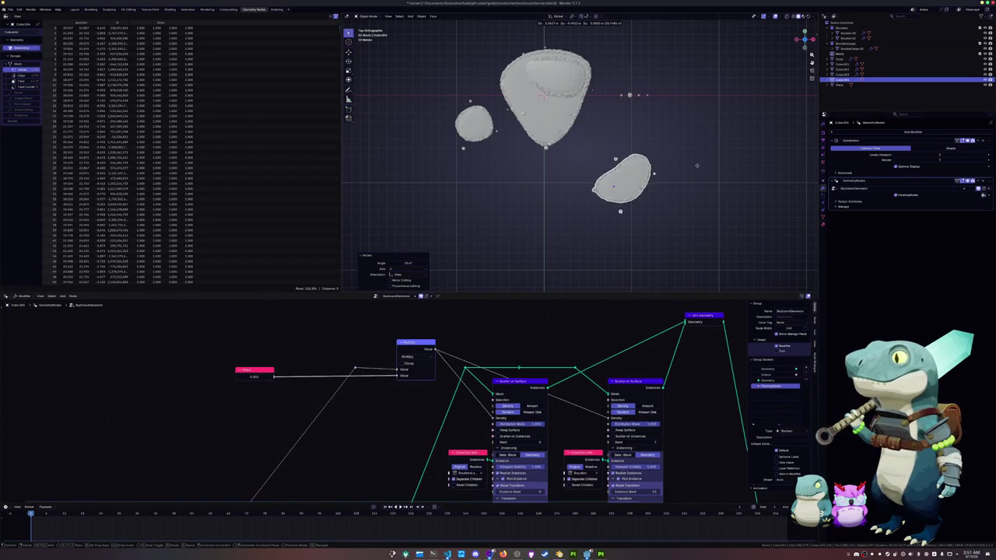
{"action": "left_click", "coordinate": [697, 165]}
{"action": "left_click", "coordinate": [473, 124]}
{"action": "key", "text": "g"}
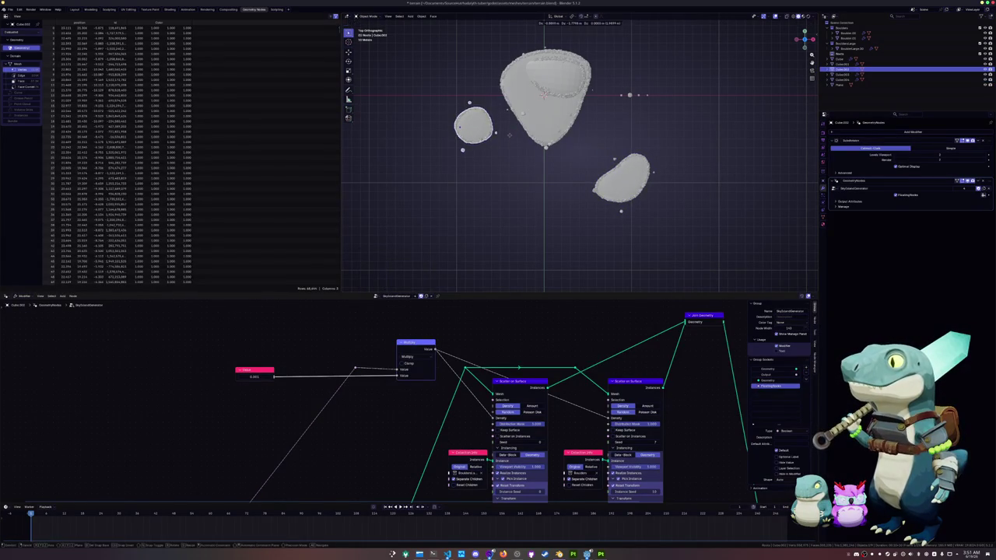
{"action": "left_click", "coordinate": [510, 135]}
{"action": "middle_click_drag", "start_coordinate": [535, 159], "coordinate": [572, 186], "text": "shift"}
Edit the left islet, moving its bottom-right face and shifting its whole geometry
{"action": "key", "text": "Tab"}
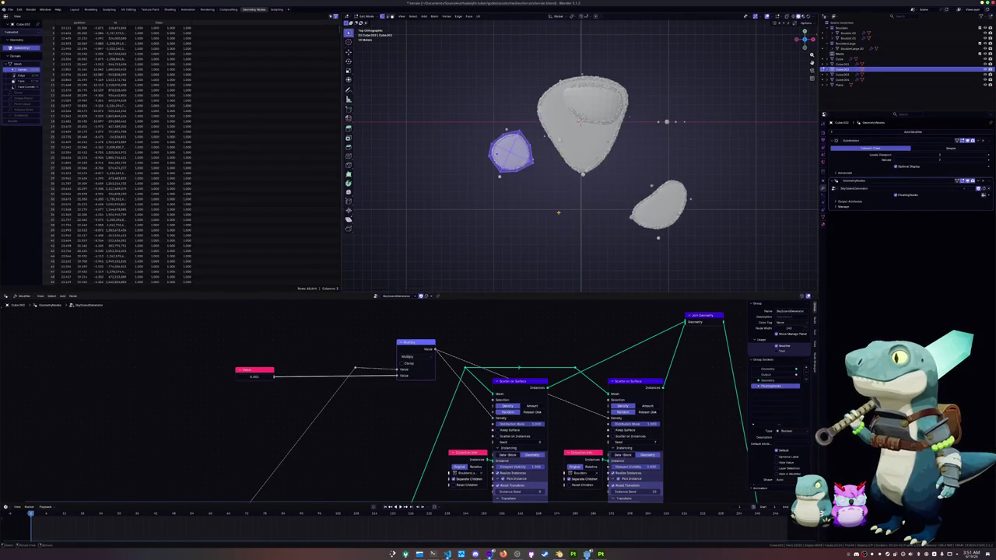
{"action": "scroll", "coordinate": [504, 176], "scroll_direction": "up", "scroll_amount": 2}
{"action": "left_click_drag", "start_coordinate": [481, 163], "coordinate": [483, 165]}
{"action": "key", "text": "g"}
{"action": "left_click", "coordinate": [493, 164]}
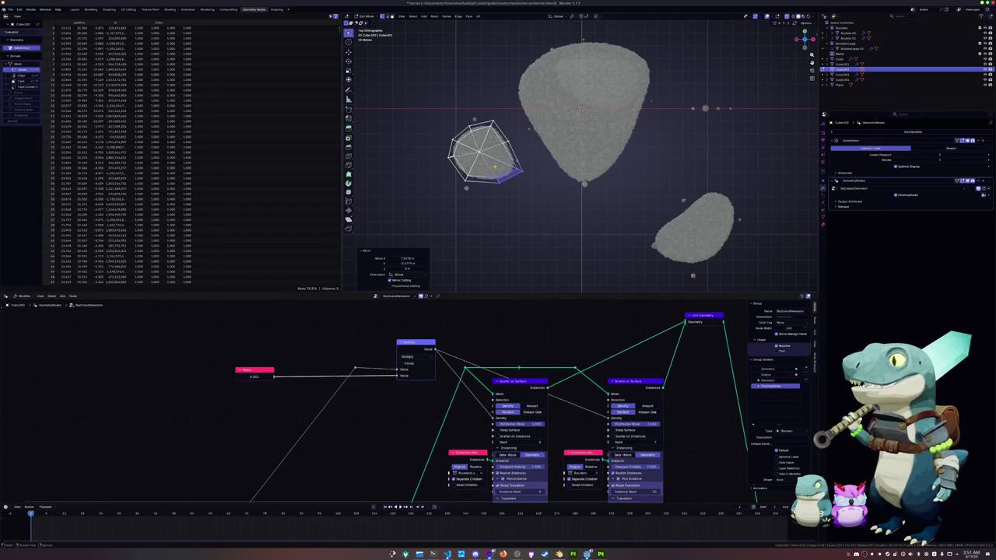
{"action": "key", "text": "a"}
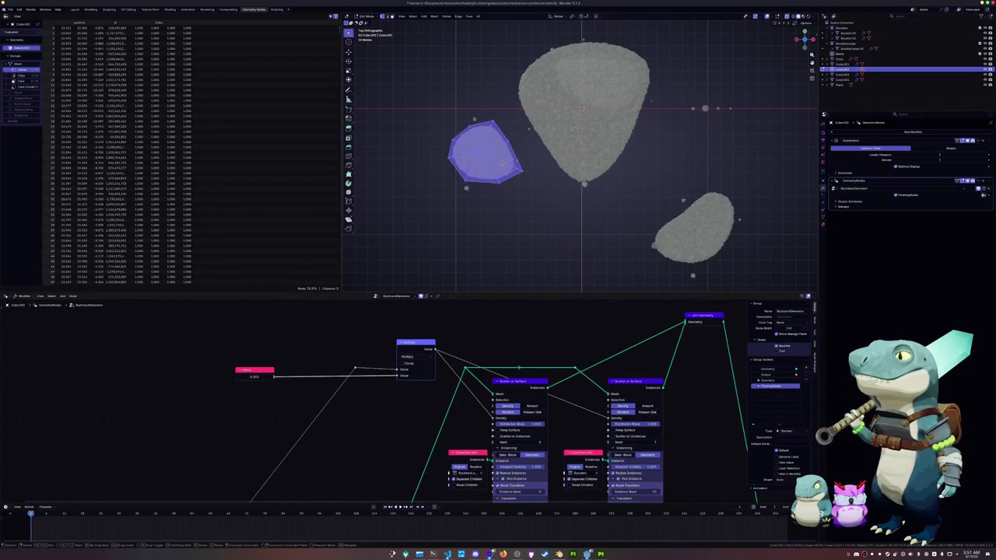
{"action": "scroll", "coordinate": [496, 166], "scroll_direction": "up", "scroll_amount": 2}
{"action": "scroll", "coordinate": [500, 171], "scroll_direction": "up", "scroll_amount": 2}
{"action": "key", "text": "g"}
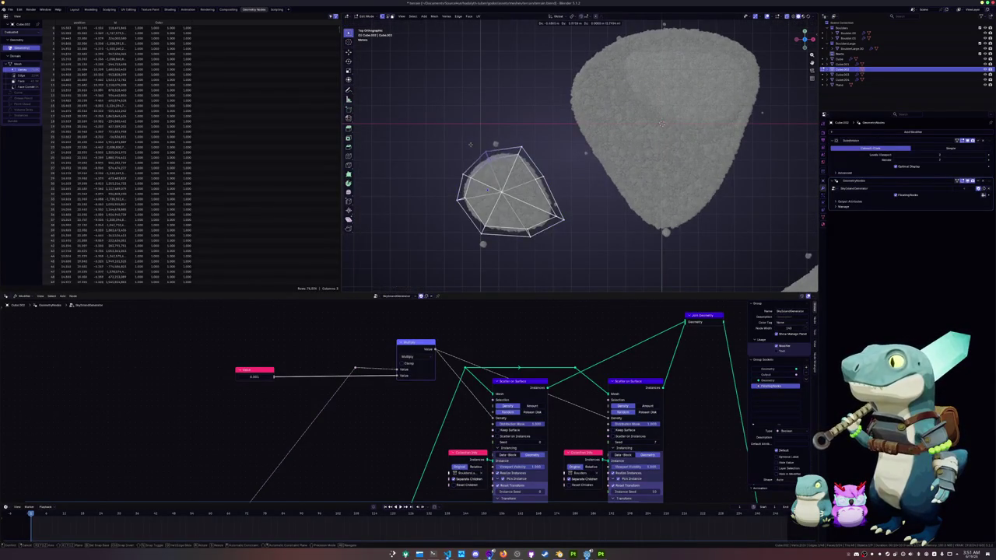
{"action": "left_click", "coordinate": [468, 134]}
{"action": "key", "text": "g"}
{"action": "left_click", "coordinate": [552, 180]}
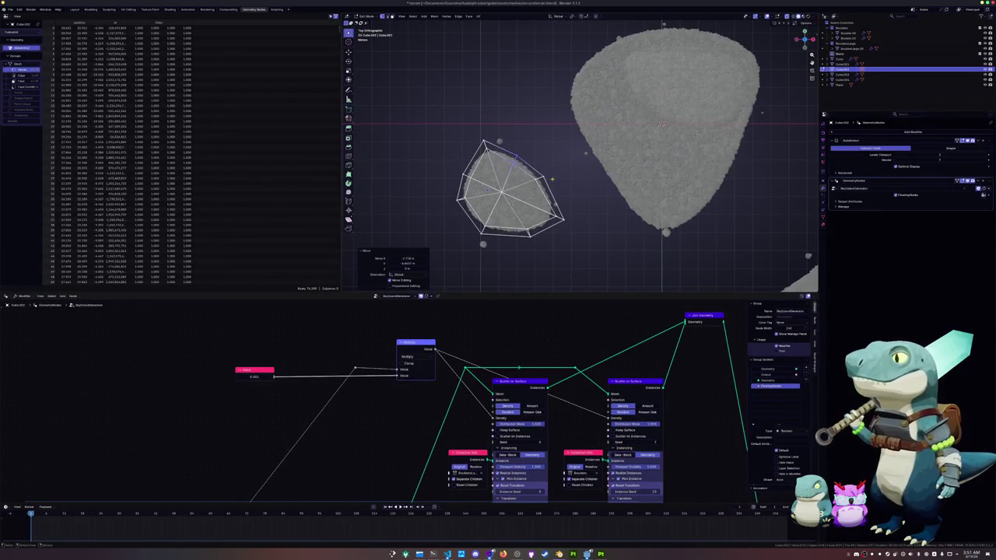
{"action": "key", "text": "g"}
{"action": "left_click", "coordinate": [544, 180]}
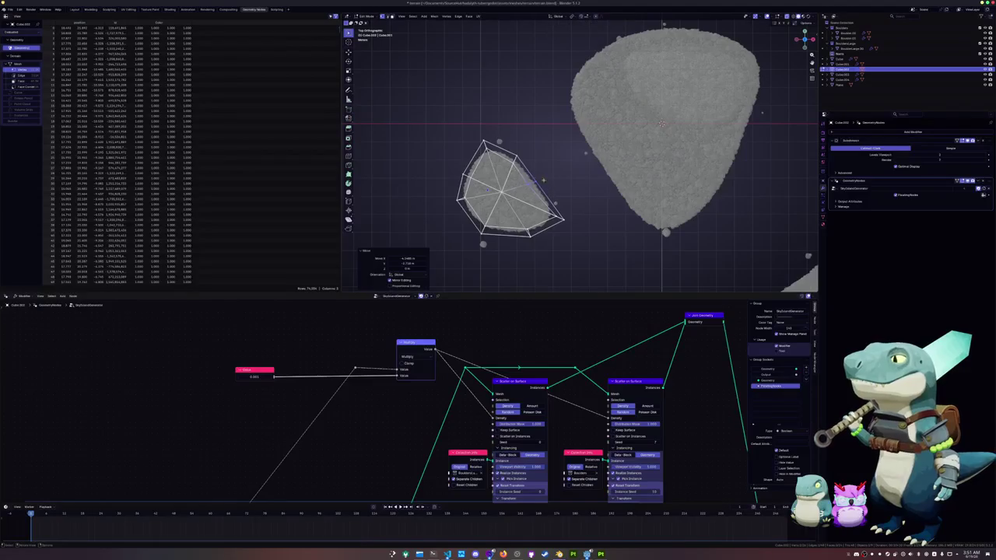
Pull the islet's corner points into a peak and push its lower corners right
{"action": "key", "text": "g"}
{"action": "left_click", "coordinate": [475, 115]}
{"action": "key", "text": "g"}
{"action": "left_click", "coordinate": [552, 193]}
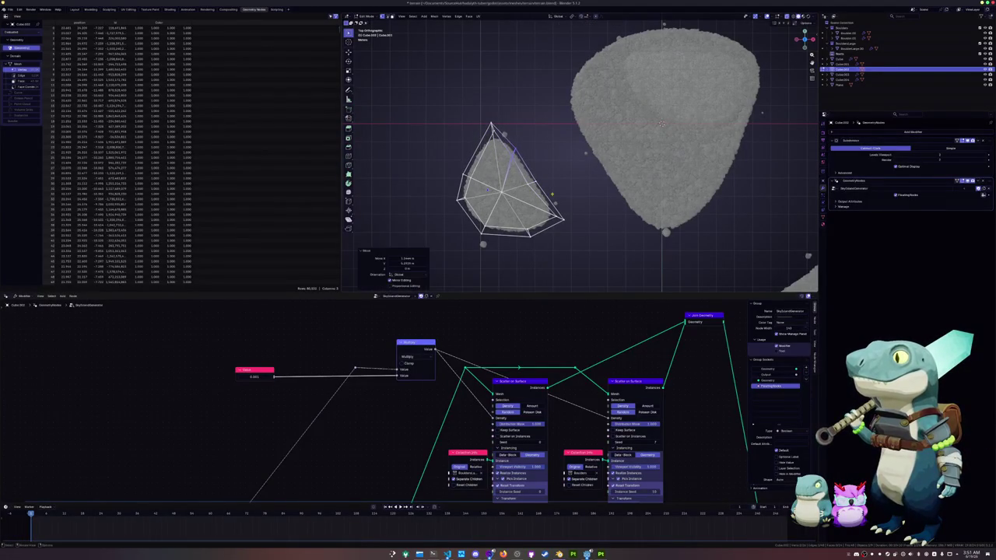
{"action": "key", "text": "g"}
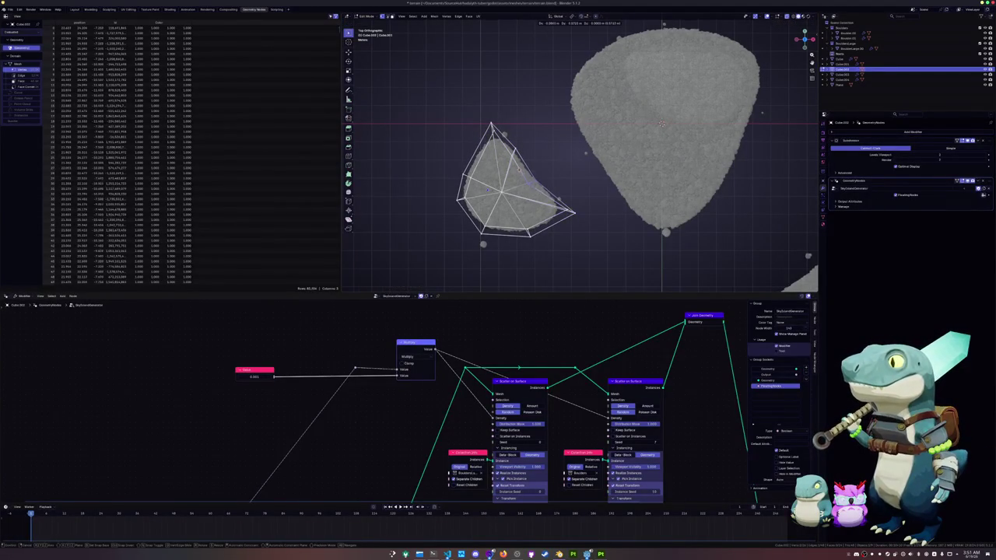
{"action": "left_click", "coordinate": [515, 156]}
{"action": "key", "text": "g"}
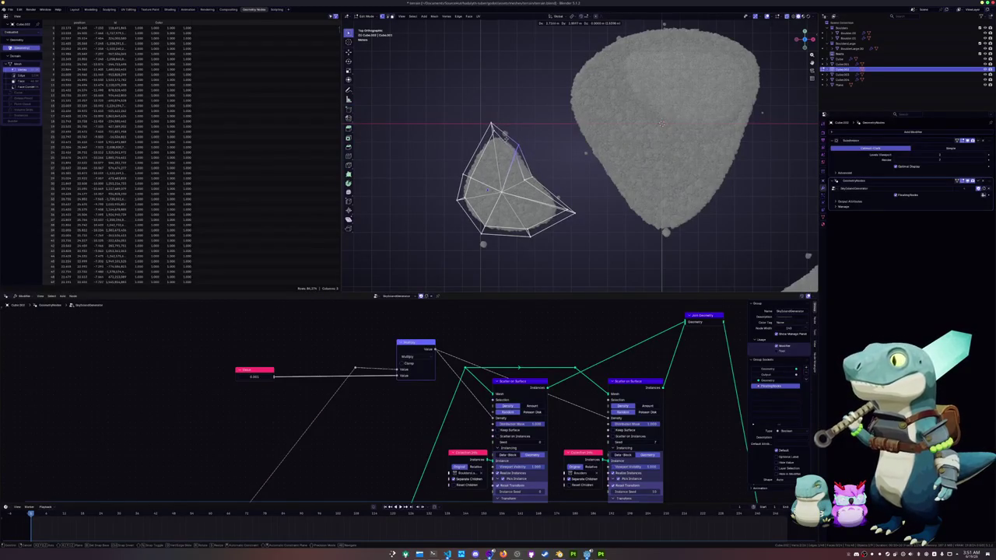
{"action": "left_click", "coordinate": [502, 231]}
{"action": "key", "text": "g"}
{"action": "left_click", "coordinate": [489, 238]}
{"action": "key", "text": "g"}
{"action": "left_click", "coordinate": [542, 237]}
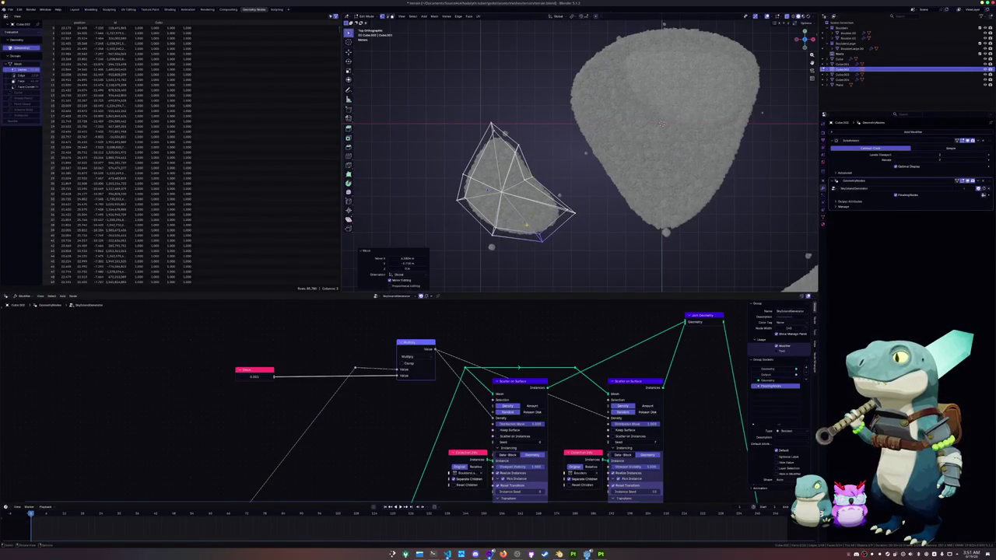
{"action": "key", "text": "Tab"}
Select the central island and enter Edit Mode in top view
{"action": "mouse_move", "coordinate": [549, 235]}
{"action": "middle_mouse_down"}
{"action": "mouse_move", "coordinate": [527, 188]}
{"action": "mouse_move", "coordinate": [576, 156]}
{"action": "middle_mouse_up"}
{"action": "left_click", "coordinate": [845, 64]}
{"action": "key", "text": "KP_7"}
{"action": "key", "text": "Tab"}
{"action": "scroll", "coordinate": [619, 139], "scroll_direction": "up", "scroll_amount": 2}
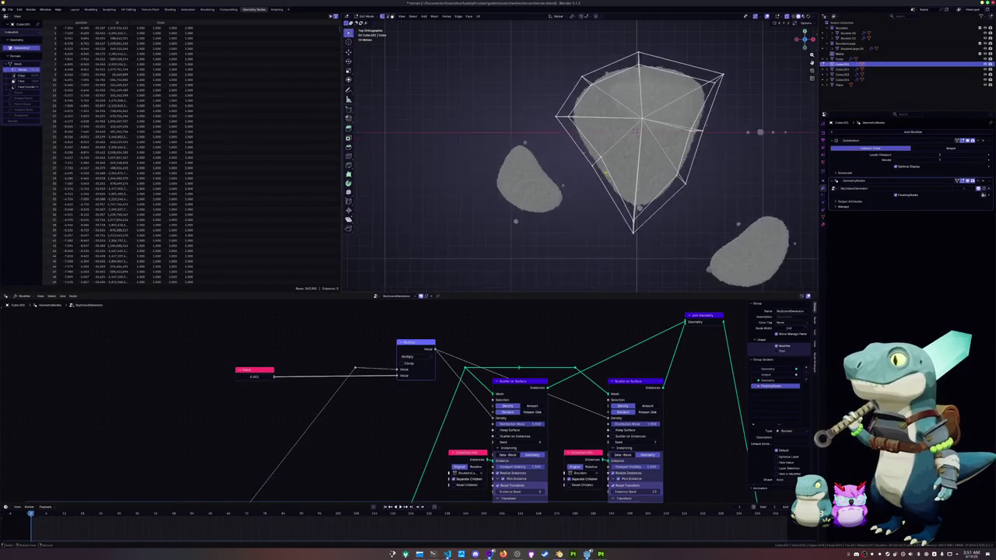
Move the central island's outline points, push its right point outward, and exit Edit Mode
{"action": "left_click_drag", "start_coordinate": [573, 145], "coordinate": [615, 181]}
{"action": "key", "text": "g"}
{"action": "left_click", "coordinate": [609, 197]}
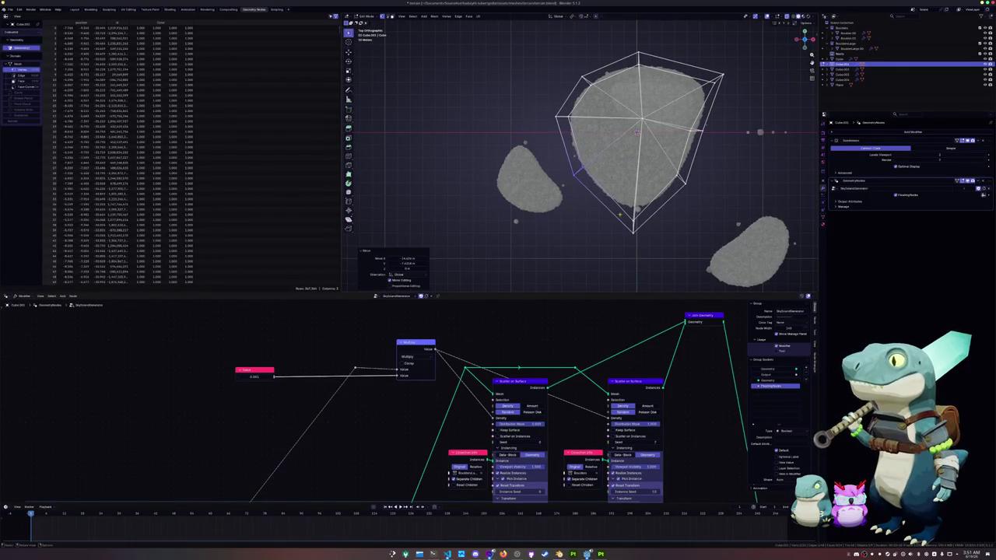
{"action": "left_click", "coordinate": [615, 169]}
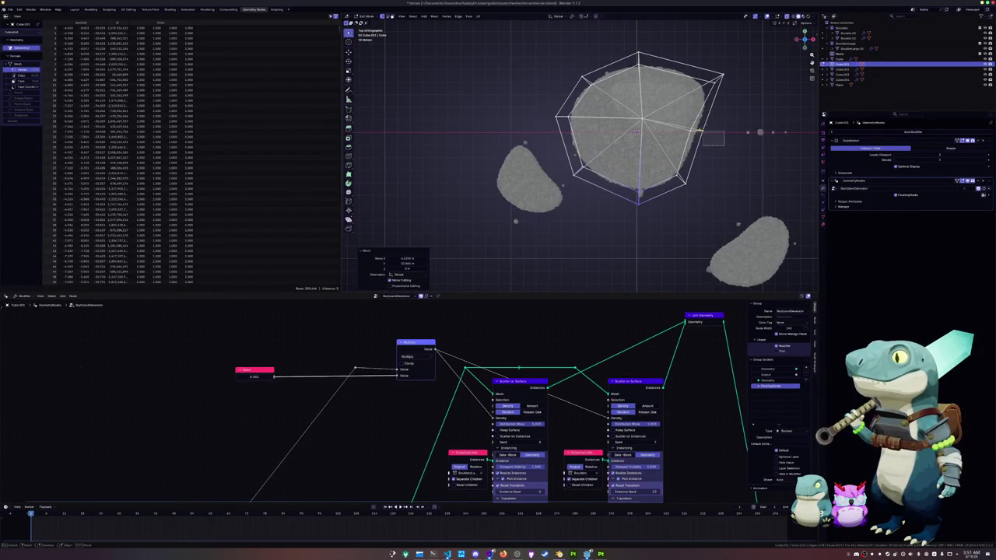
{"action": "left_click", "coordinate": [700, 133]}
{"action": "key", "text": "g"}
{"action": "left_click", "coordinate": [712, 137]}
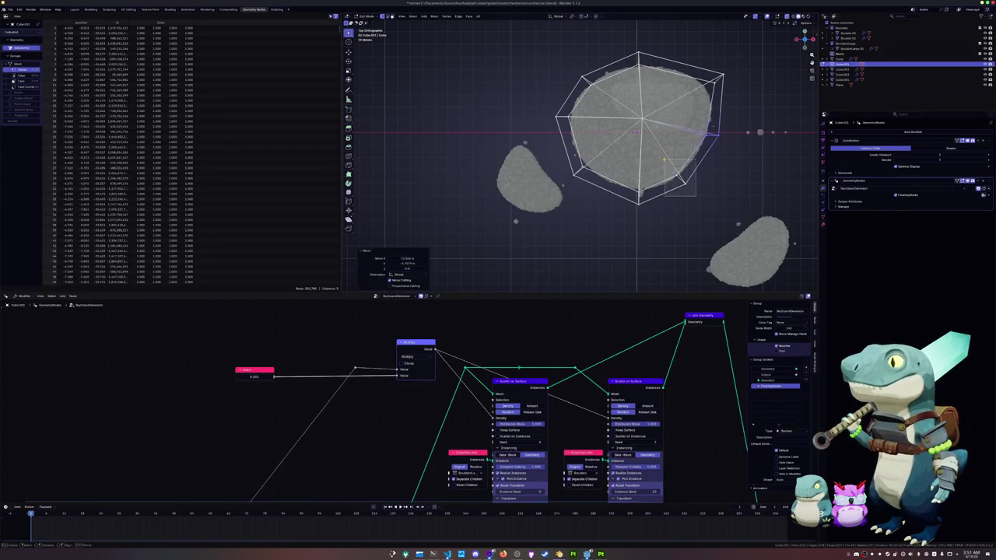
{"action": "key", "text": "Tab"}
{"action": "middle_click_drag", "start_coordinate": [638, 132], "coordinate": [610, 165], "text": "shift"}
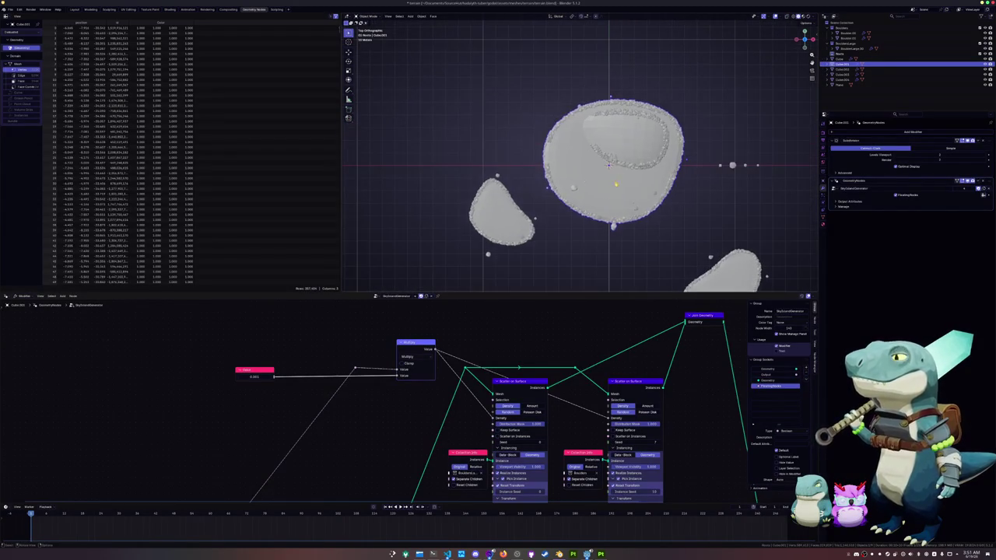
Reshape the rock ring of the inner tier (Cube.004) by moving its cage points along Y
{"action": "left_click", "coordinate": [609, 165]}
{"action": "scroll", "coordinate": [619, 170], "scroll_direction": "up", "scroll_amount": 3}
{"action": "key", "text": "Tab"}
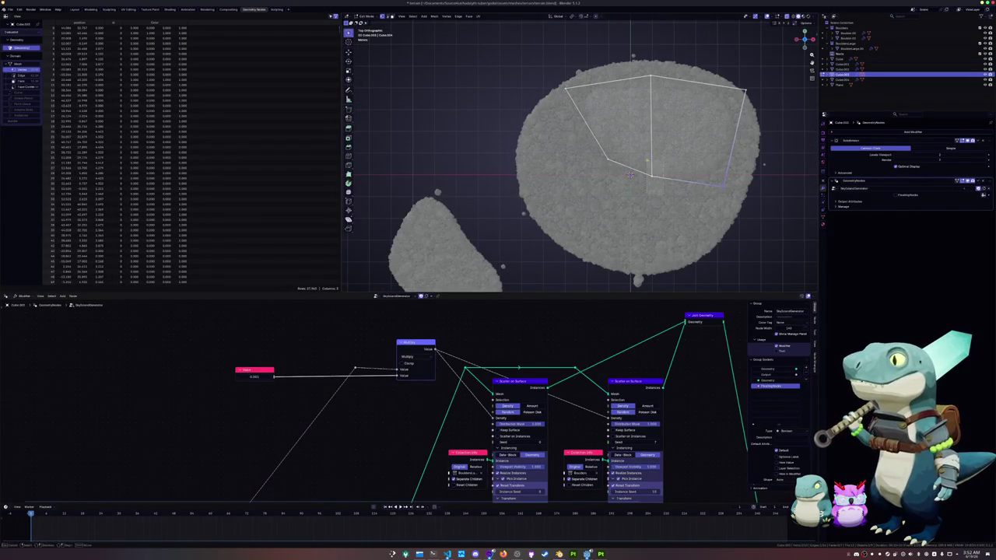
{"action": "scroll", "coordinate": [631, 175], "scroll_direction": "up", "scroll_amount": 2}
{"action": "key", "text": "g"}
{"action": "key", "text": "y"}
{"action": "left_click", "coordinate": [652, 184]}
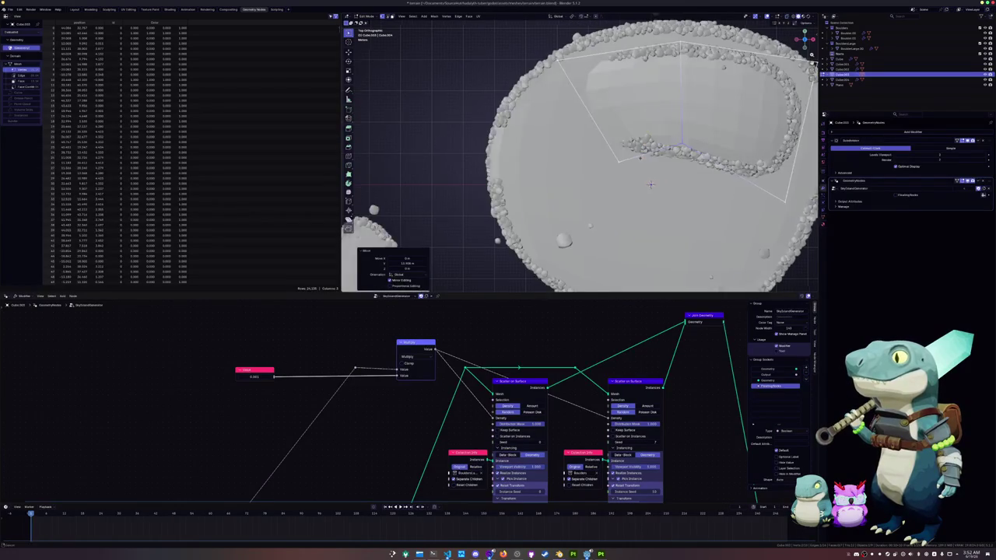
{"action": "middle_click_drag", "start_coordinate": [652, 185], "coordinate": [607, 194], "text": "shift"}
{"action": "key", "text": "g"}
{"action": "key", "text": "y"}
{"action": "left_click", "coordinate": [678, 173]}
Shift one more tier point along X, shrink the inner tier slightly, and leave Edit Mode
{"action": "key", "text": "g"}
{"action": "key", "text": "y"}
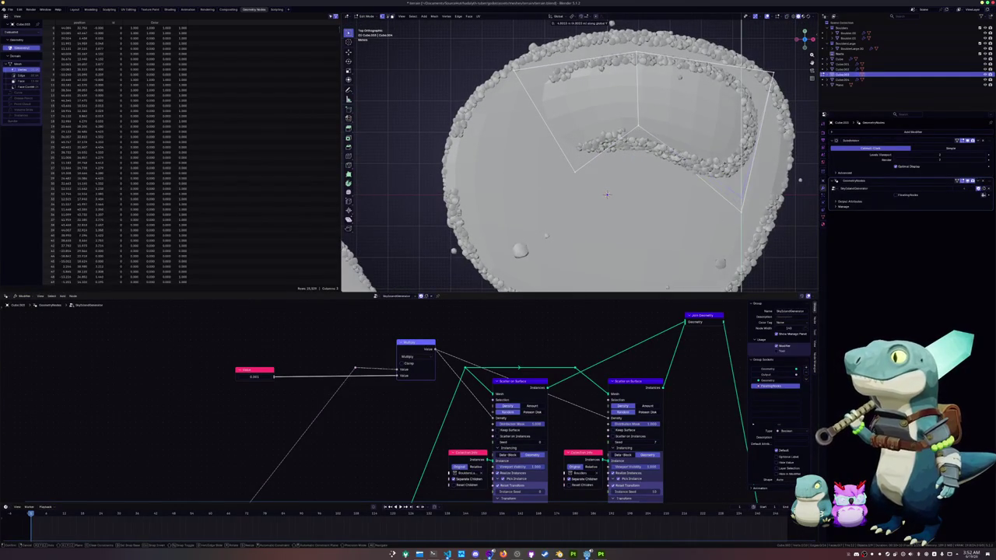
{"action": "key", "text": "x"}
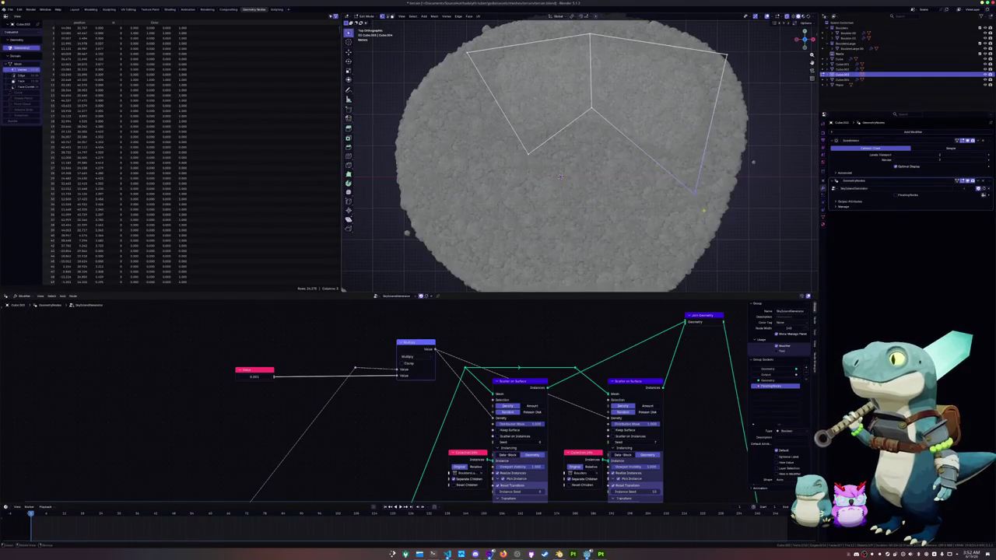
{"action": "middle_click_drag", "start_coordinate": [677, 159], "coordinate": [722, 168]}
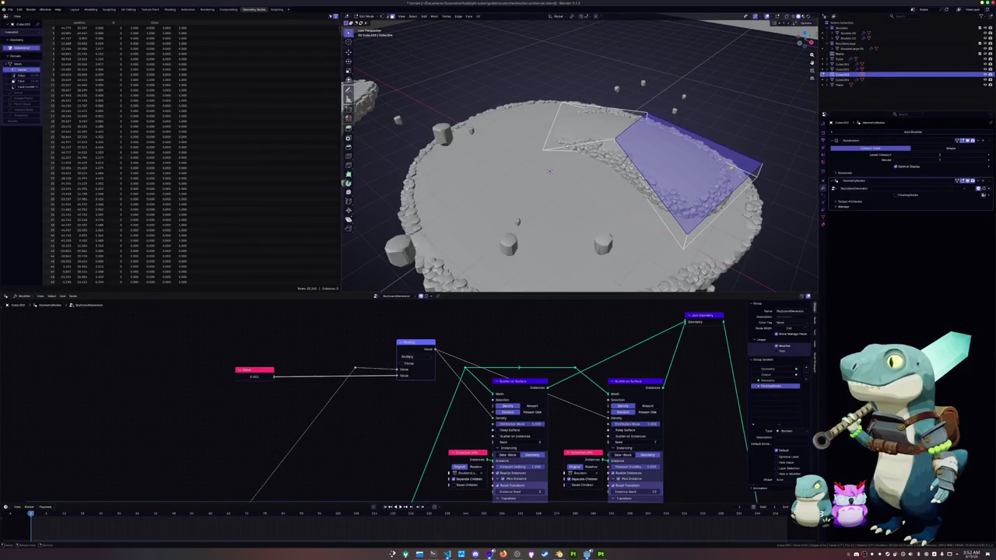
{"action": "key", "text": "Return"}
{"action": "key", "text": "Tab"}
{"action": "mouse_move", "coordinate": [580, 156]}
{"action": "middle_mouse_down"}
{"action": "mouse_move", "coordinate": [575, 249]}
{"action": "mouse_move", "coordinate": [545, 202]}
{"action": "middle_mouse_up"}
{"action": "left_click", "coordinate": [498, 118]}
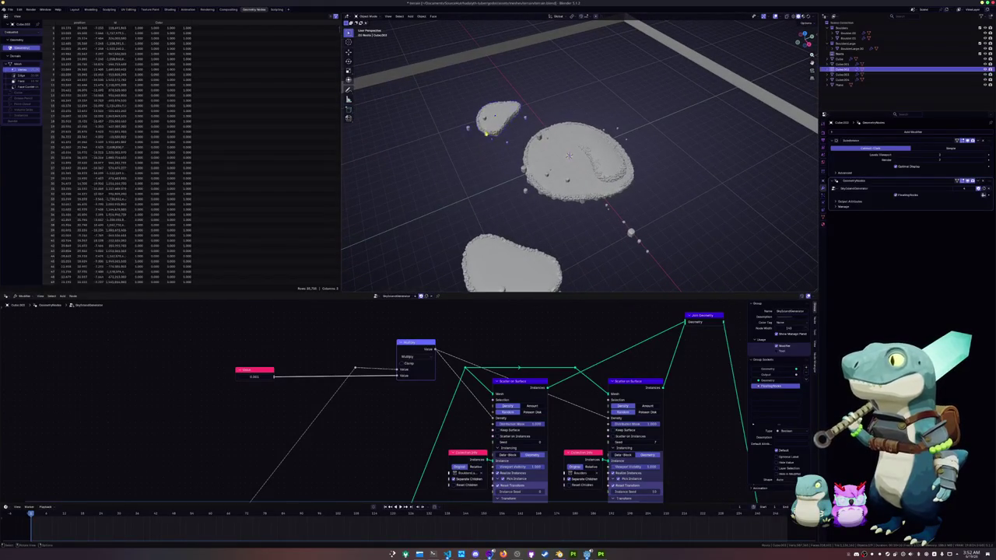
Duplicate the small islet, then place and rotate the copy above the islands
{"action": "key", "text": "KP_7"}
{"action": "scroll", "coordinate": [535, 148], "scroll_direction": "down", "scroll_amount": 2}
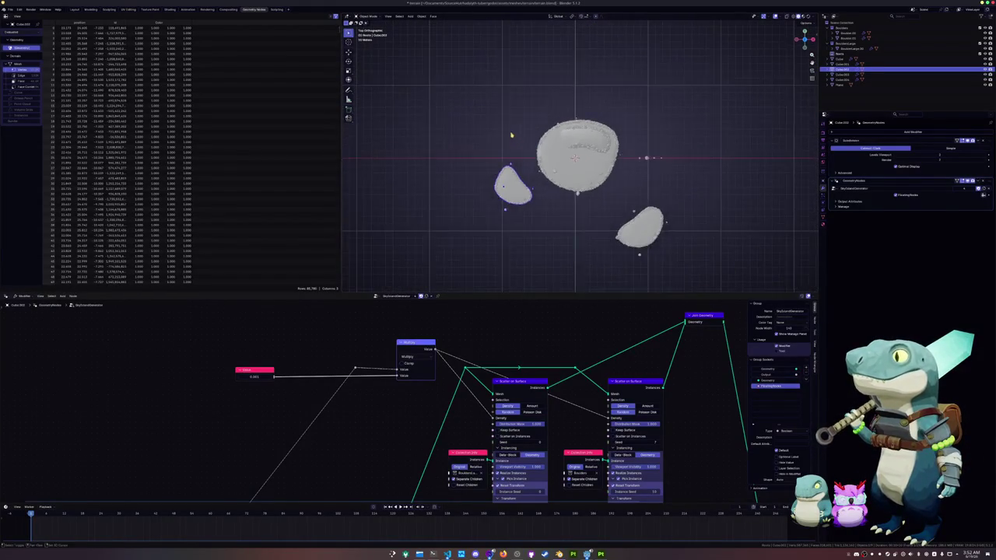
{"action": "middle_click_drag", "start_coordinate": [507, 134], "coordinate": [532, 178], "text": "shift"}
{"action": "key", "text": "shift+d"}
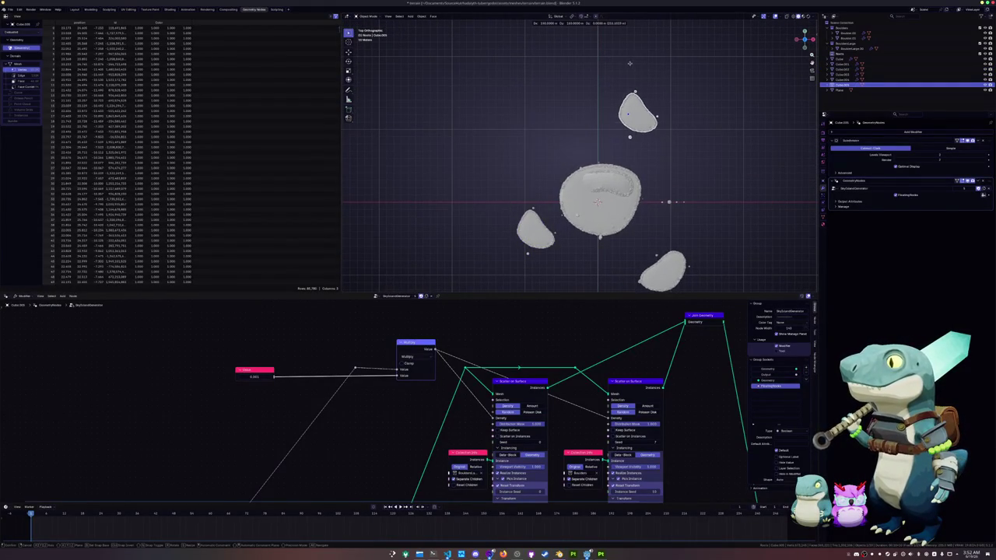
{"action": "left_click", "coordinate": [630, 63]}
{"action": "key", "text": "r"}
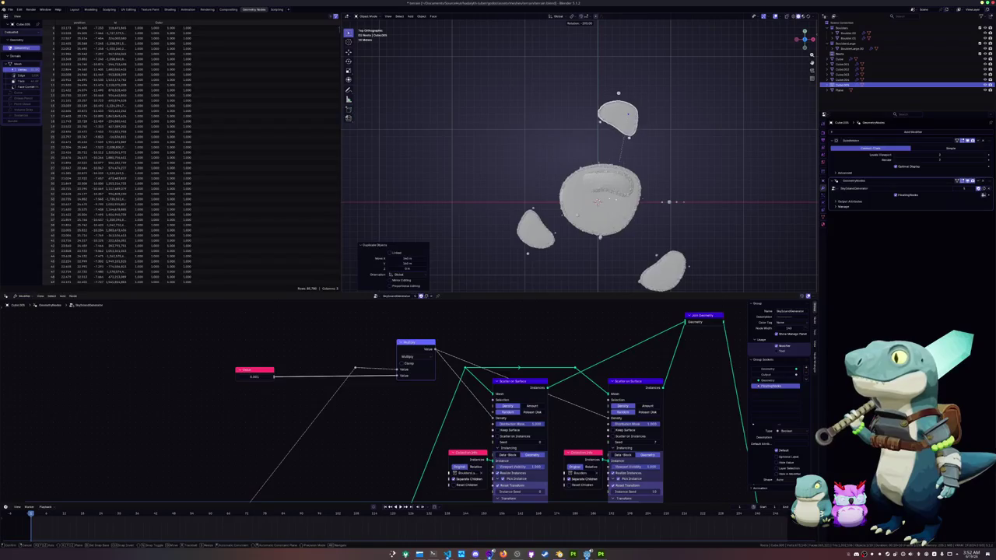
{"action": "left_click", "coordinate": [635, 138]}
{"action": "key", "text": "g"}
{"action": "left_click", "coordinate": [652, 204]}
{"action": "key", "text": "r"}
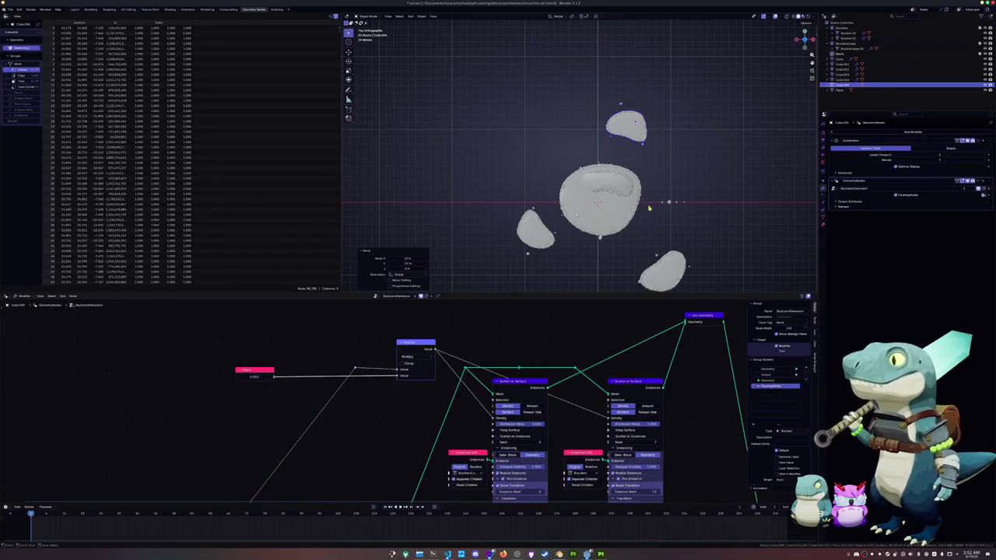
{"action": "left_click", "coordinate": [694, 192]}
Try stretching the new islet's geometry along X, then undo the stretch
{"action": "key", "text": "KP_Decimal"}
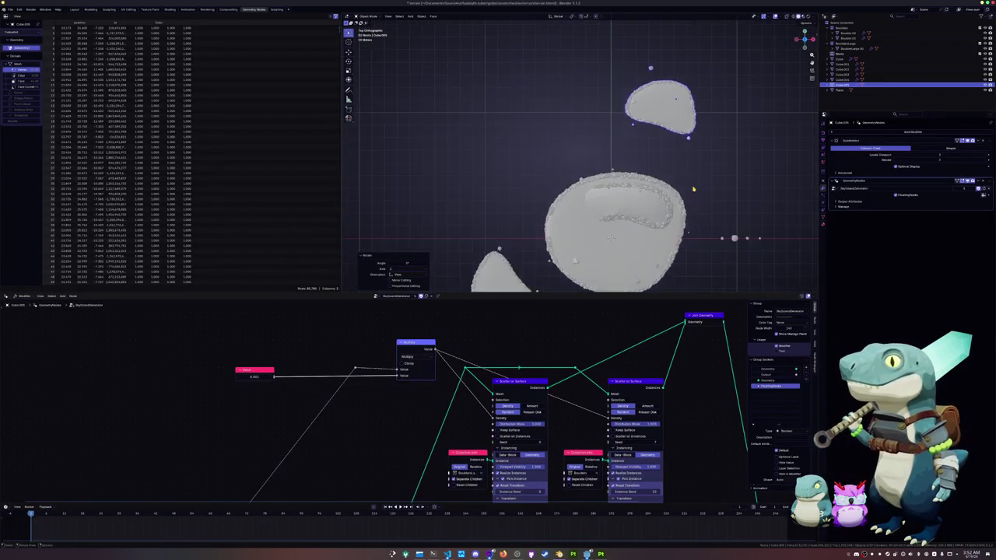
{"action": "key", "text": "Tab"}
{"action": "key", "text": "a"}
{"action": "key", "text": "s"}
{"action": "right_click", "coordinate": [676, 239]}
{"action": "right_click", "coordinate": [650, 222]}
{"action": "key", "text": "Escape"}
{"action": "key", "text": "s"}
{"action": "key", "text": "y"}
{"action": "key", "text": "x"}
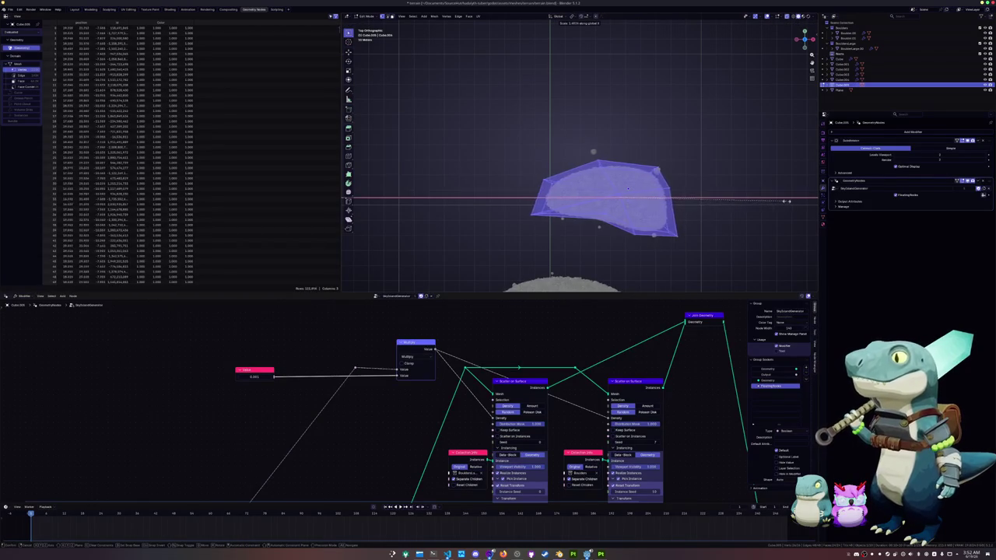
{"action": "left_click", "coordinate": [759, 202]}
{"action": "key", "text": "alt+a"}
{"action": "middle_click_drag", "start_coordinate": [685, 210], "coordinate": [635, 214]}
{"action": "key", "text": "ctrl+z"}
{"action": "key", "text": "ctrl+z"}
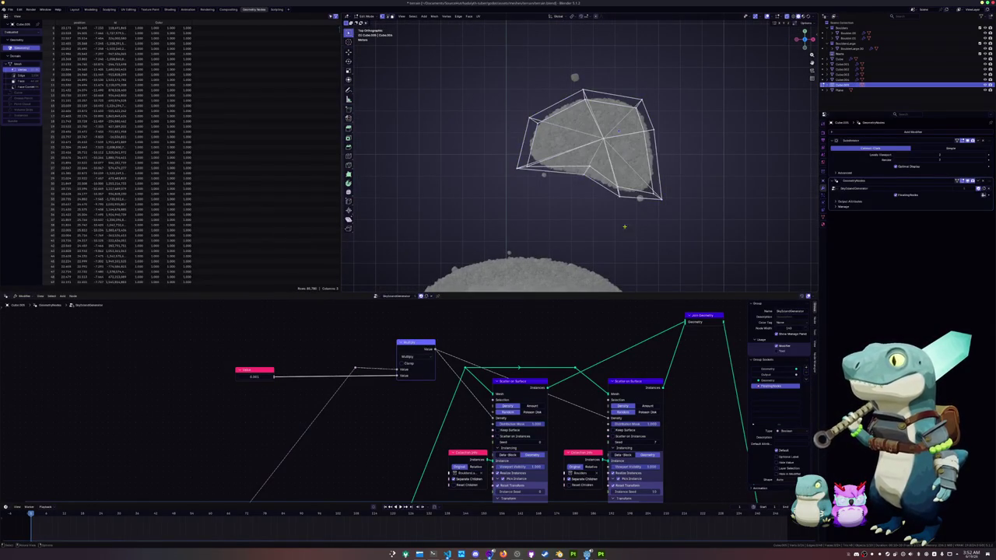
Move individual cage vertices, including the top and a lower point, to roughen the islet's outline
{"action": "key", "text": "g"}
{"action": "left_click", "coordinate": [643, 151]}
{"action": "key", "text": "g"}
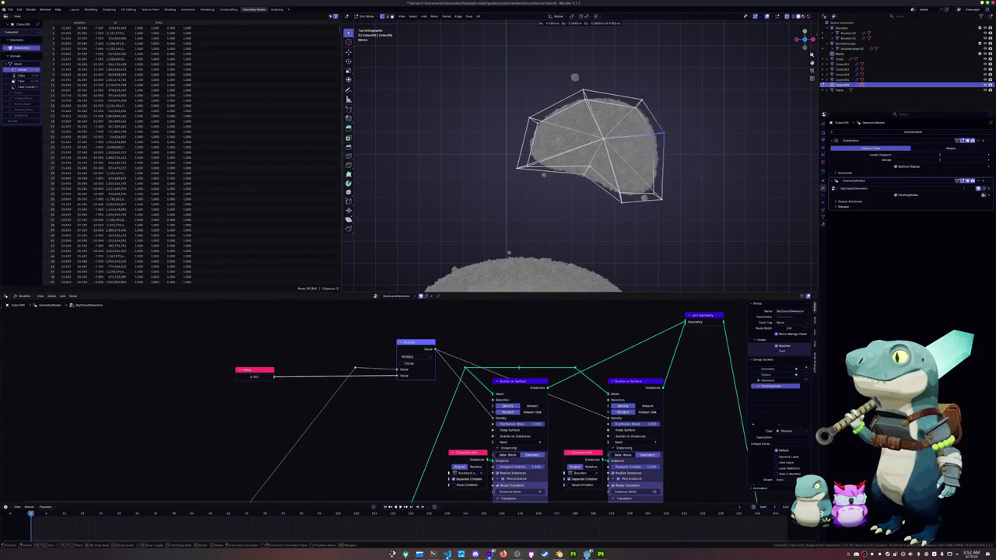
{"action": "left_click", "coordinate": [693, 147]}
{"action": "key", "text": "g"}
{"action": "left_click", "coordinate": [663, 165]}
{"action": "left_click", "coordinate": [584, 91]}
{"action": "key", "text": "g"}
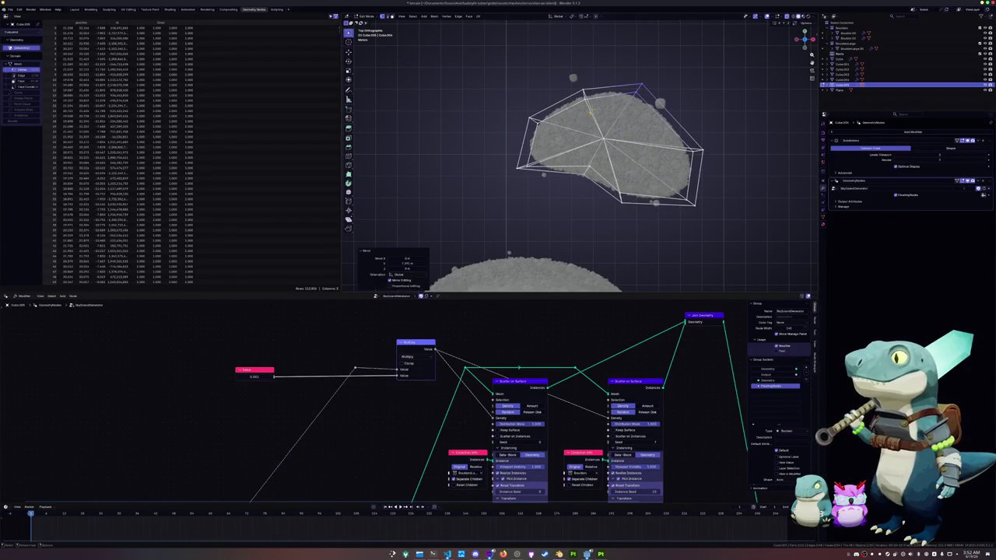
{"action": "left_click", "coordinate": [562, 79]}
{"action": "left_click", "coordinate": [596, 184]}
{"action": "key", "text": "g"}
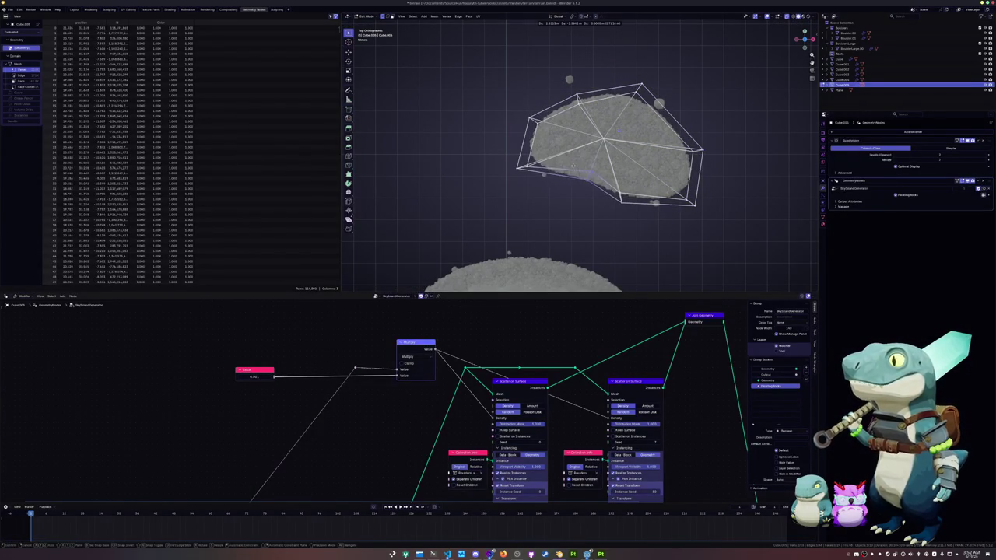
{"action": "left_click", "coordinate": [573, 165]}
Pull the left-side vertices outward to widen the islet, then return to Object Mode
{"action": "left_click_drag", "start_coordinate": [548, 182], "coordinate": [497, 94]}
{"action": "key", "text": "g"}
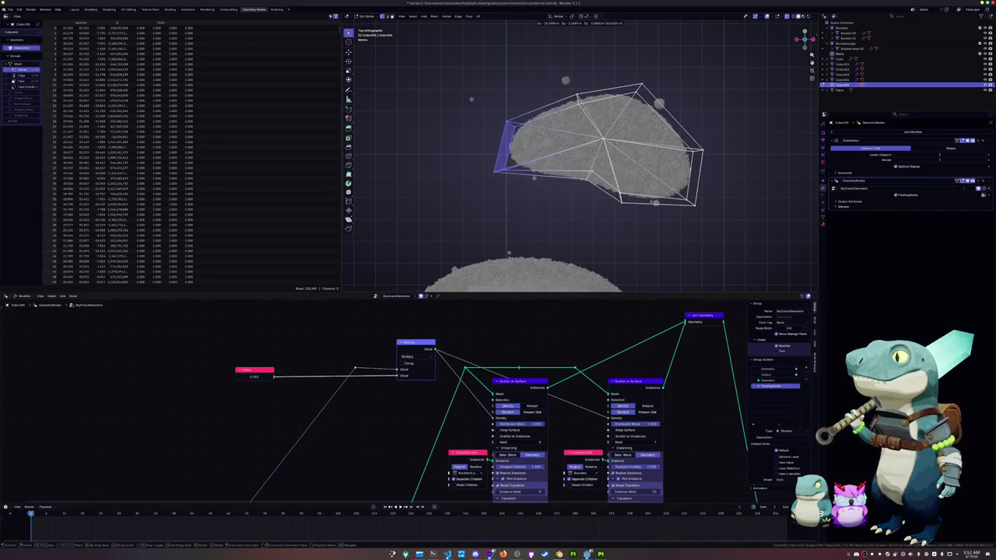
{"action": "left_click", "coordinate": [471, 98]}
{"action": "scroll", "coordinate": [605, 222], "scroll_direction": "down", "scroll_amount": 5}
{"action": "scroll", "coordinate": [605, 222], "scroll_direction": "down", "scroll_amount": 2}
{"action": "key", "text": "Tab"}
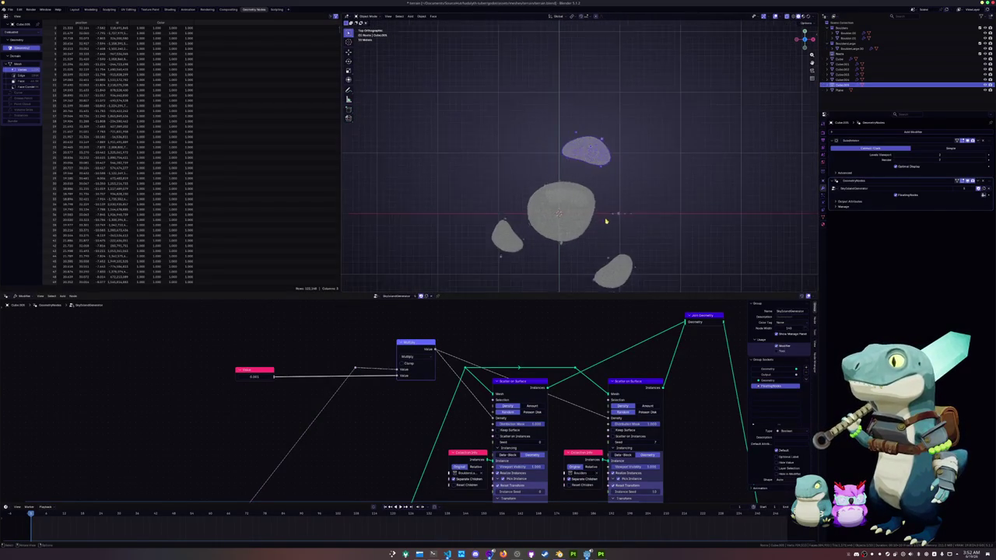
Move the top island's geometry to a new position, then start moving the left island
{"action": "scroll", "coordinate": [625, 156], "scroll_direction": "up", "scroll_amount": 1}
{"action": "key", "text": "Tab"}
{"action": "key", "text": "g"}
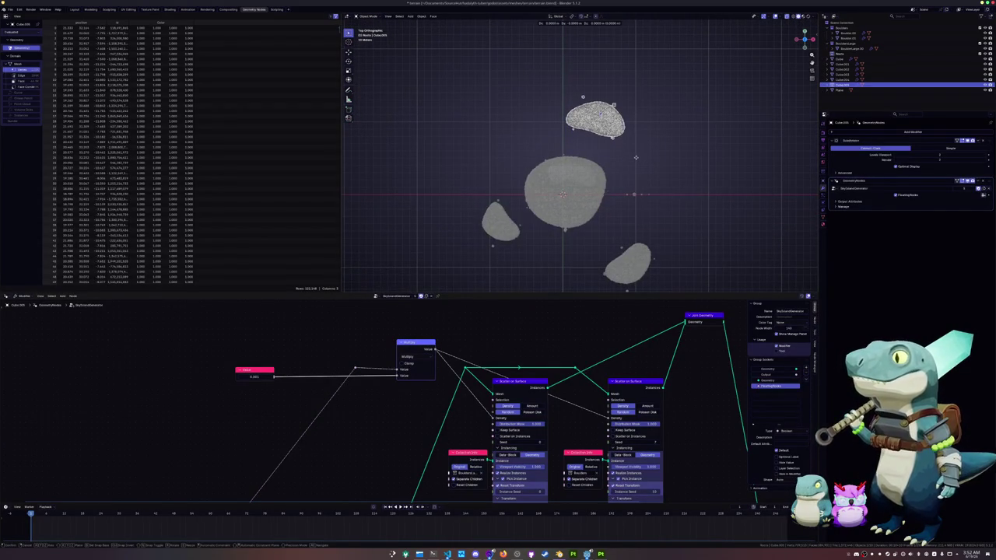
{"action": "left_click", "coordinate": [636, 158]}
{"action": "key", "text": "Tab"}
{"action": "left_click", "coordinate": [499, 222]}
{"action": "key", "text": "Tab"}
{"action": "key", "text": "g"}
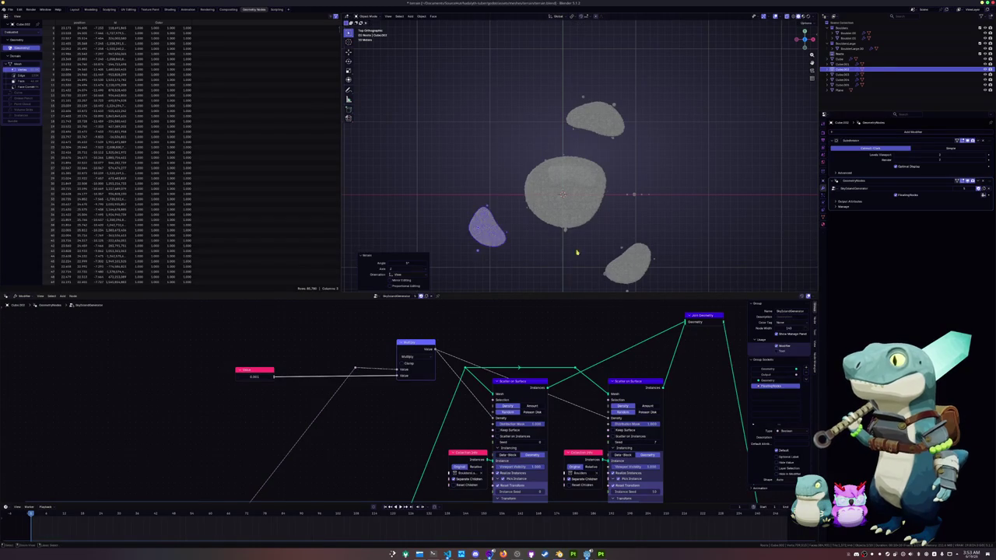
Push the bottom-right rock island 10 m along Y
{"action": "left_click", "coordinate": [637, 270]}
{"action": "key", "text": "g"}
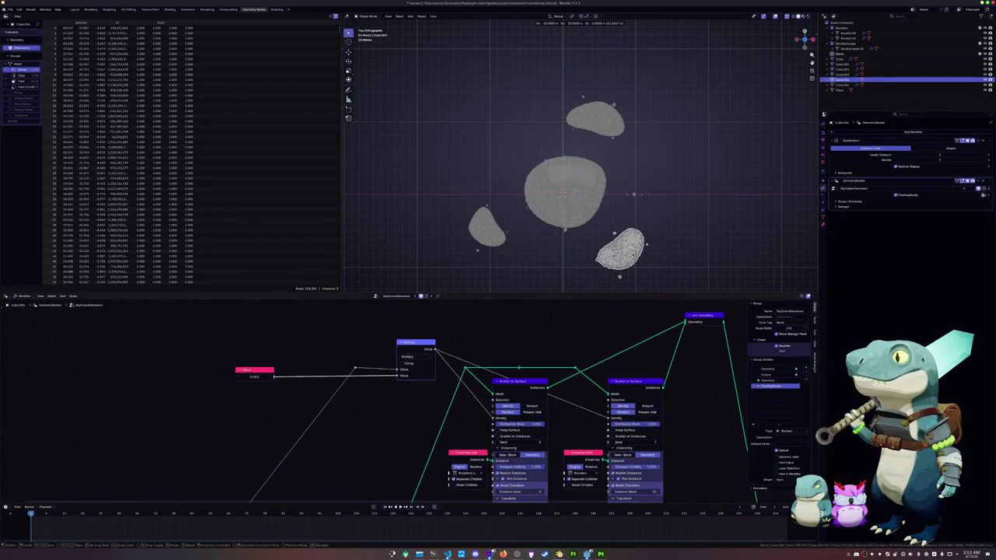
{"action": "left_click", "coordinate": [628, 275]}
{"action": "mouse_move", "coordinate": [627, 276]}
{"action": "middle_mouse_down"}
{"action": "mouse_move", "coordinate": [484, 195]}
{"action": "mouse_move", "coordinate": [545, 179]}
{"action": "middle_mouse_up"}
Shift the right-hand island to a new spot and view the islands from the top
{"action": "left_click", "coordinate": [611, 163]}
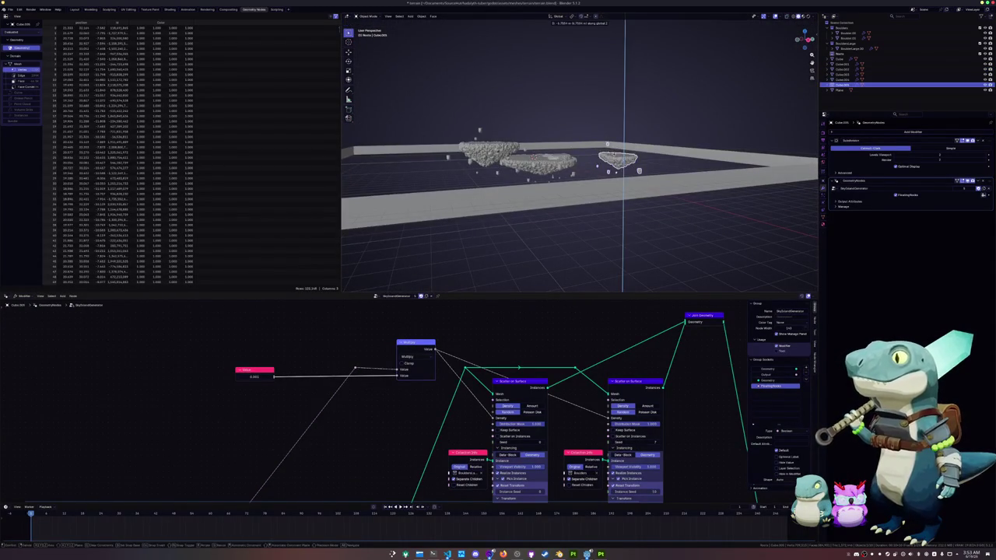
{"action": "left_click_drag", "start_coordinate": [611, 163], "coordinate": [592, 164]}
{"action": "scroll", "coordinate": [590, 164], "scroll_direction": "up", "scroll_amount": 2}
{"action": "middle_click_drag", "start_coordinate": [590, 164], "coordinate": [560, 173]}
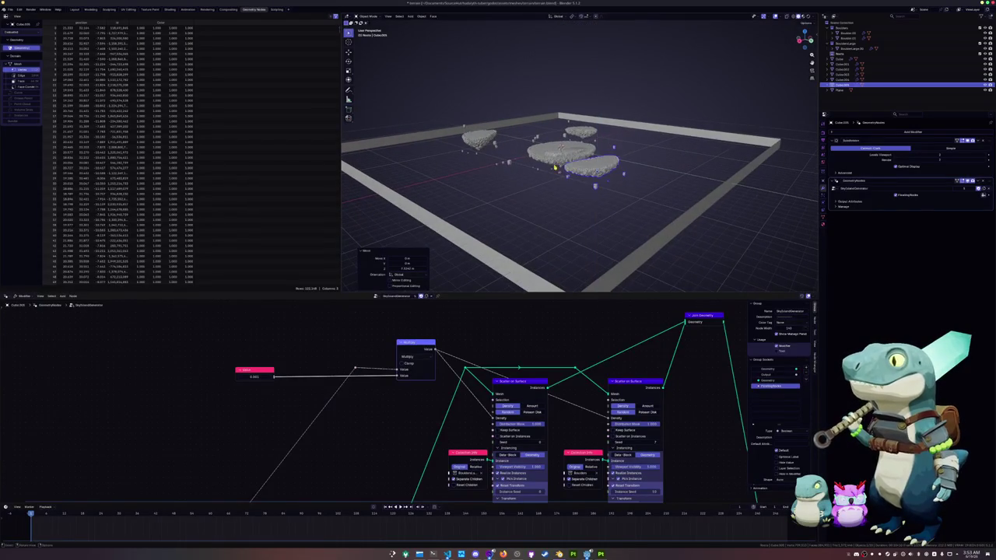
{"action": "scroll", "coordinate": [554, 169], "scroll_direction": "up", "scroll_amount": 2}
{"action": "scroll", "coordinate": [565, 170], "scroll_direction": "up", "scroll_amount": 2}
{"action": "key", "text": "KP_7"}
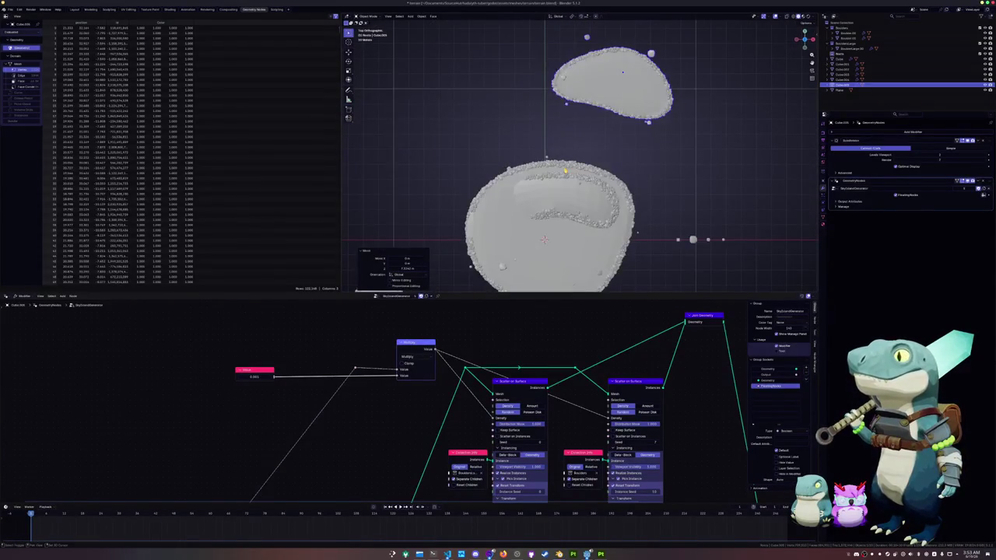
Select the island's edge loop and relax it repeatedly into a round octagon
{"action": "key", "text": "Tab"}
{"action": "key", "text": "KP_Decimal"}
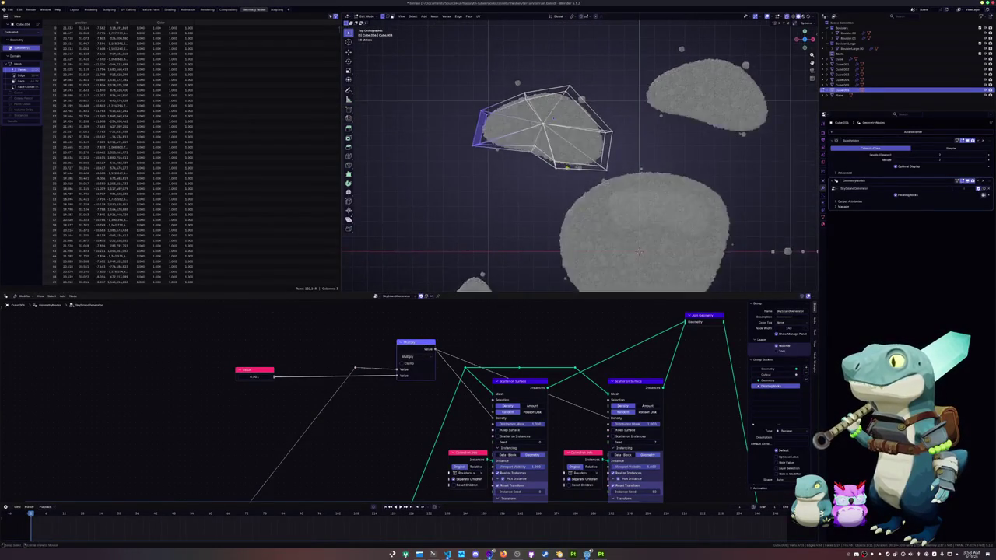
{"action": "left_click", "coordinate": [521, 158], "text": "alt"}
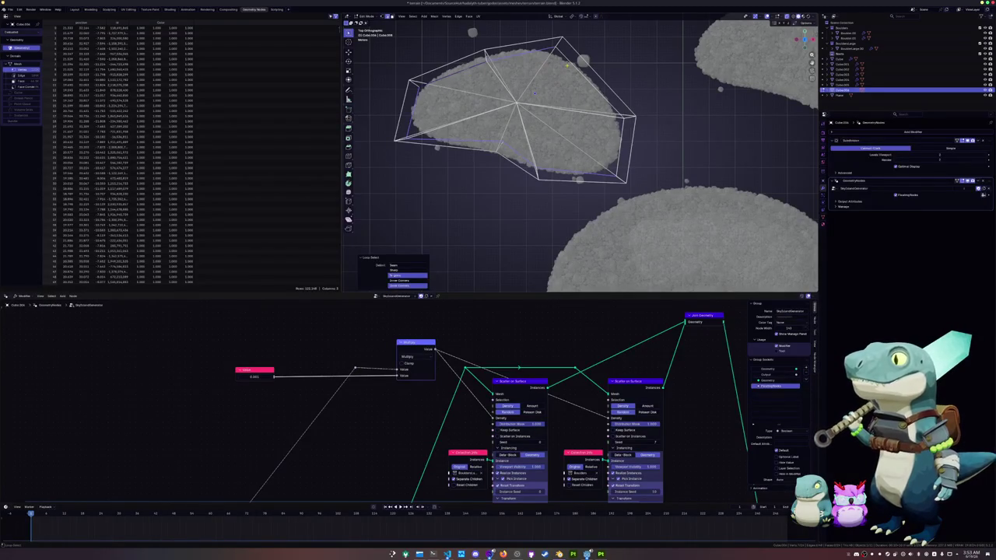
{"action": "key", "text": "shift+r"}
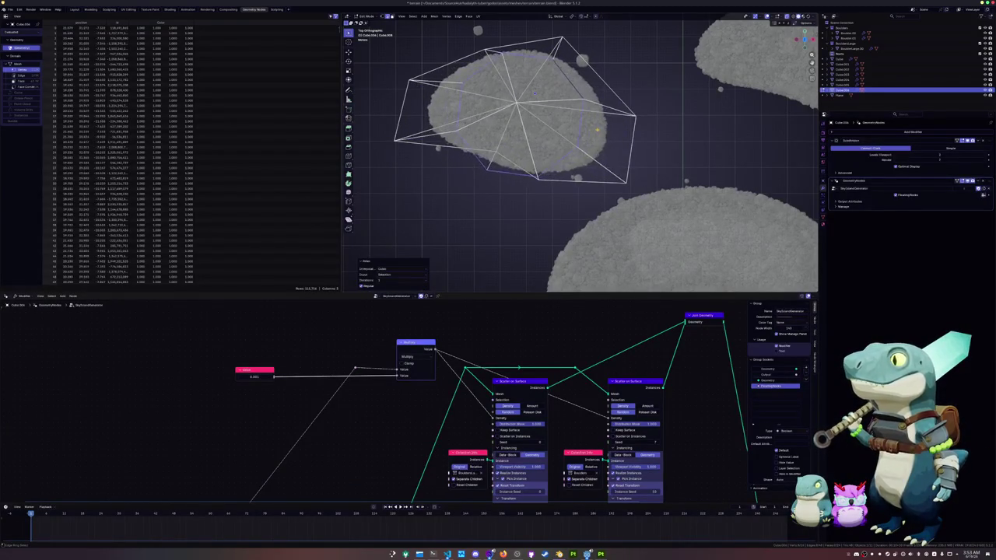
{"action": "key", "text": "shift+r"}
{"action": "key", "text": "shift+r"}
{"action": "key", "text": "shift+r"}
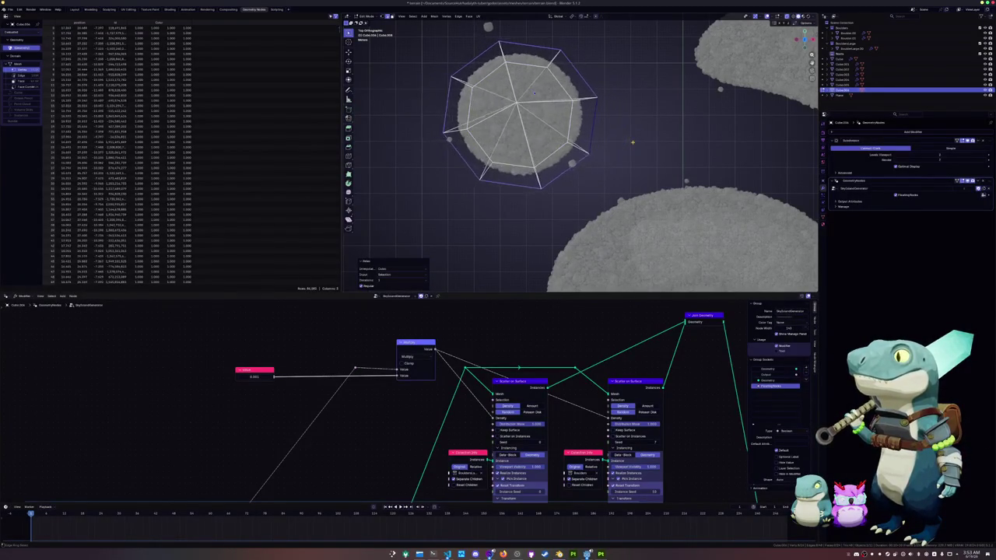
{"action": "key", "text": "shift+r"}
{"action": "key", "text": "shift+r"}
{"action": "key", "text": "shift+r"}
Reposition the octagonal cage, shrink it smaller, and leave Edit Mode
{"action": "key", "text": "g"}
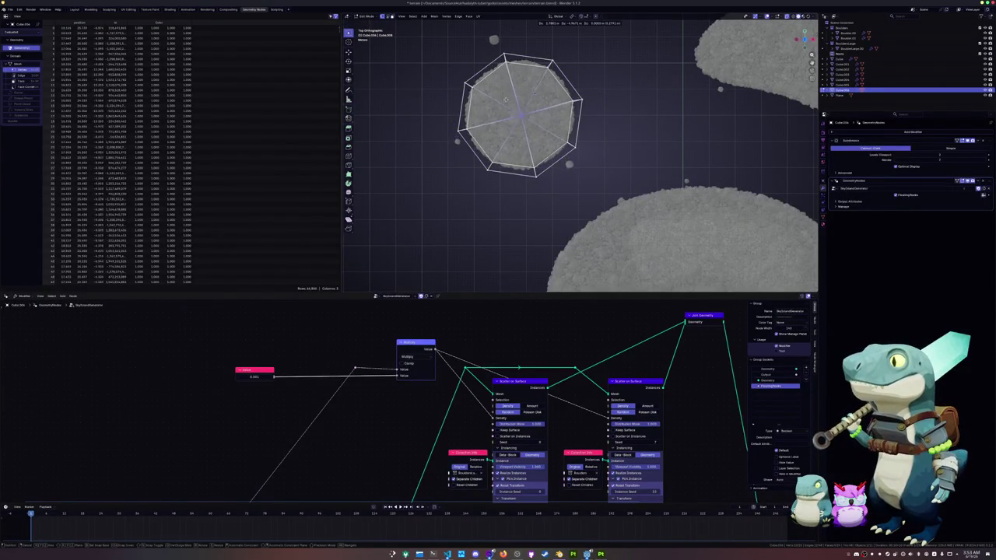
{"action": "left_click", "coordinate": [505, 99]}
{"action": "key", "text": "a"}
{"action": "key", "text": "s"}
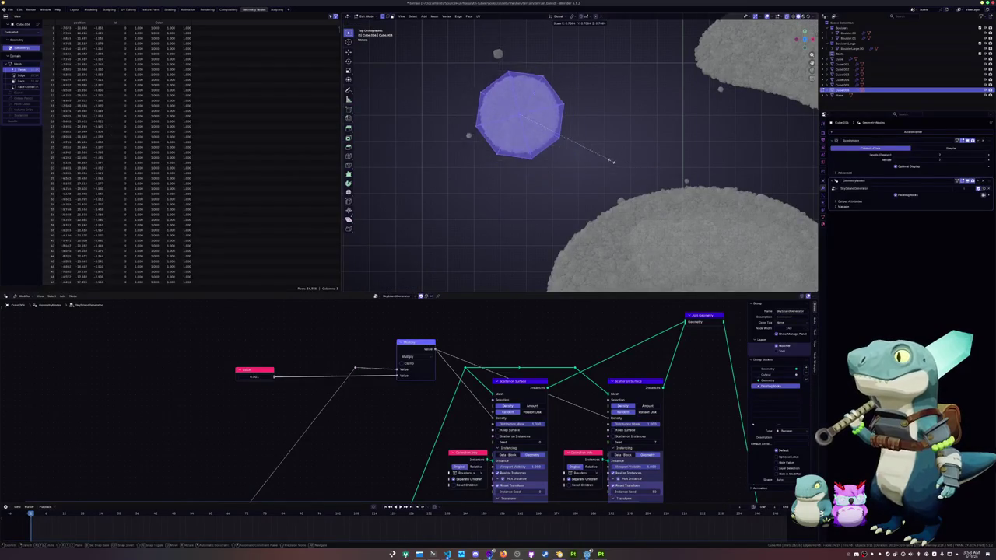
{"action": "left_click", "coordinate": [583, 153]}
{"action": "key", "text": "Tab"}
{"action": "mouse_move", "coordinate": [574, 171]}
{"action": "middle_mouse_down"}
{"action": "mouse_move", "coordinate": [557, 124]}
{"action": "mouse_move", "coordinate": [560, 147]}
{"action": "middle_mouse_up"}
{"action": "scroll", "coordinate": [557, 124], "scroll_direction": "up", "scroll_amount": 3}
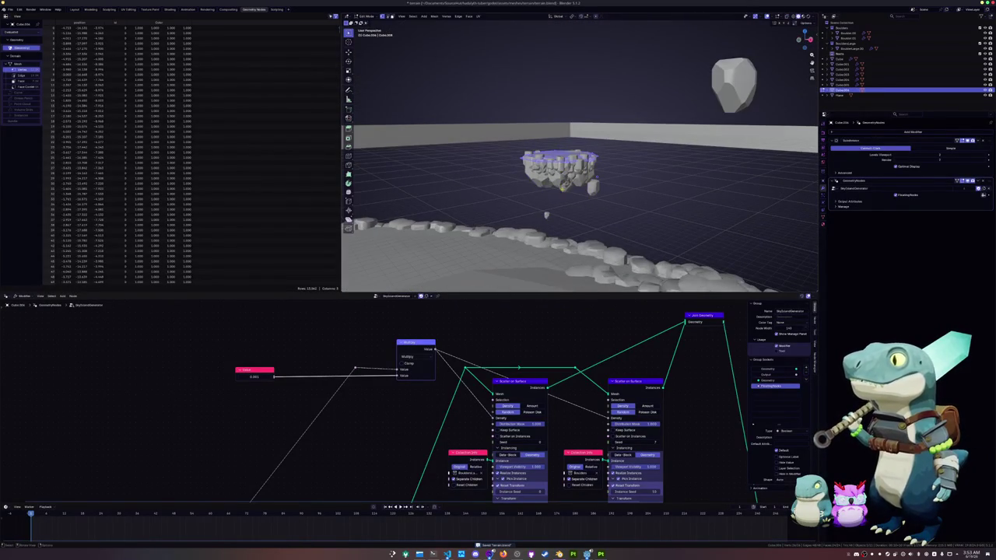
Frame the small islet from the top view and orbit around it
{"action": "key", "text": "Tab"}
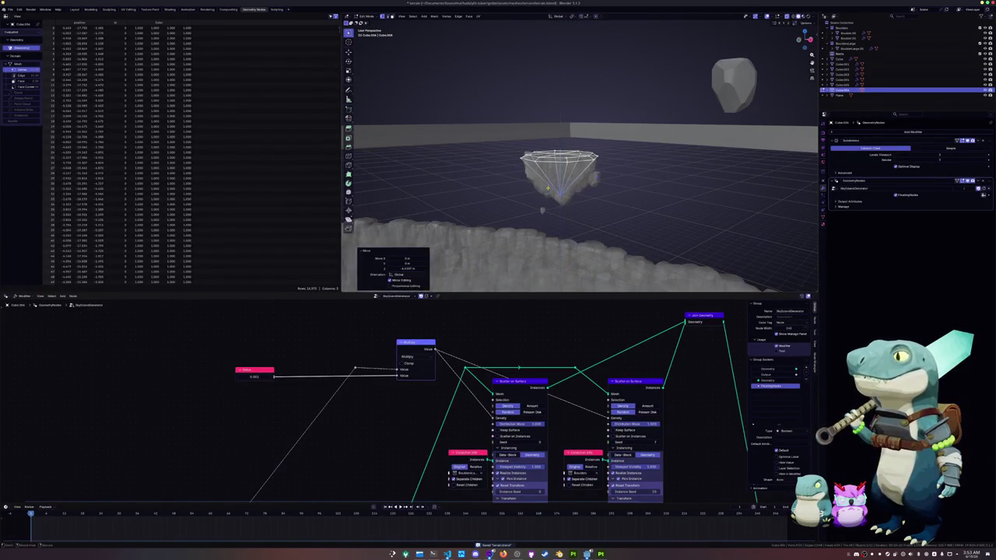
{"action": "key", "text": "Tab"}
{"action": "mouse_move", "coordinate": [550, 212]}
{"action": "middle_mouse_down"}
{"action": "mouse_move", "coordinate": [479, 204]}
{"action": "mouse_move", "coordinate": [536, 188]}
{"action": "middle_mouse_up"}
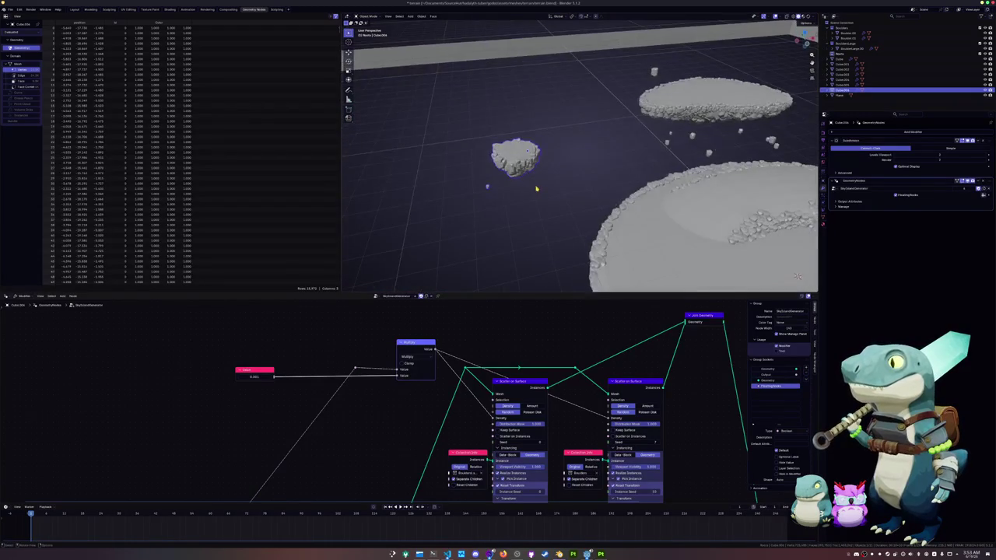
{"action": "key", "text": "KP_7"}
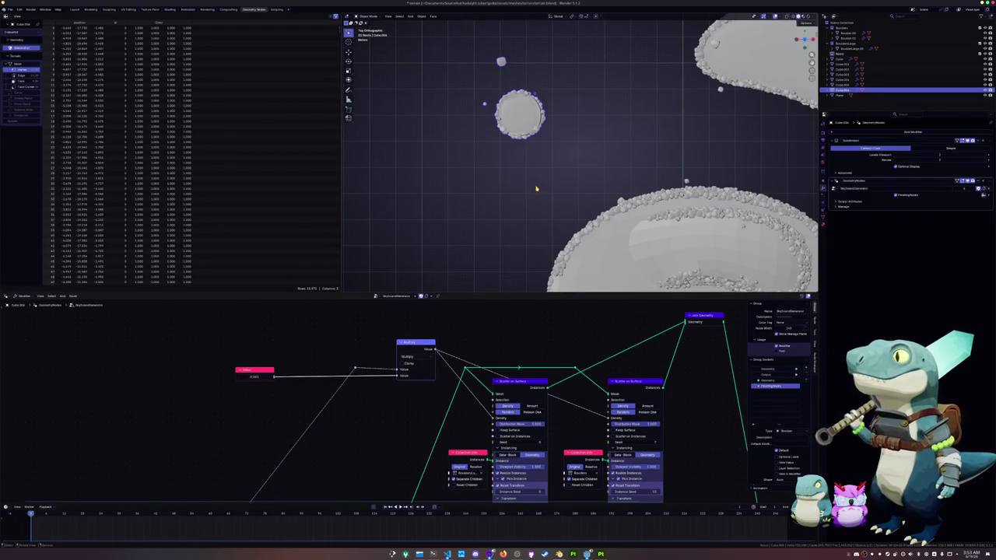
{"action": "key", "text": "KP_Decimal"}
{"action": "middle_click_drag", "start_coordinate": [536, 188], "coordinate": [545, 179]}
Select the islet's three top triangle faces and scale them outward
{"action": "key", "text": "Tab"}
{"action": "left_click", "coordinate": [596, 210]}
{"action": "left_click", "coordinate": [566, 188], "text": "shift"}
{"action": "left_click", "coordinate": [599, 163], "text": "shift"}
{"action": "left_click", "coordinate": [630, 187], "text": "shift"}
{"action": "key", "text": "s"}
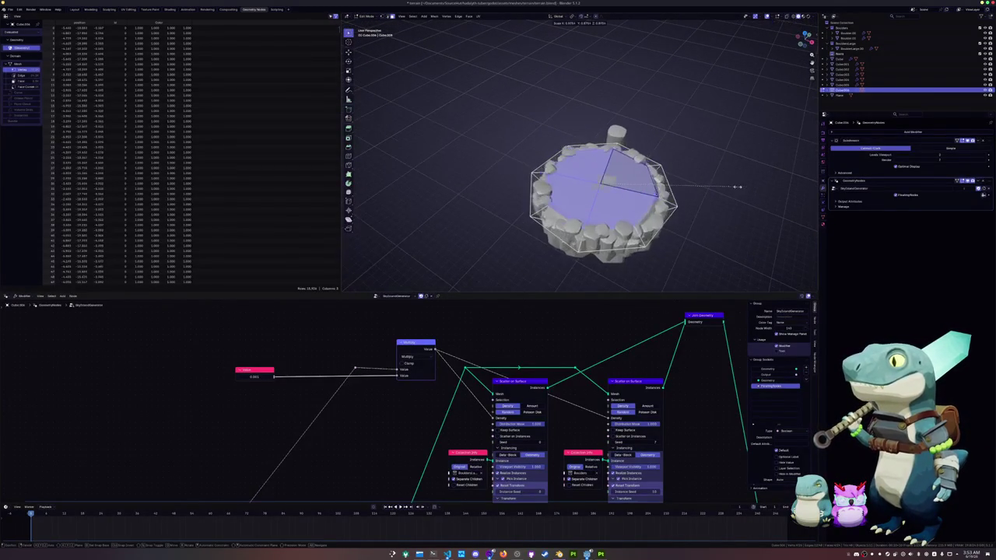
{"action": "left_click", "coordinate": [728, 184]}
{"action": "key", "text": "Tab"}
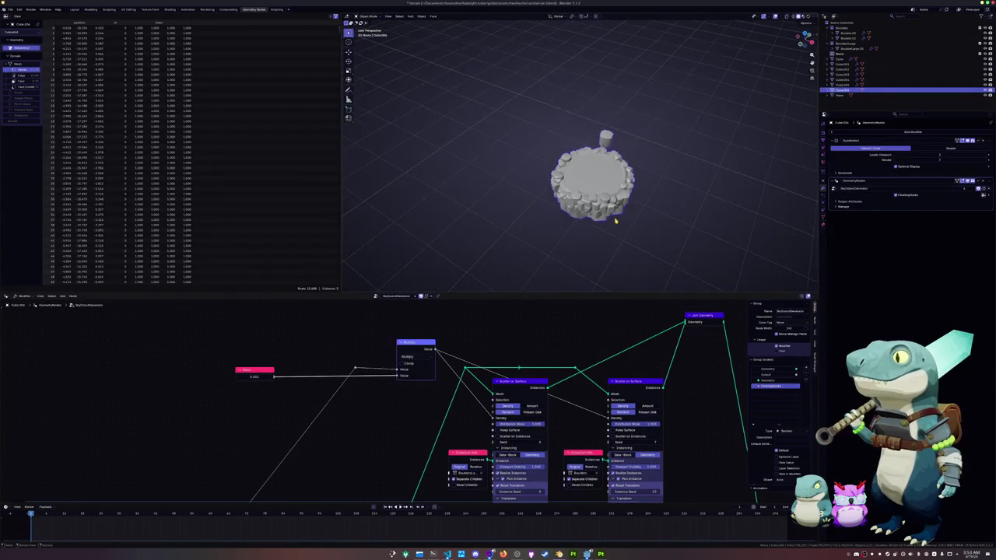
{"action": "middle_click_drag", "start_coordinate": [618, 221], "coordinate": [644, 211]}
{"action": "scroll", "coordinate": [608, 164], "scroll_direction": "up", "scroll_amount": 3}
Raise the islet's top faces vertically along Z
{"action": "key", "text": "Tab"}
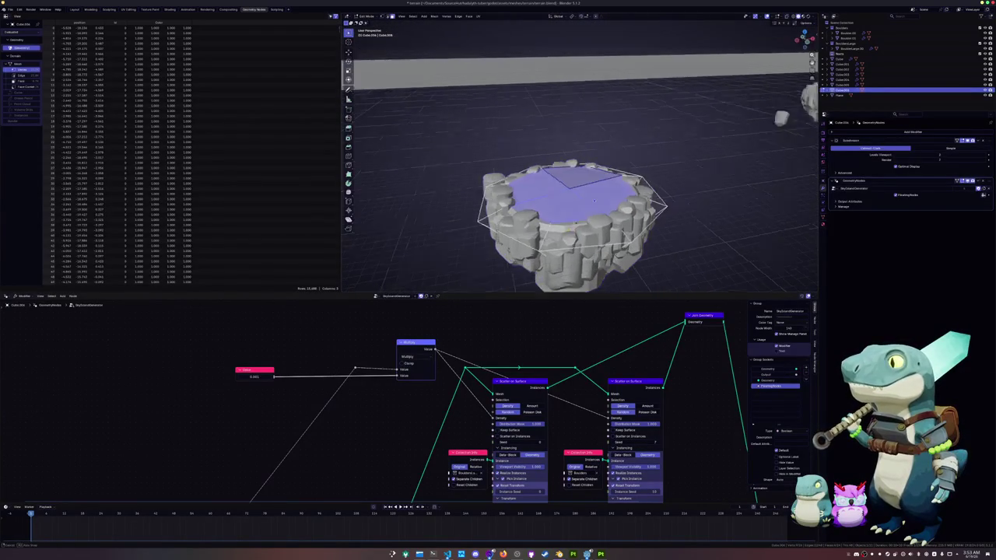
{"action": "mouse_move", "coordinate": [608, 165]}
{"action": "middle_mouse_down"}
{"action": "mouse_move", "coordinate": [590, 120]}
{"action": "mouse_move", "coordinate": [540, 227]}
{"action": "mouse_move", "coordinate": [494, 202]}
{"action": "mouse_move", "coordinate": [592, 194]}
{"action": "middle_mouse_up"}
{"action": "key", "text": "g"}
{"action": "key", "text": "z"}
{"action": "left_click", "coordinate": [555, 144]}
{"action": "key", "text": "Tab"}
{"action": "key", "text": "Tab"}
Raise the top faces further, scale the side edge loop, and exit Edit Mode
{"action": "key", "text": "g"}
{"action": "key", "text": "z"}
{"action": "left_click", "coordinate": [656, 216]}
{"action": "left_click", "coordinate": [681, 220], "text": "alt"}
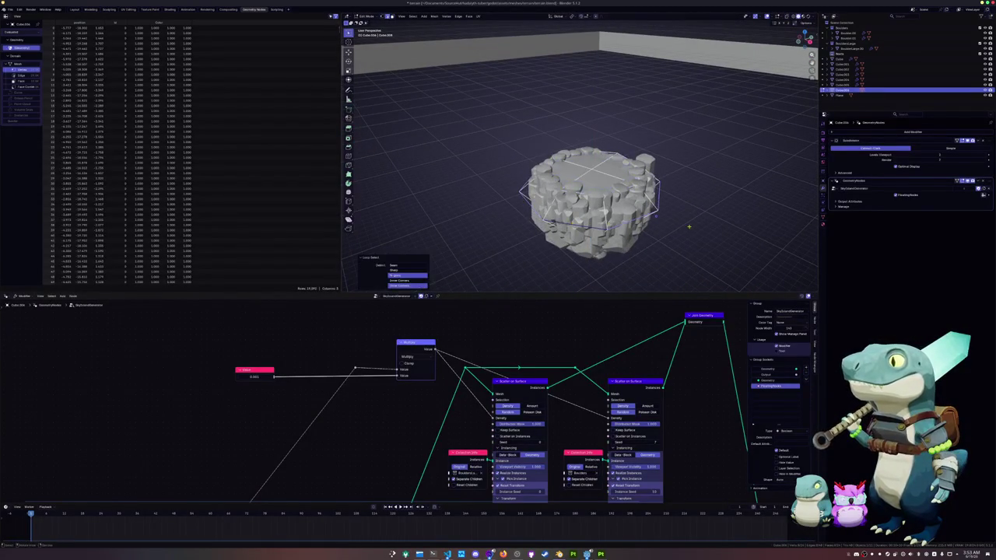
{"action": "key", "text": "s"}
{"action": "left_click", "coordinate": [708, 231]}
{"action": "mouse_move", "coordinate": [708, 231]}
{"action": "middle_mouse_down"}
{"action": "mouse_move", "coordinate": [624, 222]}
{"action": "mouse_move", "coordinate": [692, 145]}
{"action": "mouse_move", "coordinate": [642, 218]}
{"action": "middle_mouse_up"}
{"action": "key", "text": "Tab"}
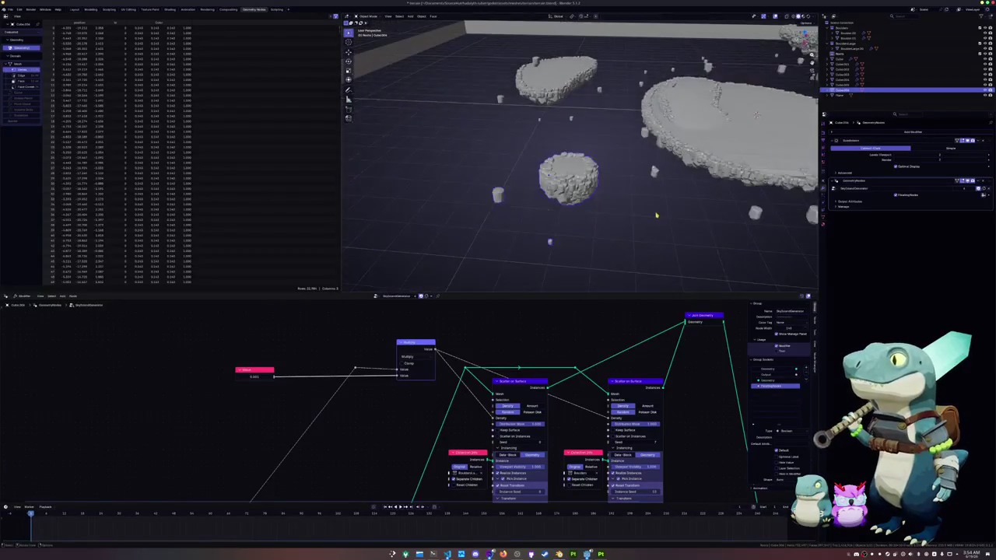
{"action": "key", "text": "KP_7"}
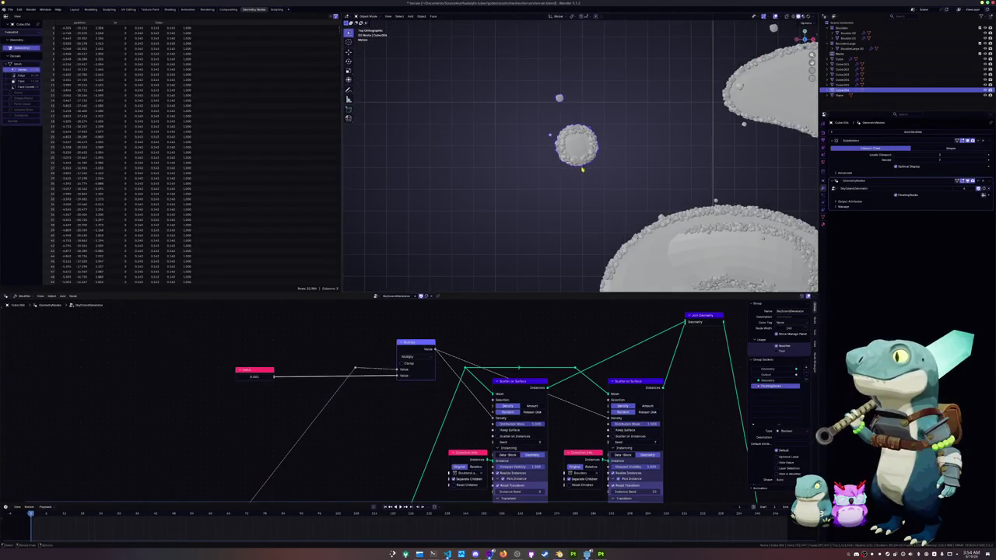
Shift the small islet right, rotate it, and raise it 0.7135 m in Z
{"action": "key", "text": "g"}
{"action": "left_click", "coordinate": [751, 186]}
{"action": "key", "text": "r"}
{"action": "left_click", "coordinate": [751, 186]}
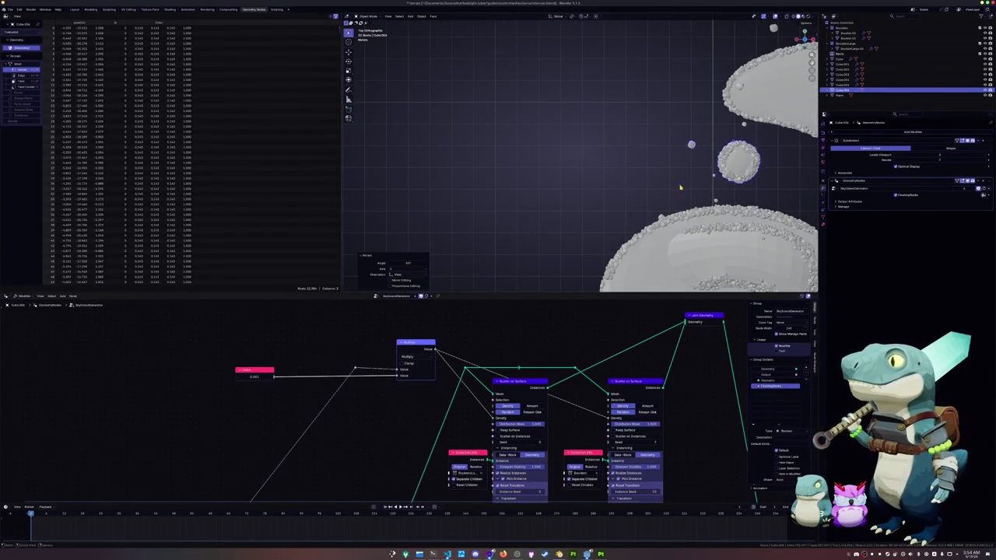
{"action": "mouse_move", "coordinate": [751, 187]}
{"action": "middle_mouse_down"}
{"action": "mouse_move", "coordinate": [463, 124]}
{"action": "mouse_move", "coordinate": [498, 159]}
{"action": "middle_mouse_up"}
{"action": "key", "text": "g"}
{"action": "key", "text": "z"}
{"action": "left_click", "coordinate": [502, 167]}
From the top view, move the small islet and set its new height along Z
{"action": "key", "text": "KP_7"}
{"action": "key", "text": "g"}
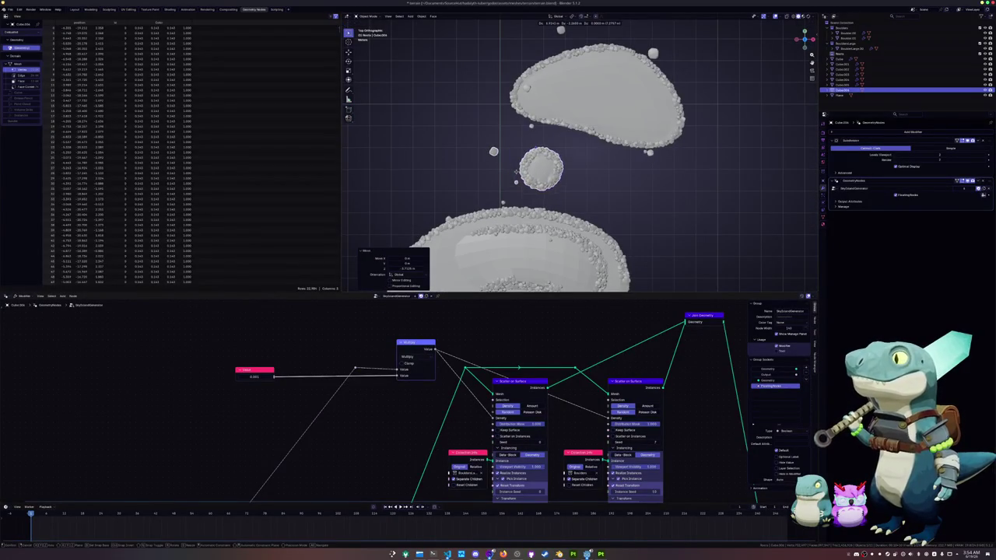
{"action": "mouse_move", "coordinate": [506, 167]}
{"action": "middle_mouse_down"}
{"action": "mouse_move", "coordinate": [464, 117]}
{"action": "mouse_move", "coordinate": [470, 169]}
{"action": "mouse_move", "coordinate": [582, 201]}
{"action": "middle_mouse_up"}
{"action": "key", "text": "z"}
{"action": "left_click", "coordinate": [468, 122]}
Shift Cube.007 slightly and rescale its shape in Edit Mode
{"action": "key", "text": "KP_7"}
{"action": "key", "text": "g"}
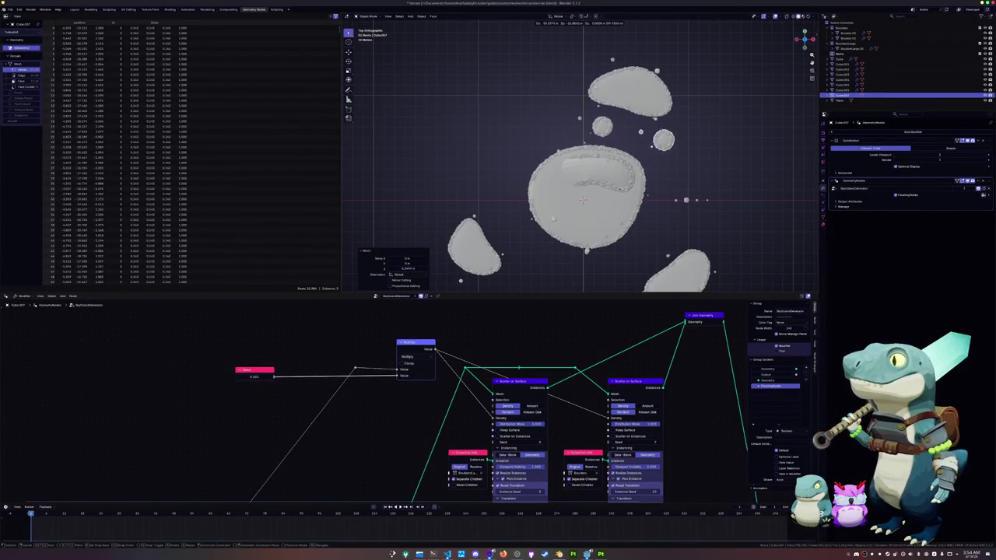
{"action": "left_click", "coordinate": [720, 204]}
{"action": "key", "text": "Tab"}
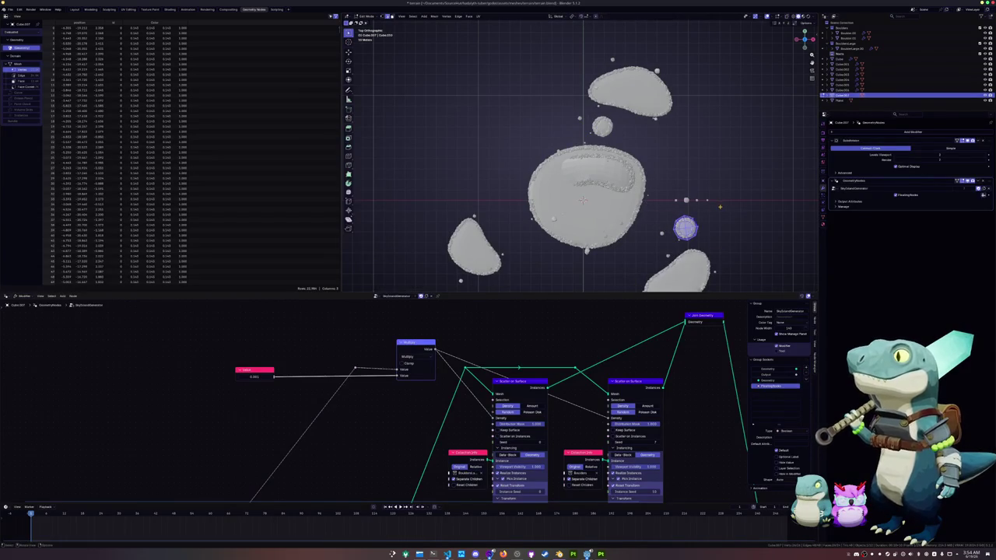
{"action": "left_click", "coordinate": [734, 206]}
Reposition the islet's mesh twice in Edit Mode, then return to Object Mode
{"action": "scroll", "coordinate": [747, 264], "scroll_direction": "up", "scroll_amount": 2}
{"action": "scroll", "coordinate": [751, 271], "scroll_direction": "up", "scroll_amount": 2}
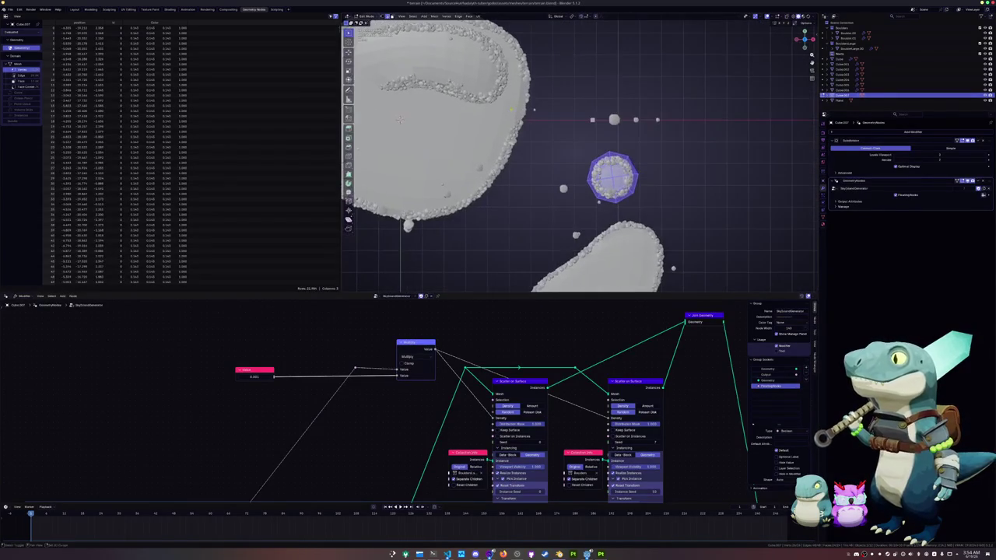
{"action": "key", "text": "g"}
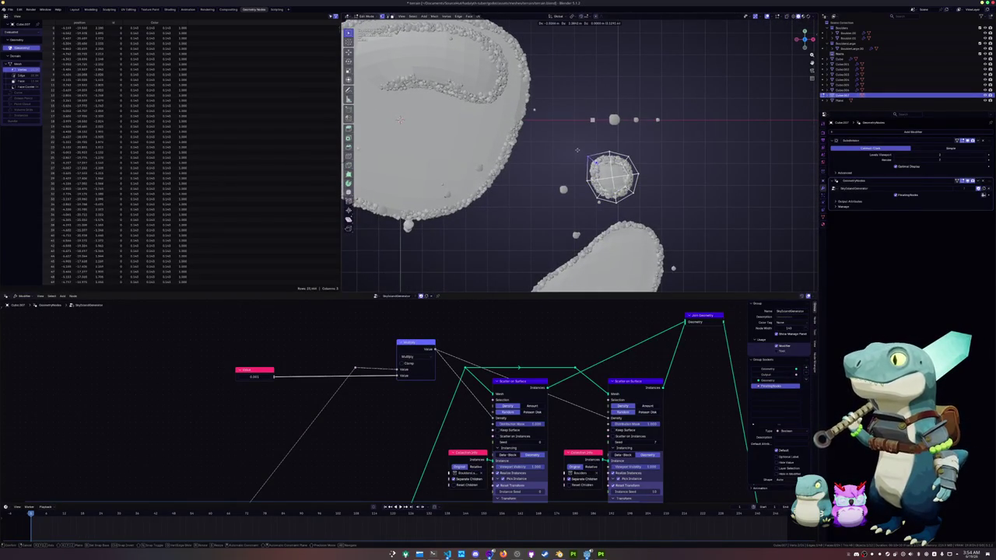
{"action": "left_click", "coordinate": [590, 160]}
{"action": "key", "text": "g"}
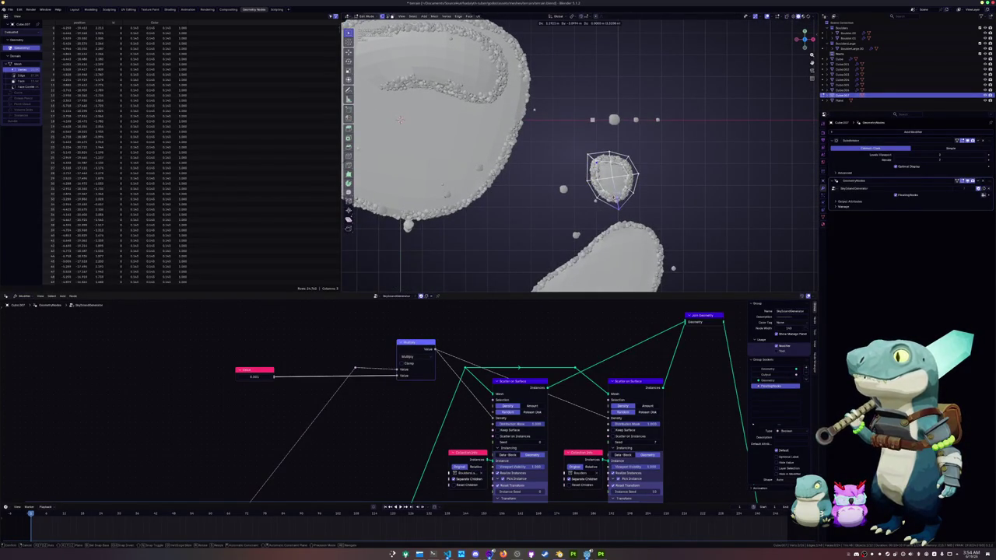
{"action": "left_click", "coordinate": [640, 187]}
{"action": "key", "text": "Tab"}
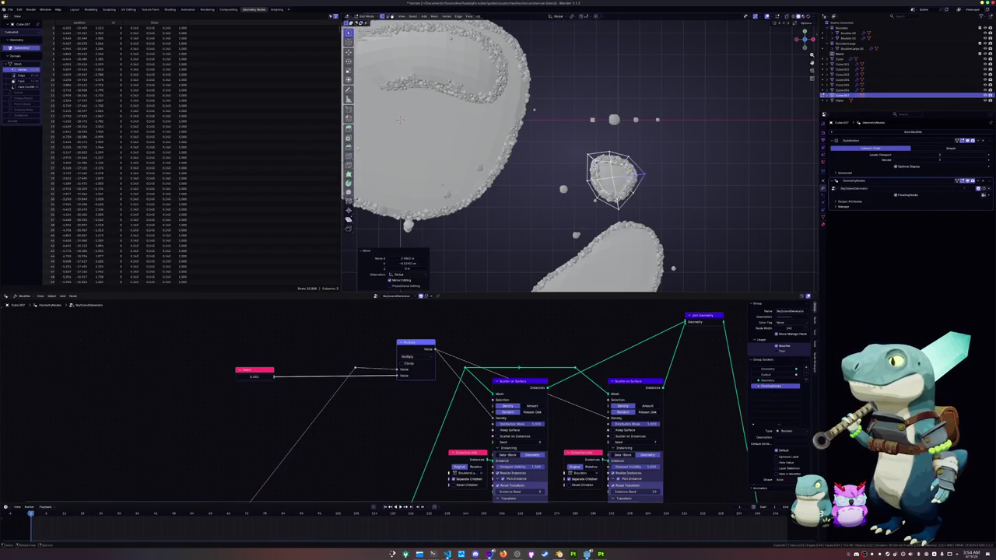
Raise the islet along Z and rotate it around the vertical axis
{"action": "mouse_move", "coordinate": [580, 156]}
{"action": "middle_mouse_down"}
{"action": "mouse_move", "coordinate": [545, 117]}
{"action": "mouse_move", "coordinate": [600, 158]}
{"action": "mouse_move", "coordinate": [592, 179]}
{"action": "mouse_move", "coordinate": [610, 73]}
{"action": "mouse_move", "coordinate": [599, 140]}
{"action": "mouse_move", "coordinate": [601, 186]}
{"action": "mouse_move", "coordinate": [611, 182]}
{"action": "mouse_move", "coordinate": [531, 175]}
{"action": "mouse_move", "coordinate": [686, 172]}
{"action": "middle_mouse_up"}
{"action": "key", "text": "g"}
{"action": "key", "text": "Return"}
{"action": "key", "text": "g"}
{"action": "key", "text": "z"}
{"action": "left_click", "coordinate": [587, 182]}
{"action": "key", "text": "r"}
{"action": "key", "text": "z"}
{"action": "left_click", "coordinate": [610, 73]}
Place the islet further up-left and fine-tune its height along Z
{"action": "key", "text": "g"}
{"action": "left_click", "coordinate": [584, 182]}
{"action": "key", "text": "g"}
{"action": "key", "text": "z"}
{"action": "left_click", "coordinate": [626, 185]}
{"action": "key", "text": "g"}
{"action": "key", "text": "z"}
{"action": "left_click", "coordinate": [600, 180]}
Duplicate the small islet and place the copy beside the original in top view
{"action": "key", "text": "KP_7"}
{"action": "scroll", "coordinate": [531, 175], "scroll_direction": "down", "scroll_amount": 2}
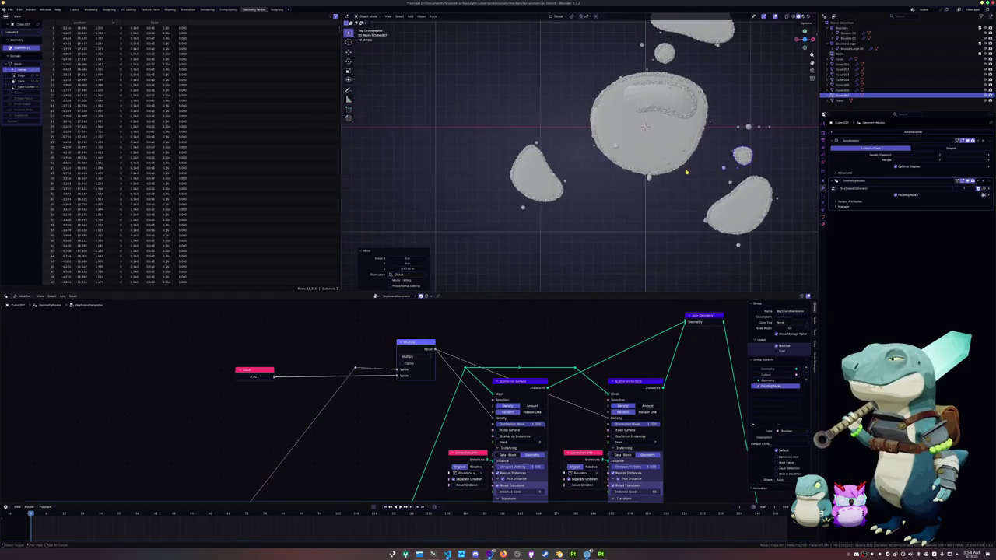
{"action": "key", "text": "shift+d"}
{"action": "left_click", "coordinate": [545, 212]}
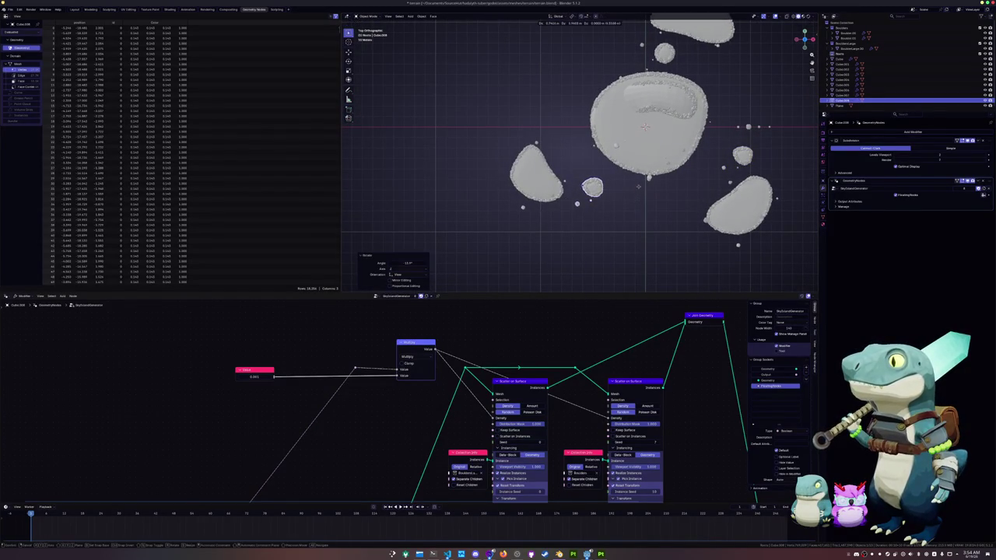
Move the duplicate islet vertically to a new height
{"action": "middle_click_drag", "start_coordinate": [638, 189], "coordinate": [638, 155]}
{"action": "key", "text": "g"}
{"action": "key", "text": "z"}
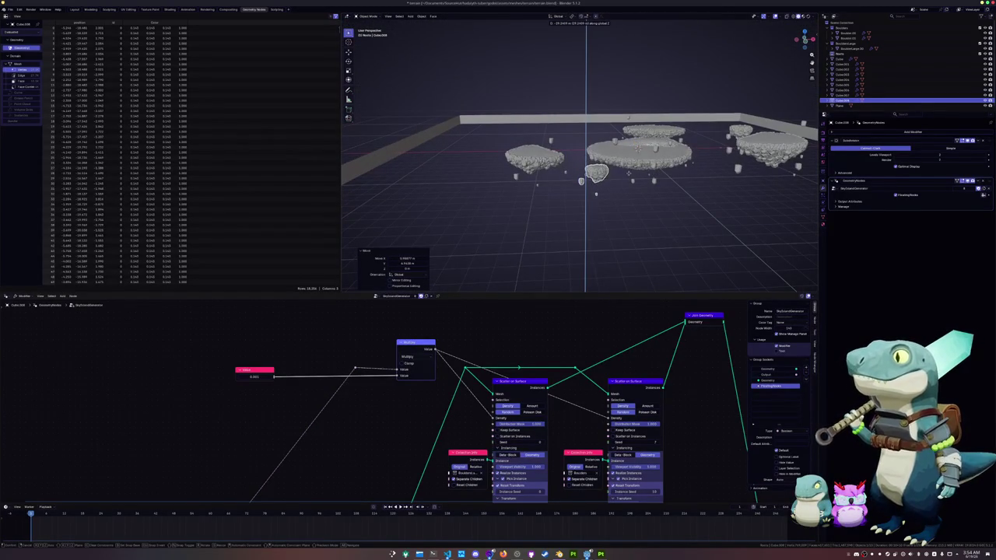
{"action": "middle_click_drag", "start_coordinate": [596, 193], "coordinate": [631, 140]}
{"action": "left_click", "coordinate": [592, 170]}
In top view, move the duplicate islet to its new spot between the islands
{"action": "left_click", "coordinate": [630, 139]}
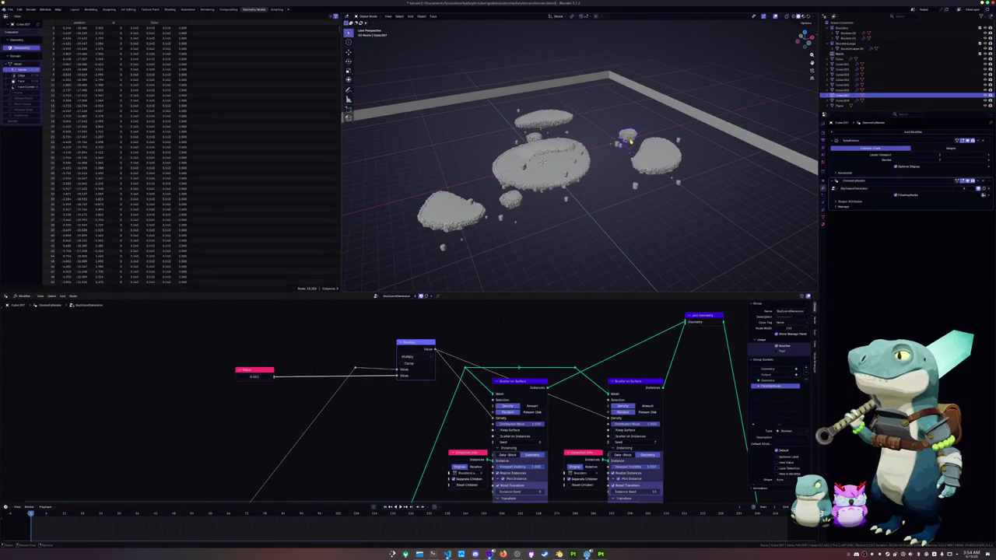
{"action": "key", "text": "KP_7"}
{"action": "middle_click_drag", "start_coordinate": [618, 146], "coordinate": [579, 183], "text": "shift"}
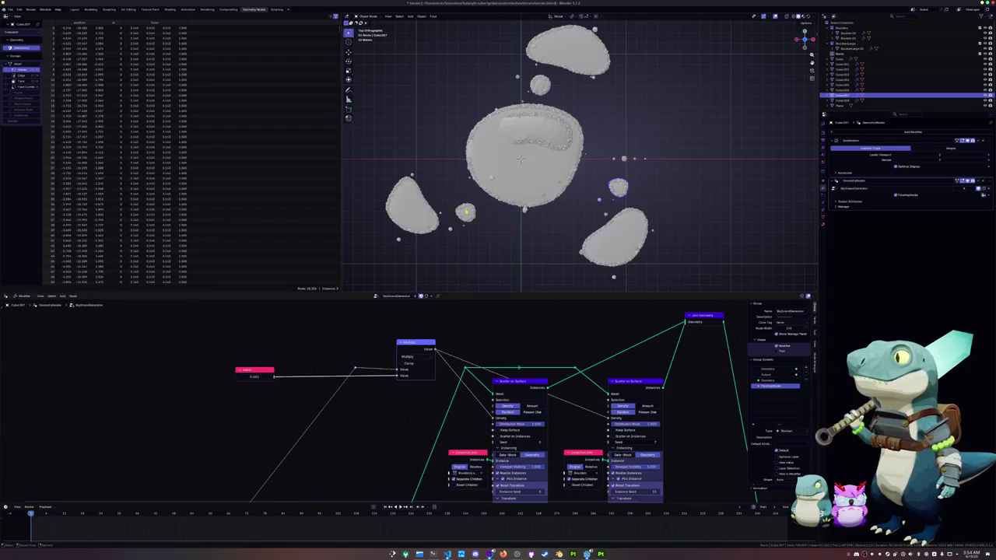
{"action": "left_click", "coordinate": [465, 211]}
{"action": "key", "text": "g"}
{"action": "left_click", "coordinate": [607, 150]}
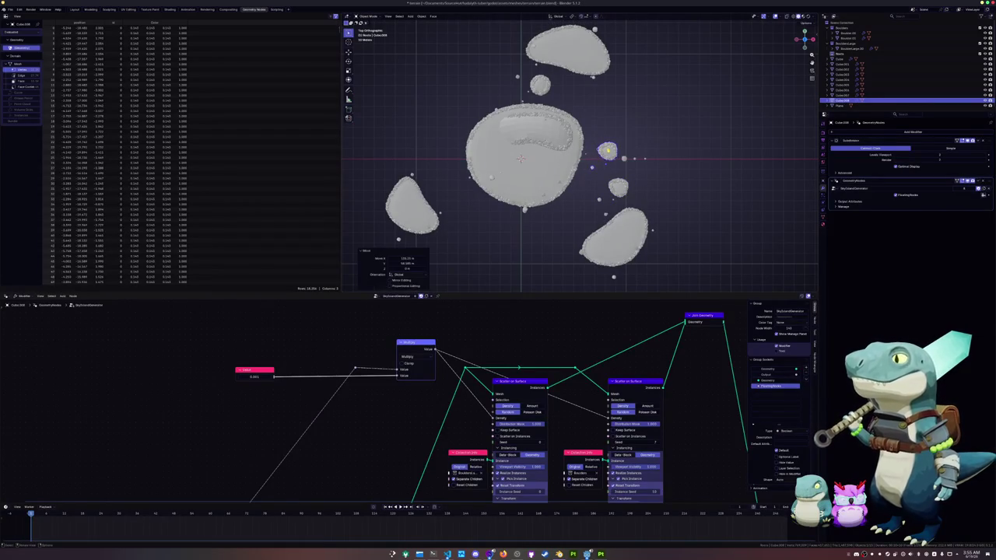
{"action": "left_click", "coordinate": [628, 115]}
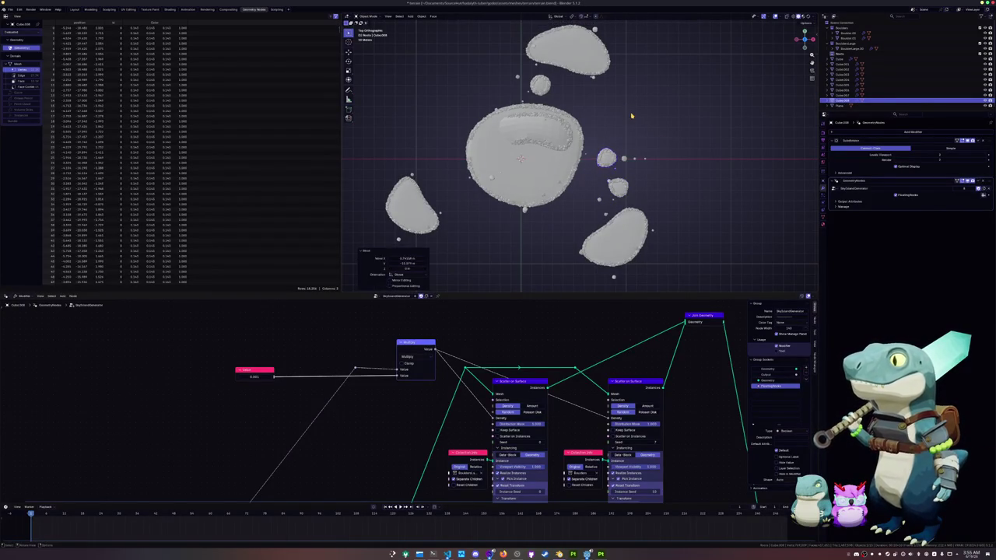
Shift the duplicate islet's faces in Edit Mode, then return to Object Mode
{"action": "key", "text": "Tab"}
{"action": "scroll", "coordinate": [638, 156], "scroll_direction": "up", "scroll_amount": 3}
{"action": "scroll", "coordinate": [650, 200], "scroll_direction": "up", "scroll_amount": 1}
{"action": "key", "text": "g"}
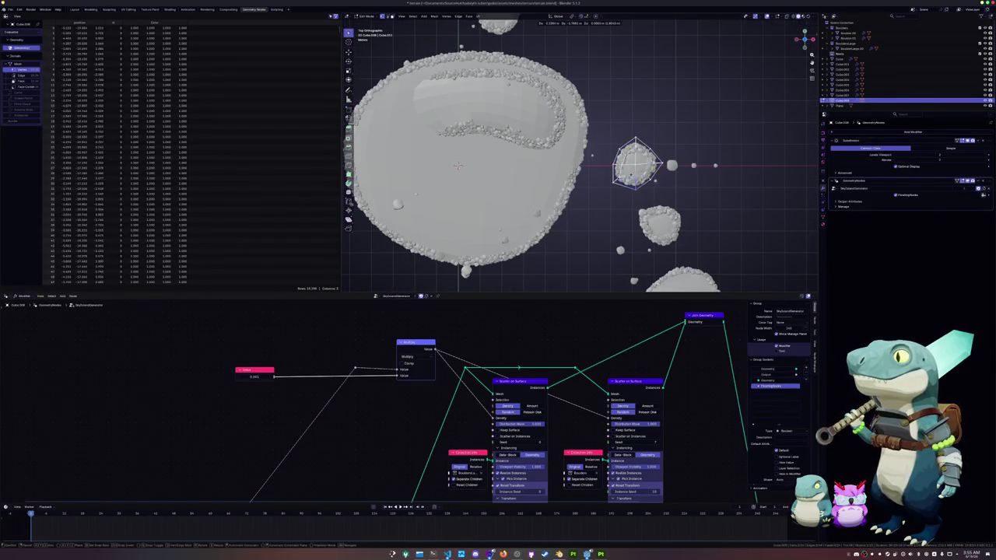
{"action": "left_click", "coordinate": [636, 193]}
{"action": "middle_click_drag", "start_coordinate": [637, 193], "coordinate": [639, 204]}
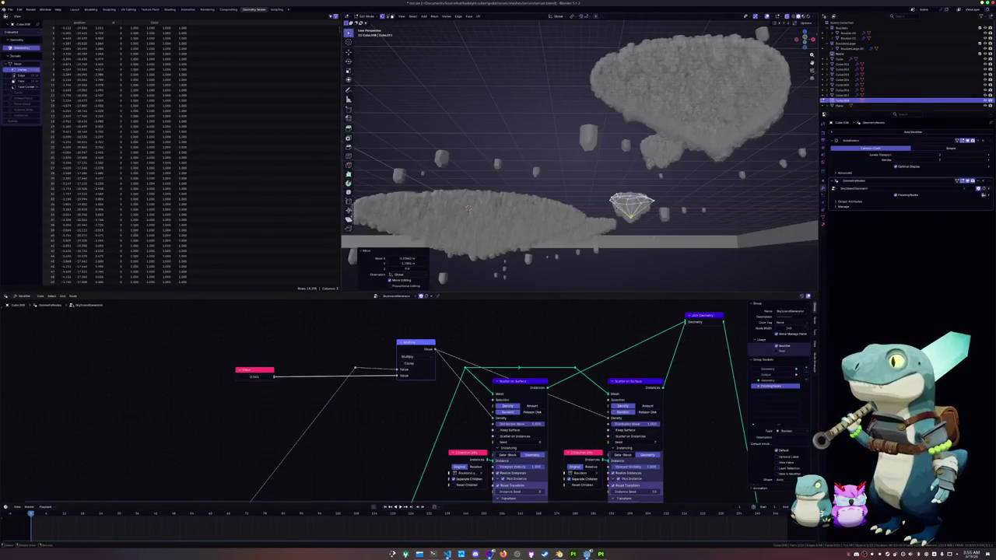
{"action": "key", "text": "Tab"}
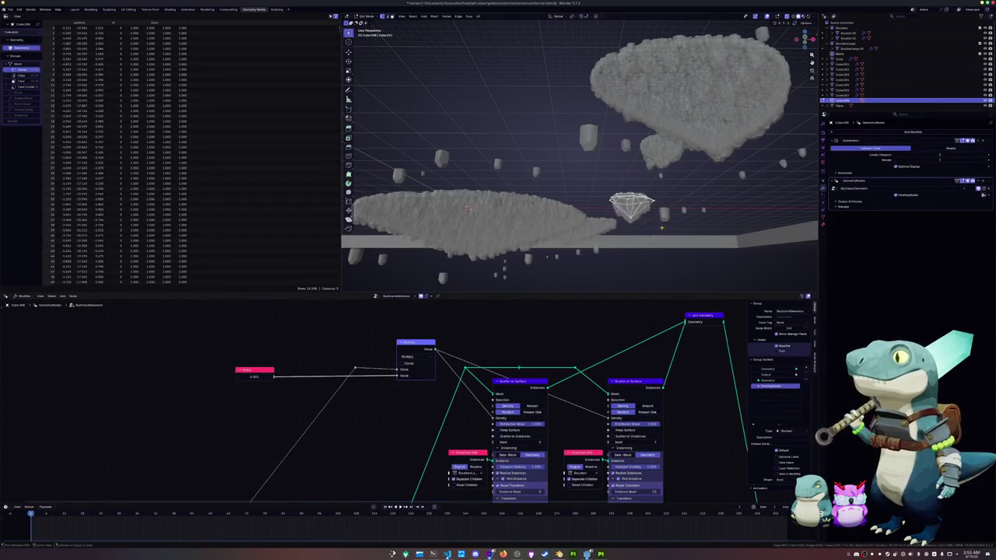
{"action": "key", "text": "Tab"}
{"action": "mouse_move", "coordinate": [638, 204]}
{"action": "middle_mouse_down"}
{"action": "mouse_move", "coordinate": [591, 179]}
{"action": "mouse_move", "coordinate": [591, 140]}
{"action": "mouse_move", "coordinate": [615, 195]}
{"action": "mouse_move", "coordinate": [596, 159]}
{"action": "mouse_move", "coordinate": [594, 184]}
{"action": "mouse_move", "coordinate": [667, 170]}
{"action": "middle_mouse_up"}
Nudge the small islet, then select the large island and inspect its mesh
{"action": "left_click_drag", "start_coordinate": [718, 194], "coordinate": [712, 193]}
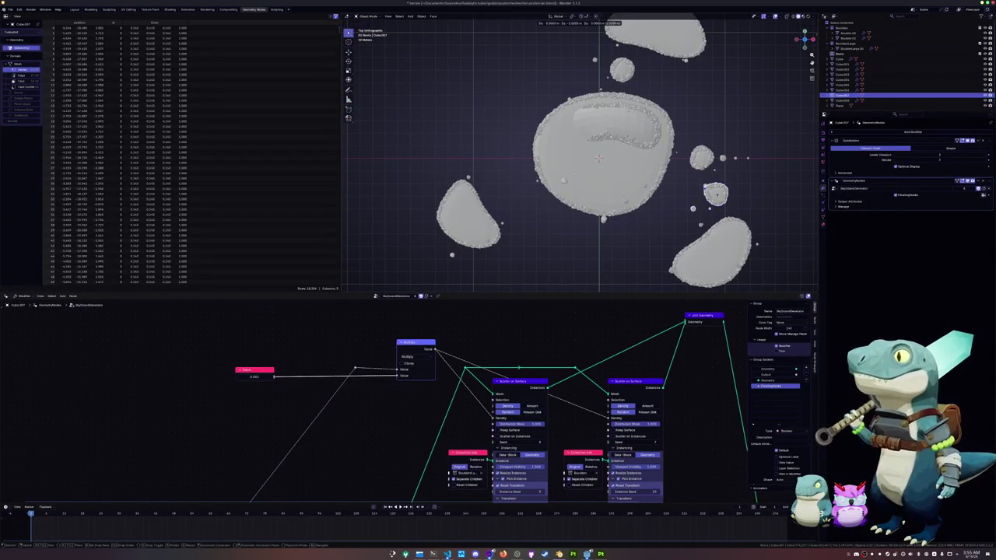
{"action": "scroll", "coordinate": [565, 178], "scroll_direction": "down", "scroll_amount": 2}
{"action": "middle_click_drag", "start_coordinate": [535, 160], "coordinate": [558, 177], "text": "shift"}
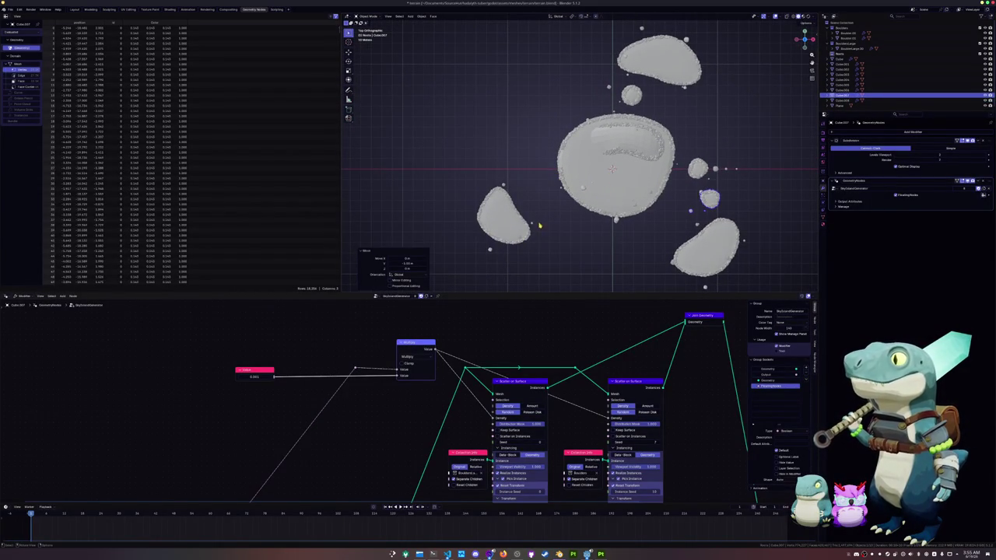
{"action": "middle_click_drag", "start_coordinate": [557, 216], "coordinate": [574, 162]}
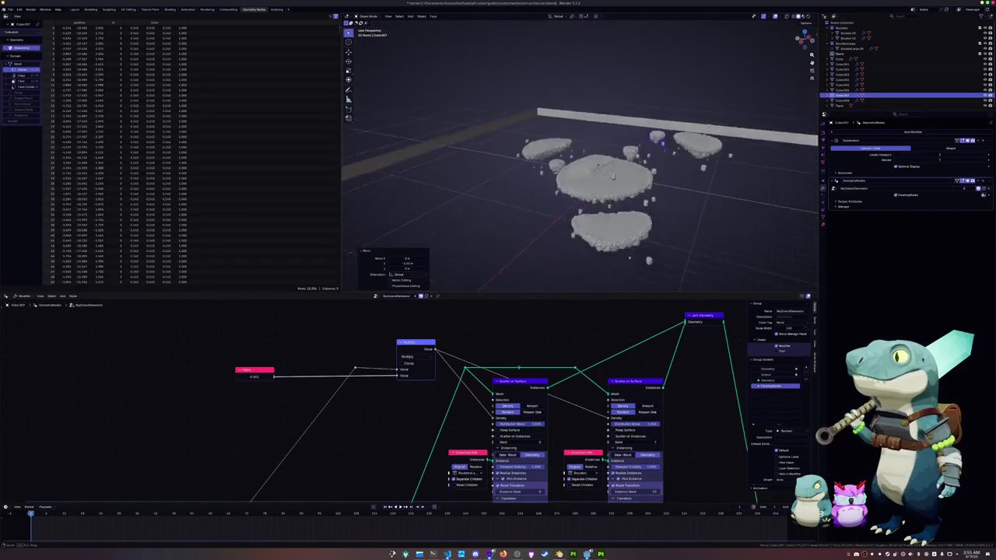
{"action": "scroll", "coordinate": [575, 162], "scroll_direction": "up", "scroll_amount": 3}
{"action": "scroll", "coordinate": [574, 162], "scroll_direction": "up", "scroll_amount": 3}
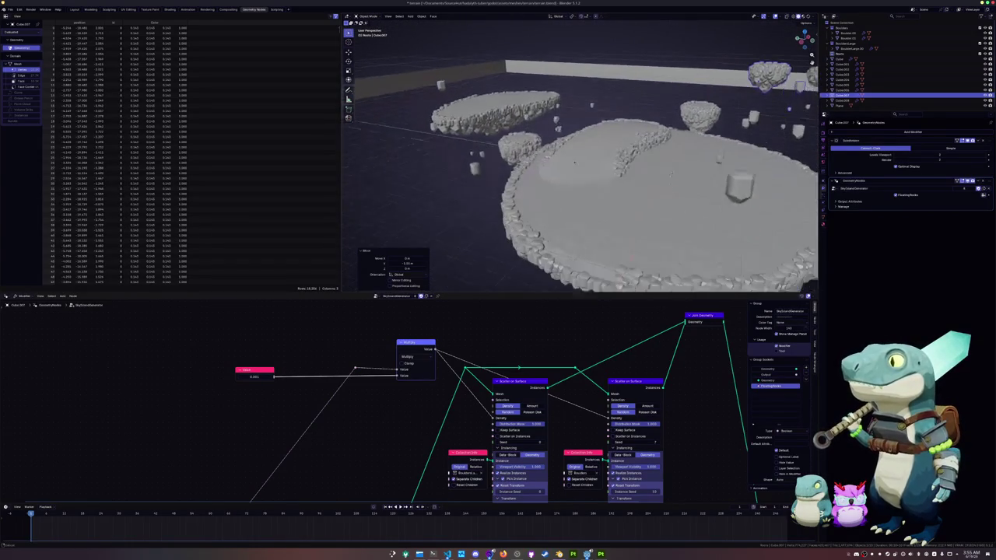
{"action": "left_click", "coordinate": [574, 225]}
{"action": "key", "text": "Tab"}
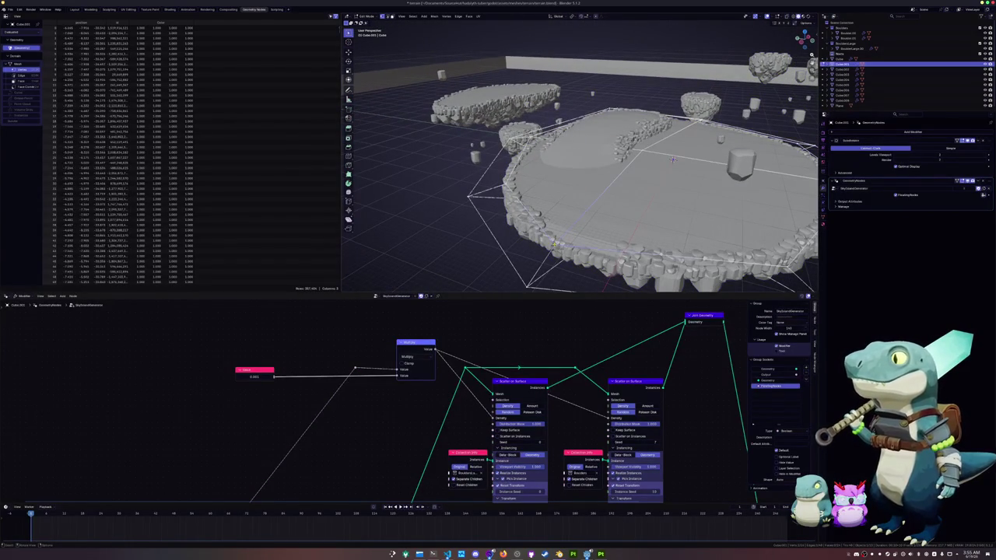
{"action": "key", "text": "Tab"}
Reshape the large island's outline by moving its vertices twice from the top view
{"action": "scroll", "coordinate": [560, 231], "scroll_direction": "down", "scroll_amount": 4}
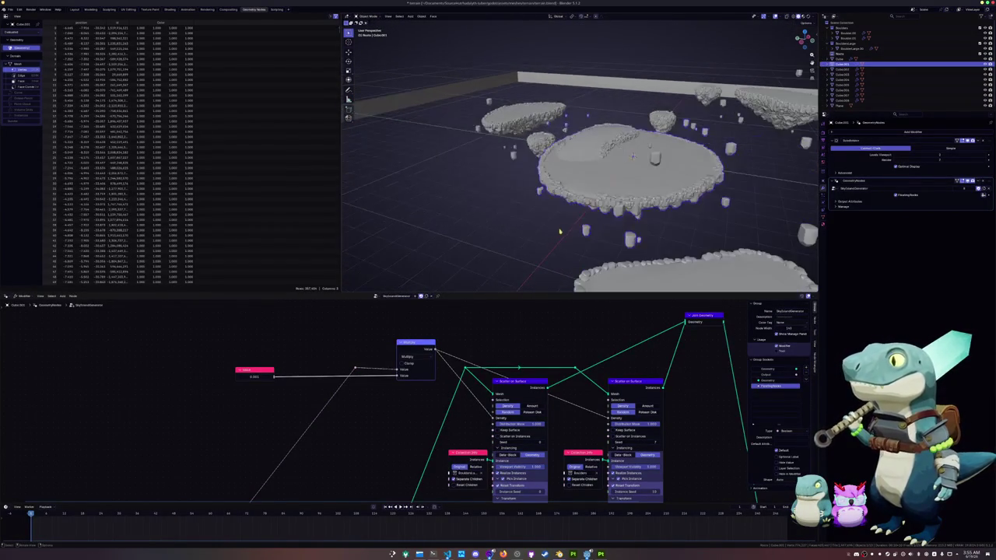
{"action": "middle_click_drag", "start_coordinate": [559, 231], "coordinate": [626, 237]}
{"action": "key", "text": "Tab"}
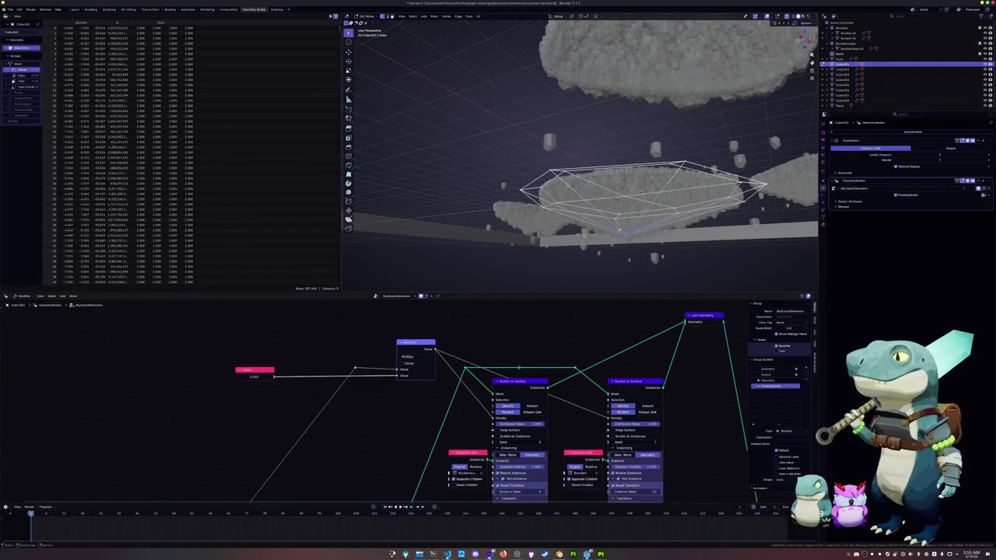
{"action": "key", "text": "KP_7"}
{"action": "key", "text": "g"}
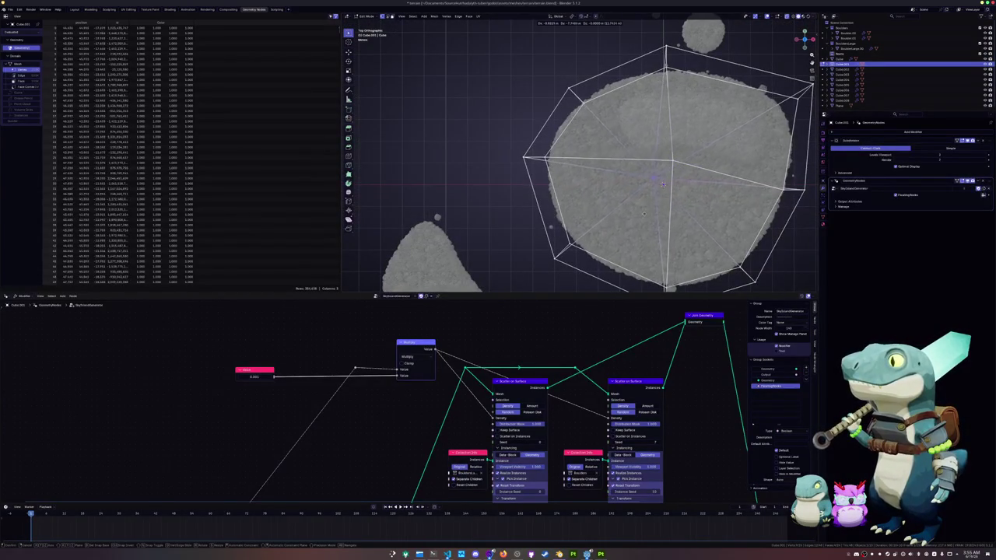
{"action": "left_click", "coordinate": [663, 184]}
{"action": "key", "text": "g"}
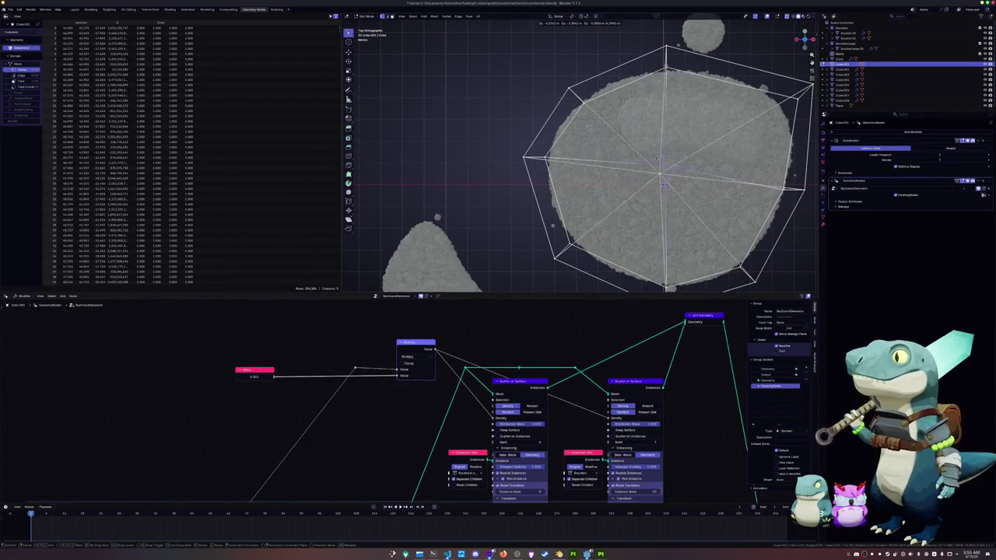
{"action": "left_click", "coordinate": [662, 184]}
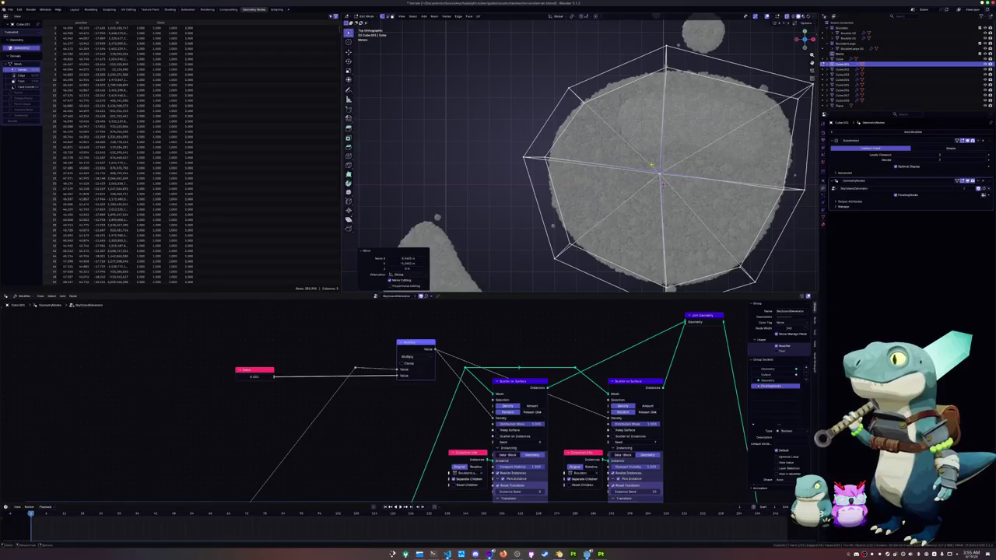
{"action": "key", "text": "Tab"}
Check the large island in perspective, then select and reposition the smaller islet
{"action": "scroll", "coordinate": [643, 195], "scroll_direction": "down", "scroll_amount": 3}
{"action": "mouse_move", "coordinate": [643, 195]}
{"action": "middle_mouse_down"}
{"action": "mouse_move", "coordinate": [616, 155]}
{"action": "mouse_move", "coordinate": [668, 187]}
{"action": "middle_mouse_up"}
{"action": "scroll", "coordinate": [617, 155], "scroll_direction": "down", "scroll_amount": 3}
{"action": "scroll", "coordinate": [669, 179], "scroll_direction": "up", "scroll_amount": 2}
{"action": "left_click", "coordinate": [702, 197]}
{"action": "key", "text": "KP_7"}
{"action": "key", "text": "g"}
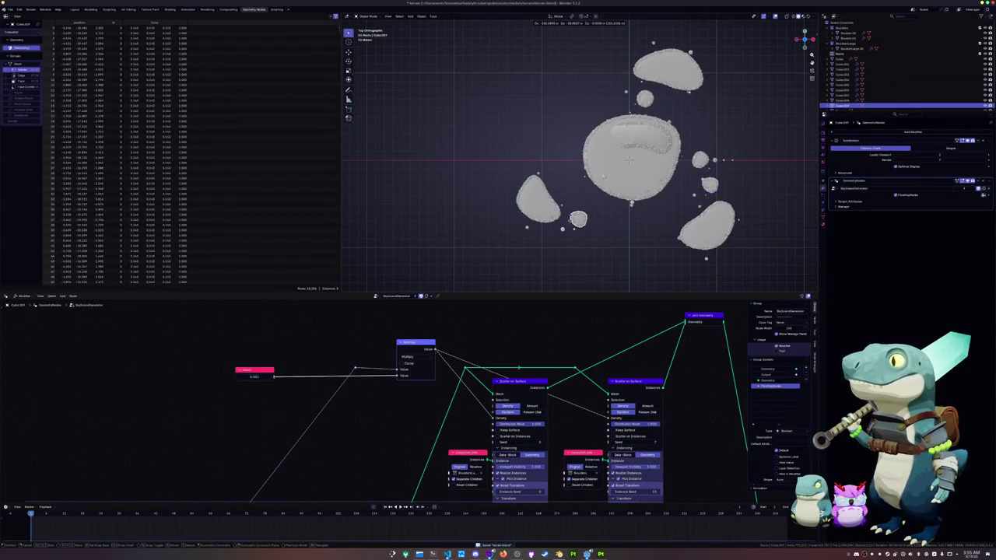
{"action": "left_click", "coordinate": [628, 160]}
In Edit Mode, select the small islet's edge vertices and pull the first two outward
{"action": "key", "text": "Tab"}
{"action": "scroll", "coordinate": [592, 156], "scroll_direction": "up", "scroll_amount": 3}
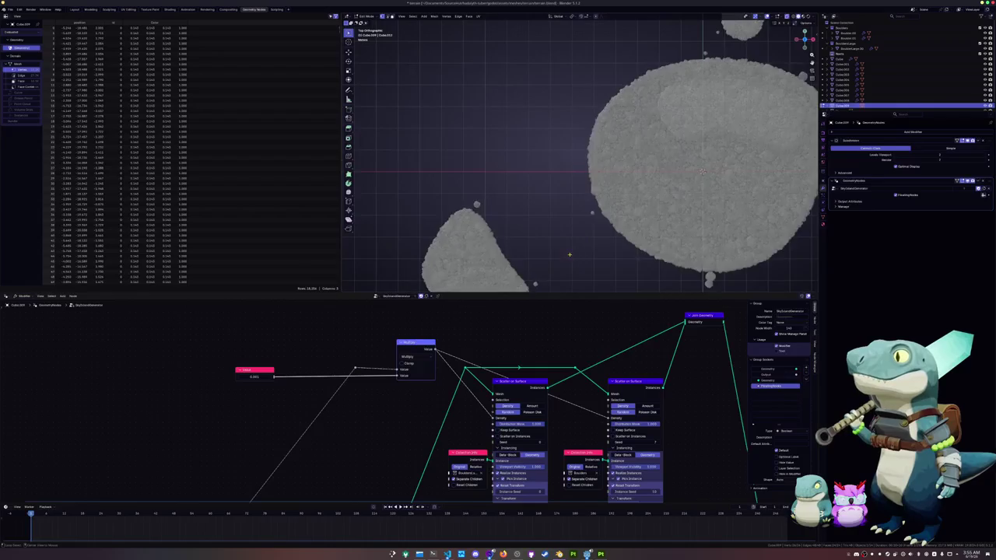
{"action": "scroll", "coordinate": [580, 152], "scroll_direction": "up", "scroll_amount": 1}
{"action": "scroll", "coordinate": [581, 152], "scroll_direction": "down", "scroll_amount": 2, "text": "shift"}
{"action": "scroll", "coordinate": [580, 152], "scroll_direction": "up", "scroll_amount": 4}
{"action": "key", "text": "alt+a"}
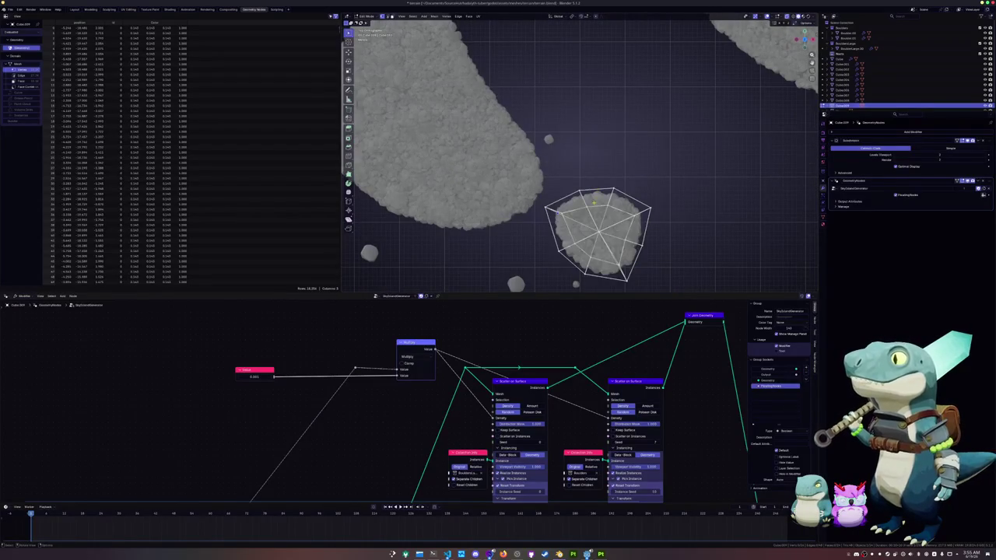
{"action": "left_click_drag", "start_coordinate": [571, 187], "coordinate": [615, 209]}
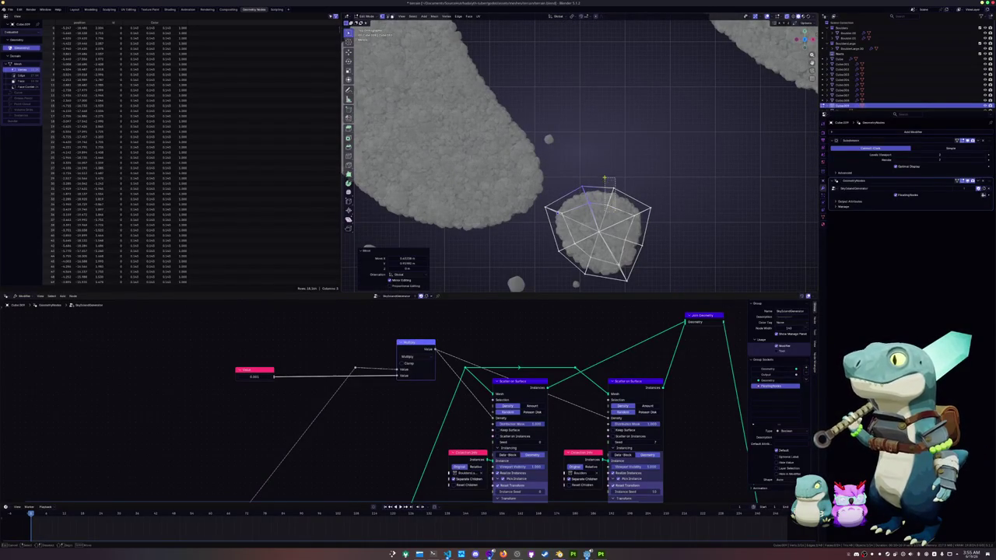
{"action": "key", "text": "g"}
{"action": "left_click", "coordinate": [645, 236]}
{"action": "key", "text": "g"}
{"action": "left_click", "coordinate": [623, 240]}
Move the remaining edge vertices to finish the small islet's outline
{"action": "key", "text": "g"}
{"action": "left_click", "coordinate": [609, 257]}
{"action": "key", "text": "g"}
{"action": "left_click", "coordinate": [575, 257]}
{"action": "key", "text": "g"}
{"action": "left_click", "coordinate": [573, 257]}
{"action": "key", "text": "g"}
{"action": "left_click", "coordinate": [537, 204]}
{"action": "key", "text": "Tab"}
{"action": "mouse_move", "coordinate": [540, 206]}
{"action": "middle_mouse_down"}
{"action": "mouse_move", "coordinate": [551, 221]}
{"action": "mouse_move", "coordinate": [728, 152]}
{"action": "middle_mouse_up"}
{"action": "key", "text": "Tab"}
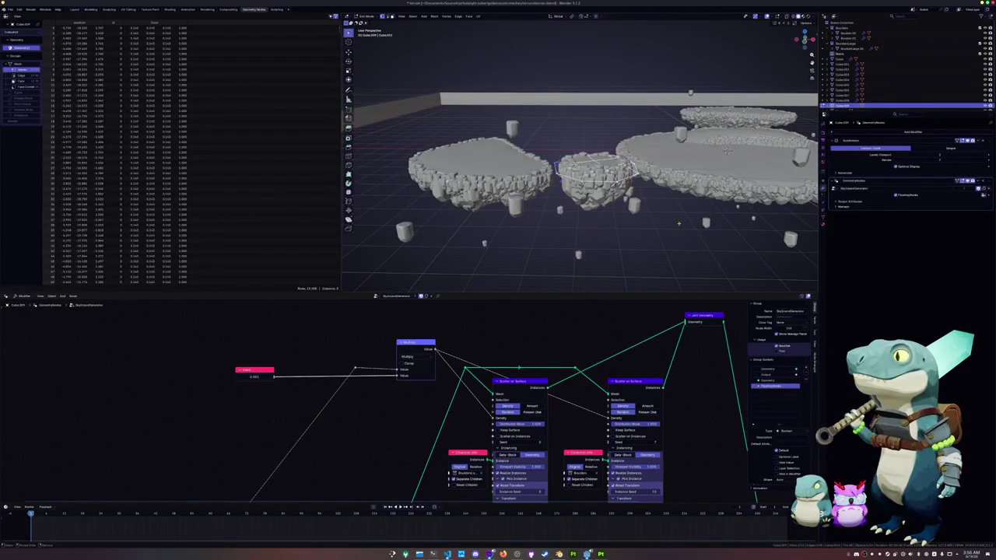
Finish shrinking the small islet, leave Edit Mode, and rotate it about the vertical axis
{"action": "left_click", "coordinate": [623, 218]}
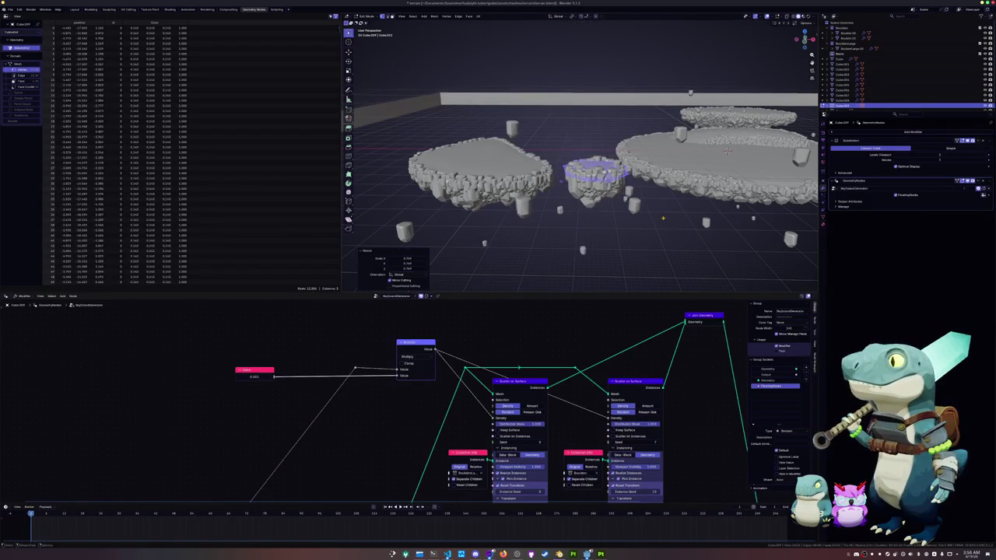
{"action": "key", "text": "Tab"}
{"action": "scroll", "coordinate": [623, 219], "scroll_direction": "down", "scroll_amount": 2}
{"action": "mouse_move", "coordinate": [623, 218]}
{"action": "middle_mouse_down"}
{"action": "mouse_move", "coordinate": [628, 225]}
{"action": "mouse_move", "coordinate": [650, 189]}
{"action": "mouse_move", "coordinate": [651, 200]}
{"action": "middle_mouse_up"}
{"action": "scroll", "coordinate": [627, 226], "scroll_direction": "up", "scroll_amount": 2}
{"action": "key", "text": "r"}
{"action": "key", "text": "z"}
{"action": "left_click", "coordinate": [632, 206]}
From the top view, place the duplicated islet and nudge it sideways
{"action": "key", "text": "KP_7"}
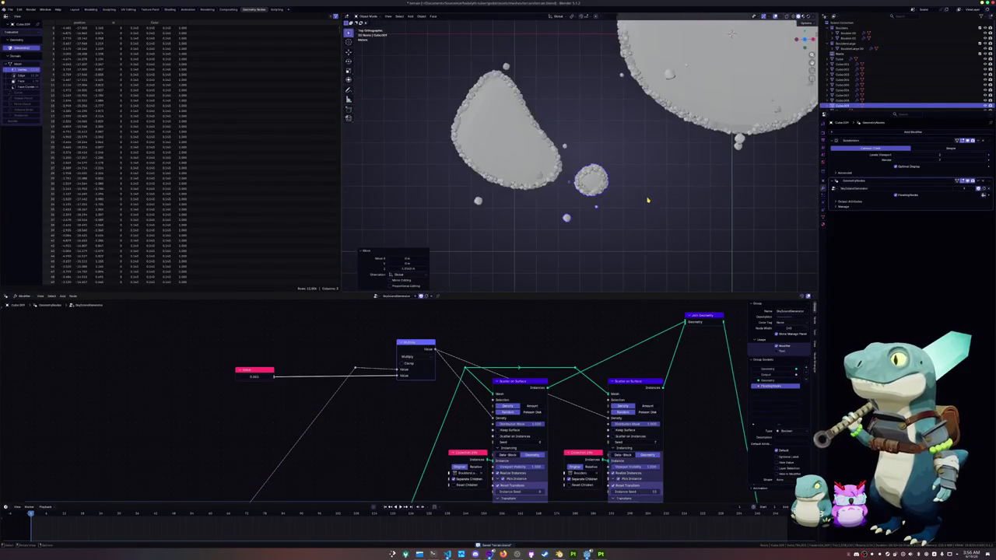
{"action": "scroll", "coordinate": [622, 195], "scroll_direction": "down", "scroll_amount": 2}
{"action": "scroll", "coordinate": [607, 191], "scroll_direction": "down", "scroll_amount": 2}
{"action": "scroll", "coordinate": [597, 187], "scroll_direction": "down", "scroll_amount": 2}
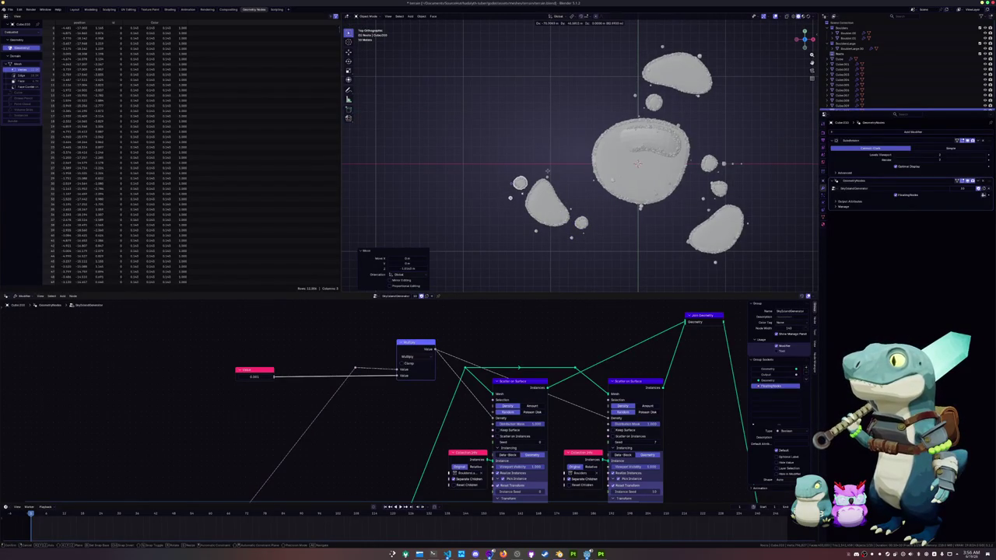
{"action": "left_click", "coordinate": [548, 164]}
{"action": "key", "text": "g"}
{"action": "left_click", "coordinate": [567, 191]}
Duplicate the islet again and set the new copy beside the cluster
{"action": "key", "text": "shift+d"}
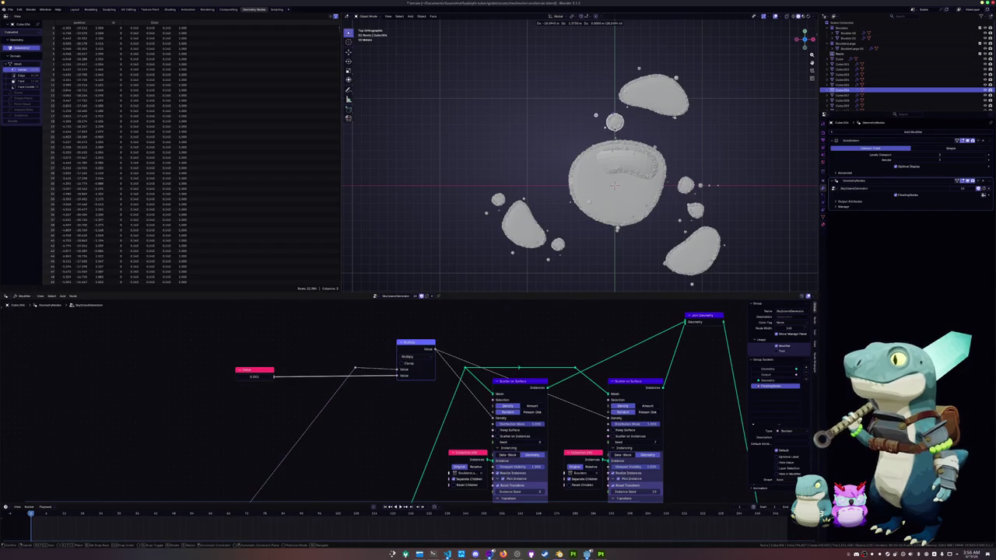
{"action": "left_click", "coordinate": [510, 86]}
{"action": "middle_click_drag", "start_coordinate": [509, 86], "coordinate": [543, 185]}
{"action": "key", "text": "KP_7"}
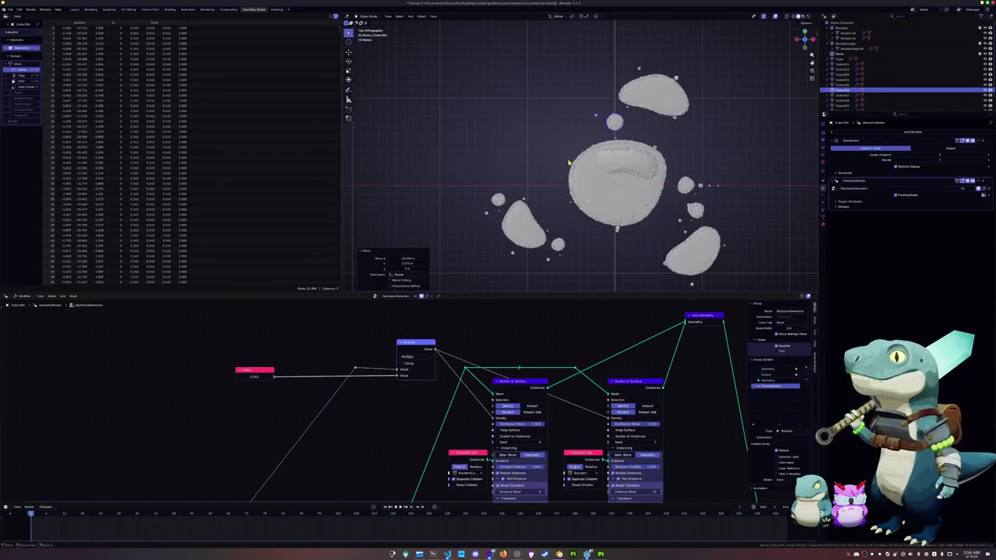
Duplicate the small islet once more and raise the copy straight up along Z
{"action": "key", "text": "shift+d"}
{"action": "mouse_move", "coordinate": [617, 72]}
{"action": "middle_mouse_down"}
{"action": "mouse_move", "coordinate": [589, 77]}
{"action": "mouse_move", "coordinate": [572, 112]}
{"action": "mouse_move", "coordinate": [598, 145]}
{"action": "middle_mouse_up"}
{"action": "key", "text": "z"}
{"action": "left_click", "coordinate": [572, 112]}
{"action": "scroll", "coordinate": [599, 145], "scroll_direction": "up", "scroll_amount": 2}
{"action": "scroll", "coordinate": [598, 146], "scroll_direction": "up", "scroll_amount": 3}
{"action": "scroll", "coordinate": [583, 155], "scroll_direction": "up", "scroll_amount": 3}
{"action": "scroll", "coordinate": [557, 188], "scroll_direction": "up", "scroll_amount": 2}
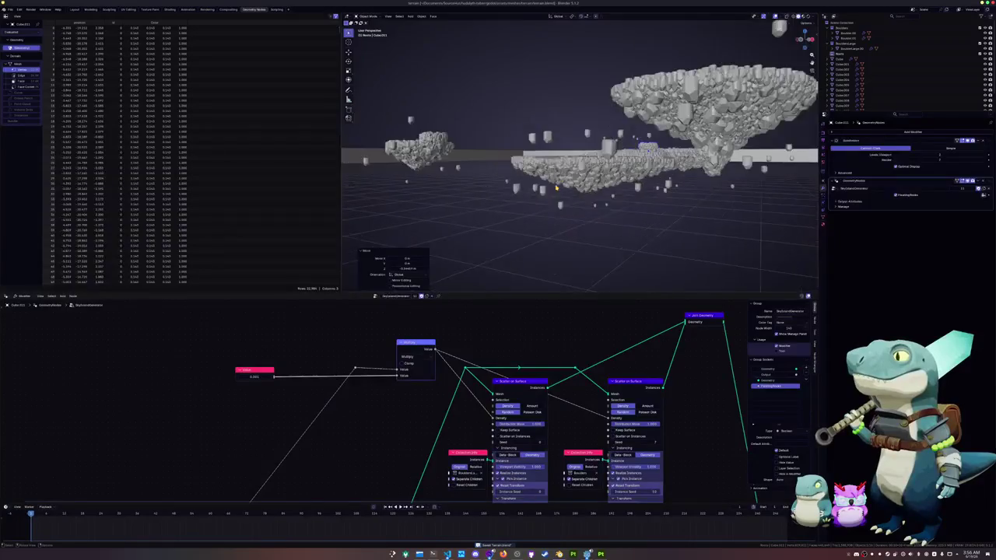
Click through several island objects, ending on the kidney-shaped piece of the large island
{"action": "middle_click_drag", "start_coordinate": [556, 188], "coordinate": [560, 233]}
{"action": "left_click", "coordinate": [611, 201]}
{"action": "left_click", "coordinate": [606, 170]}
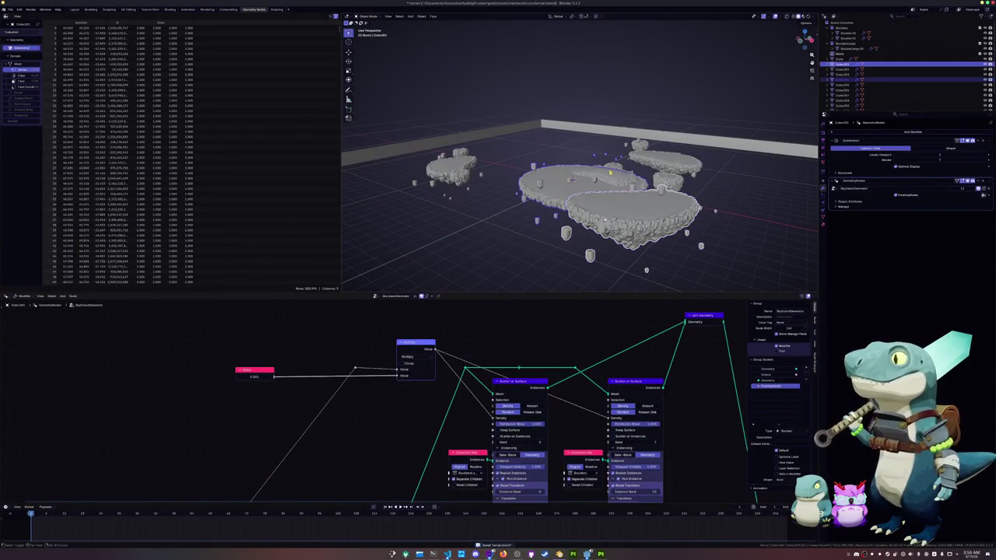
{"action": "left_click", "coordinate": [625, 170]}
{"action": "middle_click_drag", "start_coordinate": [624, 171], "coordinate": [632, 184]}
{"action": "left_click", "coordinate": [595, 146]}
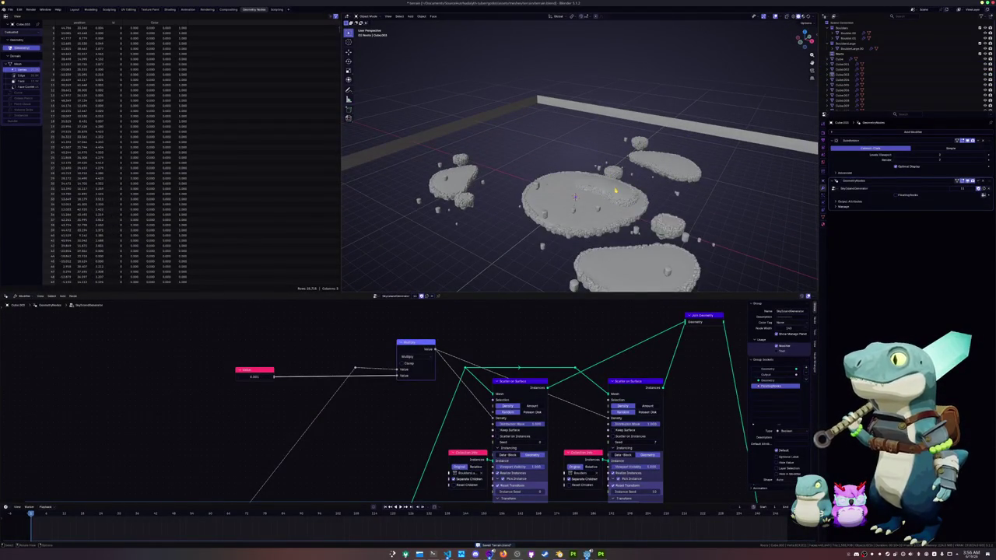
{"action": "left_click", "coordinate": [615, 190]}
{"action": "scroll", "coordinate": [616, 193], "scroll_direction": "up", "scroll_amount": 3}
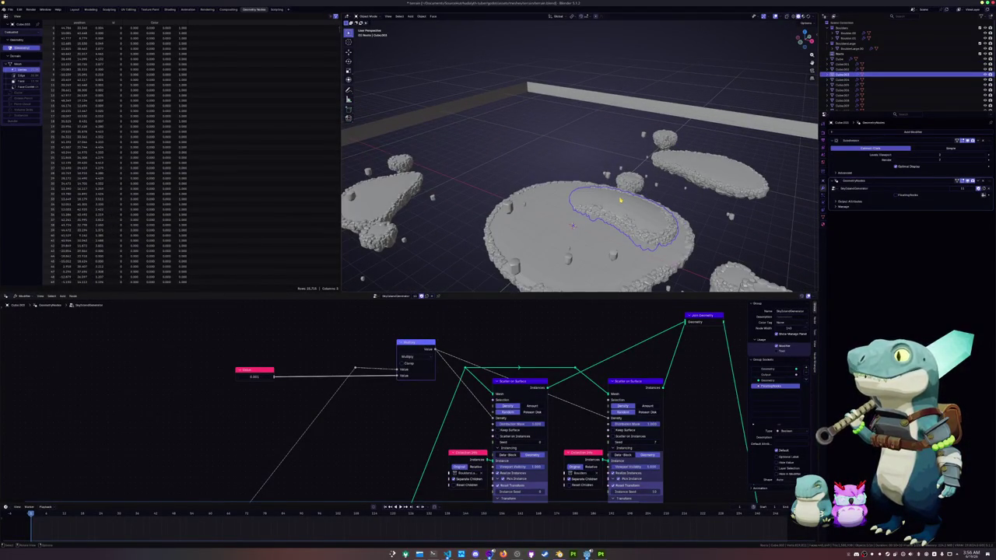
From the top view, select the upper island Cube.004 and enter Edit Mode
{"action": "key", "text": "KP_7"}
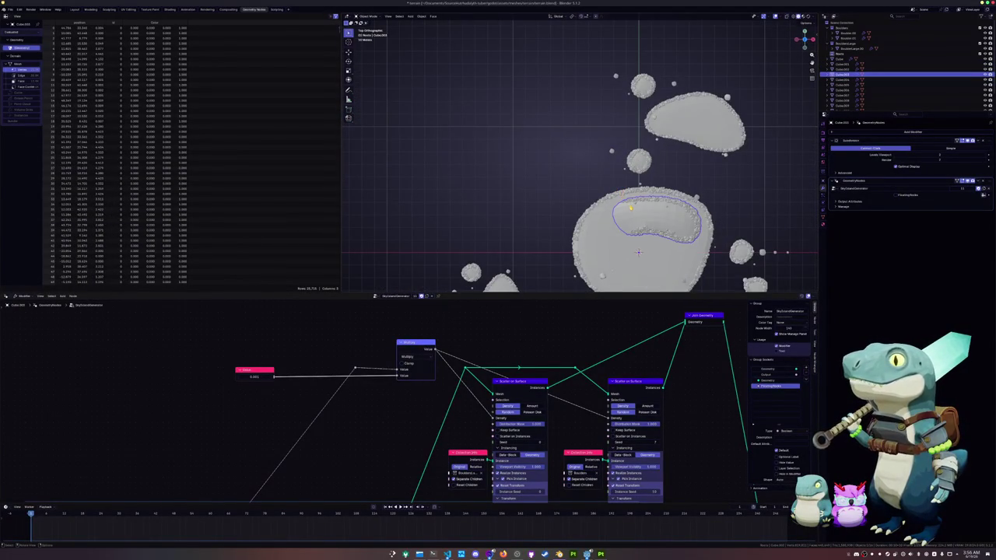
{"action": "middle_click_drag", "start_coordinate": [615, 194], "coordinate": [550, 222], "text": "shift"}
{"action": "left_click", "coordinate": [627, 153]}
{"action": "key", "text": "Tab"}
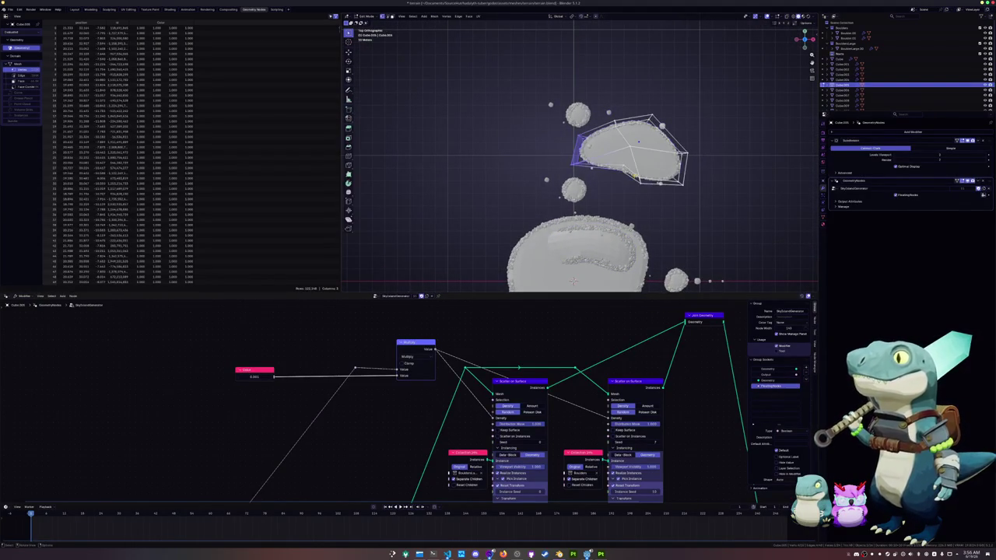
{"action": "mouse_move", "coordinate": [572, 280]}
{"action": "middle_mouse_down"}
{"action": "mouse_move", "coordinate": [572, 129]}
{"action": "mouse_move", "coordinate": [596, 130]}
{"action": "middle_mouse_up"}
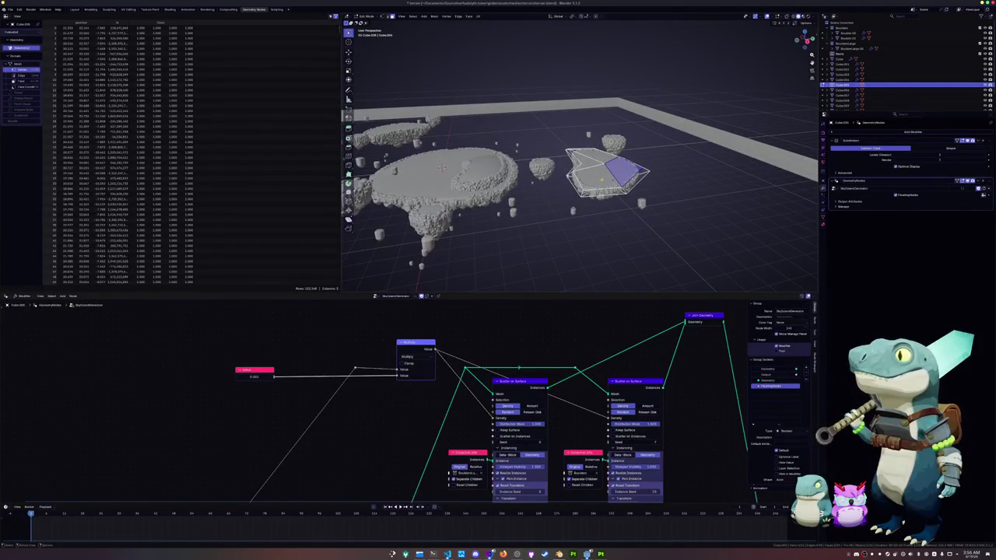
Bevel the selected geometry and select an edge loop on the island top
{"action": "scroll", "coordinate": [605, 162], "scroll_direction": "up", "scroll_amount": 2}
{"action": "key", "text": "ctrl+b"}
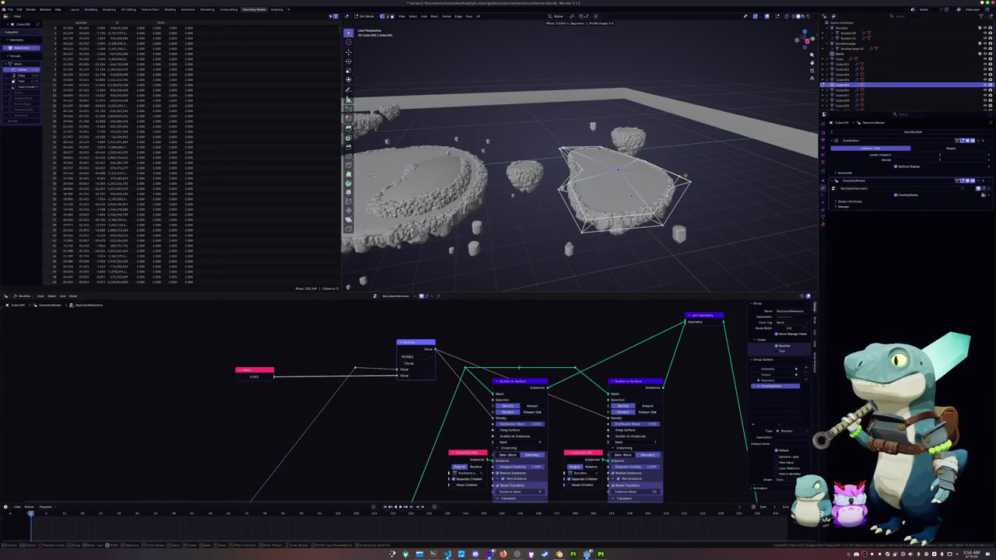
{"action": "left_click", "coordinate": [735, 171]}
{"action": "scroll", "coordinate": [735, 171], "scroll_direction": "up", "scroll_amount": 2}
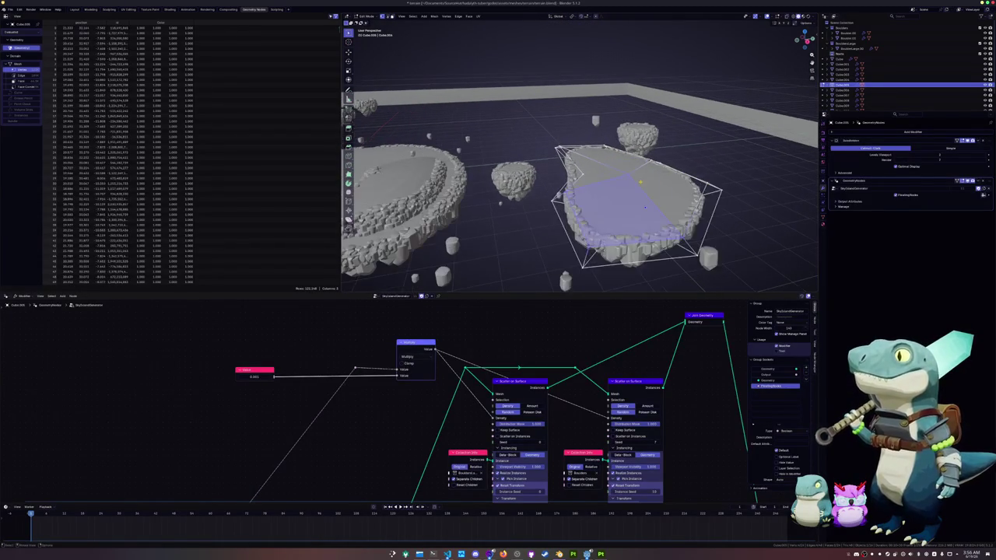
{"action": "left_click", "coordinate": [614, 164], "text": "shift"}
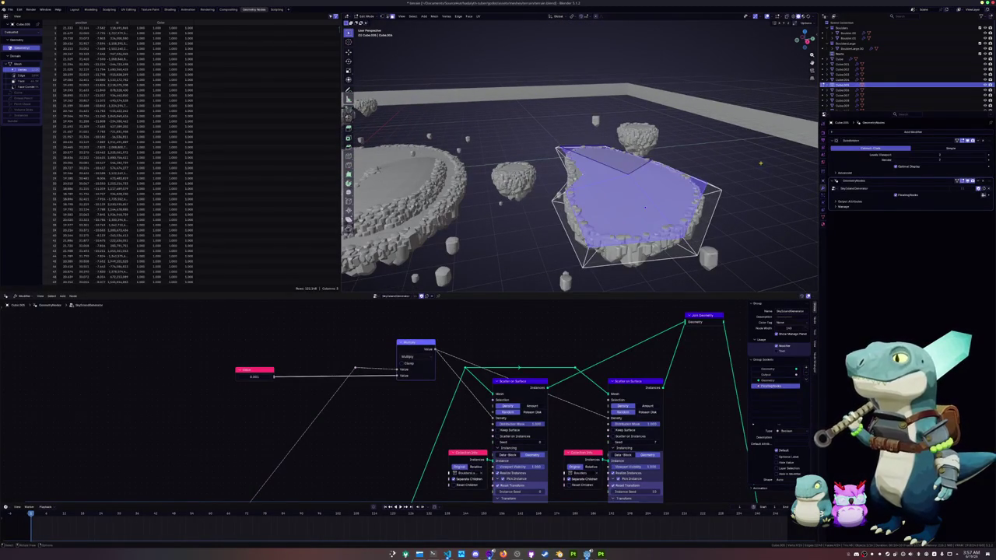
{"action": "left_click", "coordinate": [653, 179]}
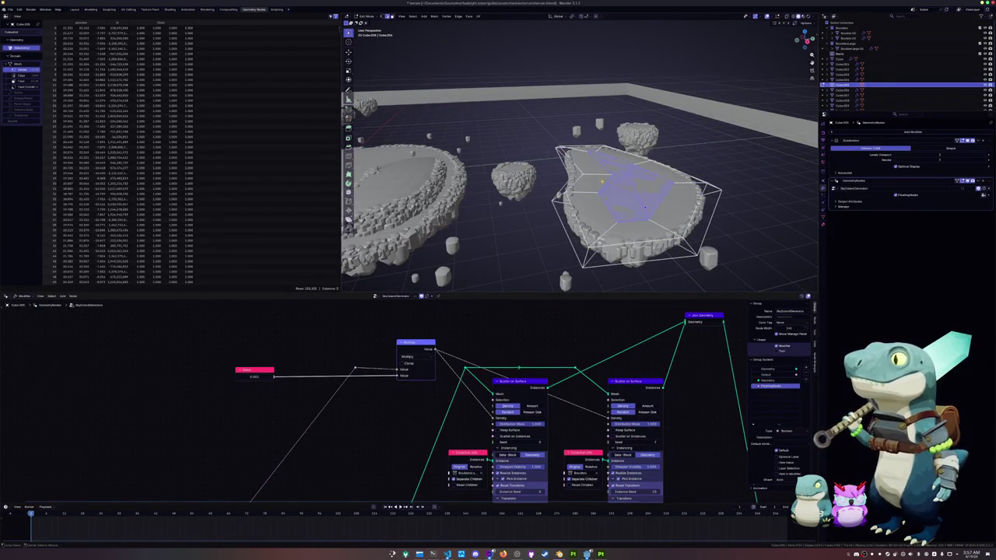
{"action": "left_click", "coordinate": [603, 187], "text": "alt"}
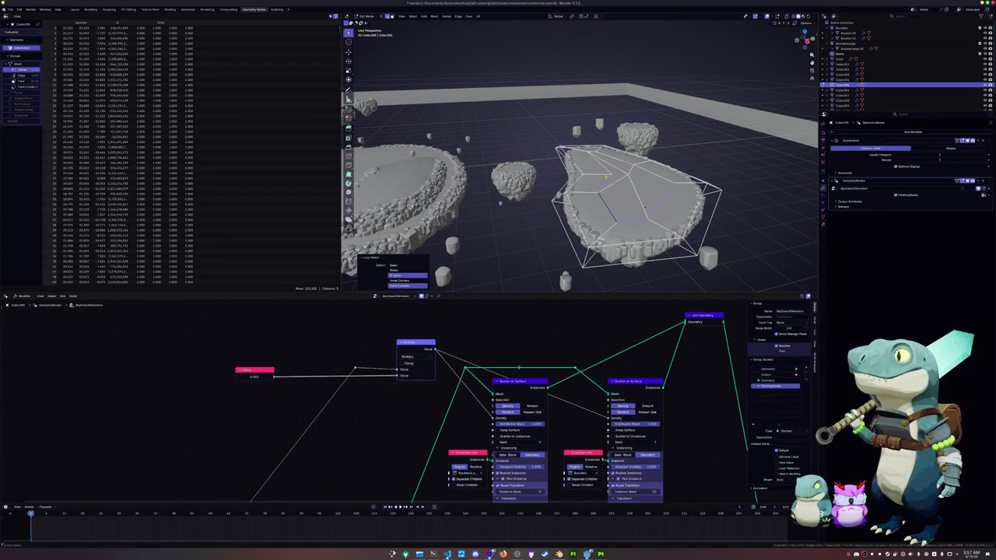
Relax, resize and vertex-slide the selected loop on the island top
{"action": "key", "text": "shift+r"}
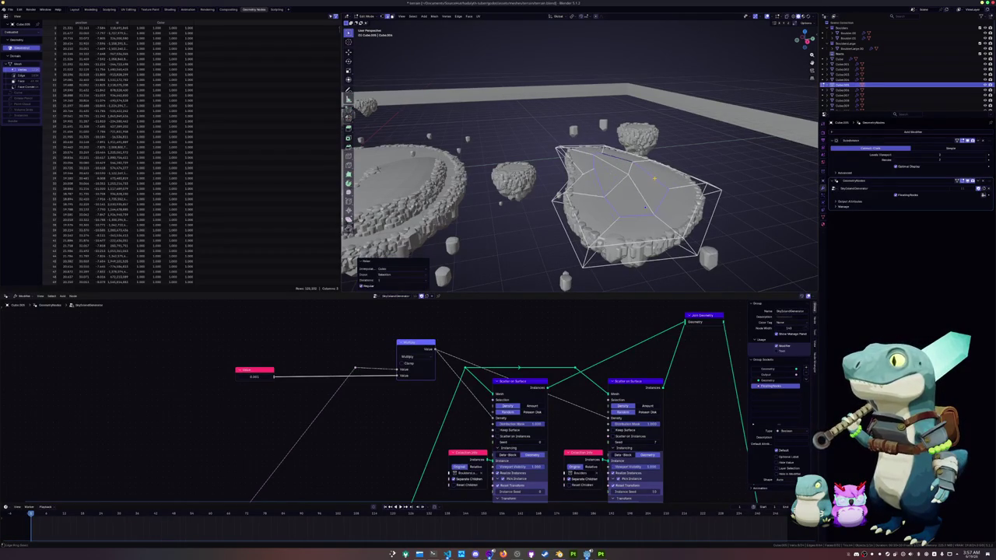
{"action": "middle_click_drag", "start_coordinate": [644, 207], "coordinate": [647, 225]}
{"action": "key", "text": "s"}
{"action": "left_click", "coordinate": [647, 225]}
{"action": "key", "text": "g"}
{"action": "key", "text": "z"}
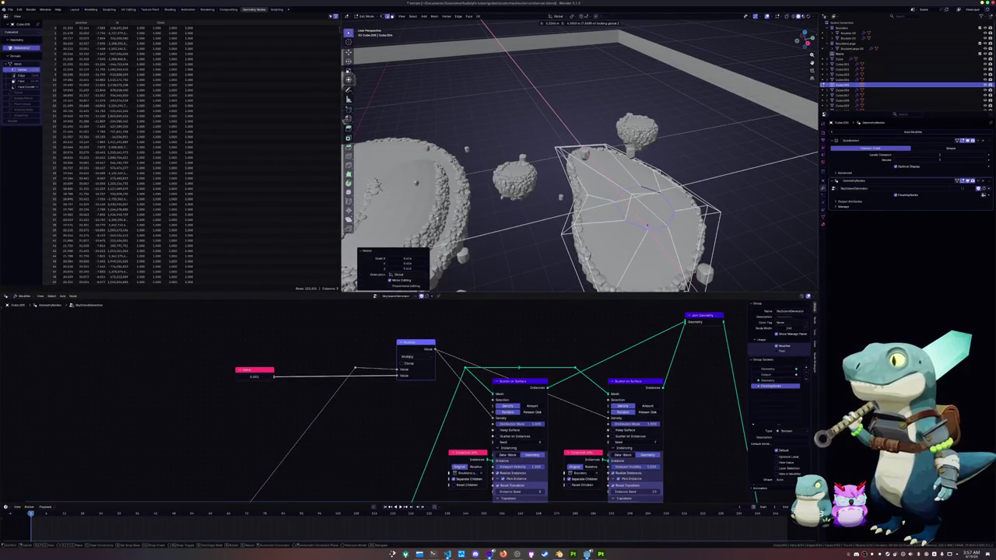
{"action": "key", "text": "g"}
{"action": "left_click", "coordinate": [646, 218]}
{"action": "key", "text": "shift+r"}
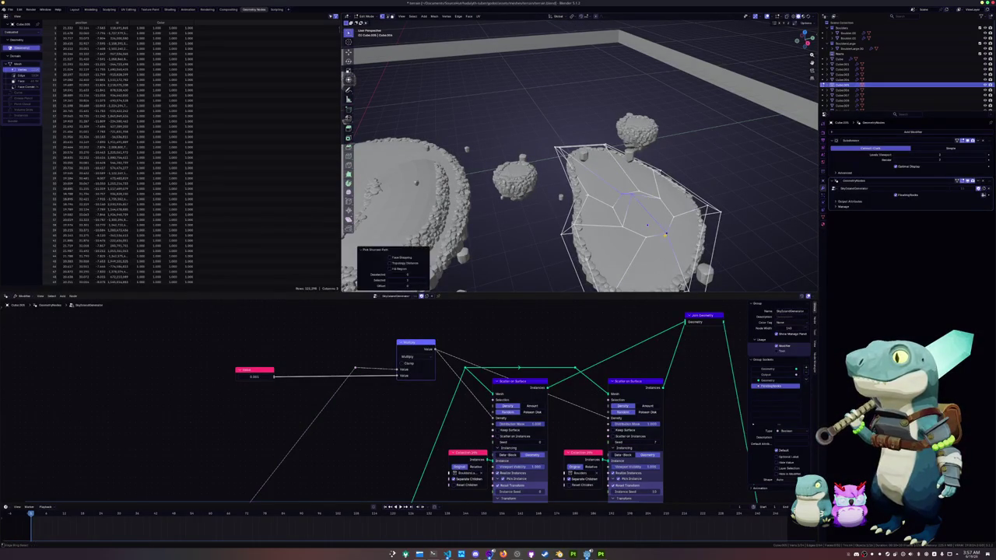
{"action": "middle_click_drag", "start_coordinate": [654, 228], "coordinate": [613, 204]}
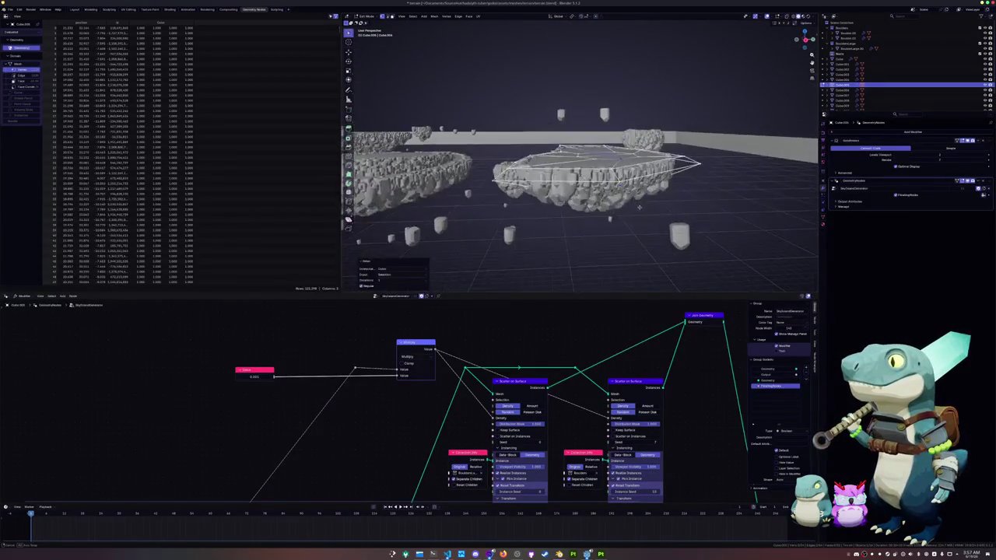
Merge a single top face into a point and select the central top faces
{"action": "left_click", "coordinate": [611, 203]}
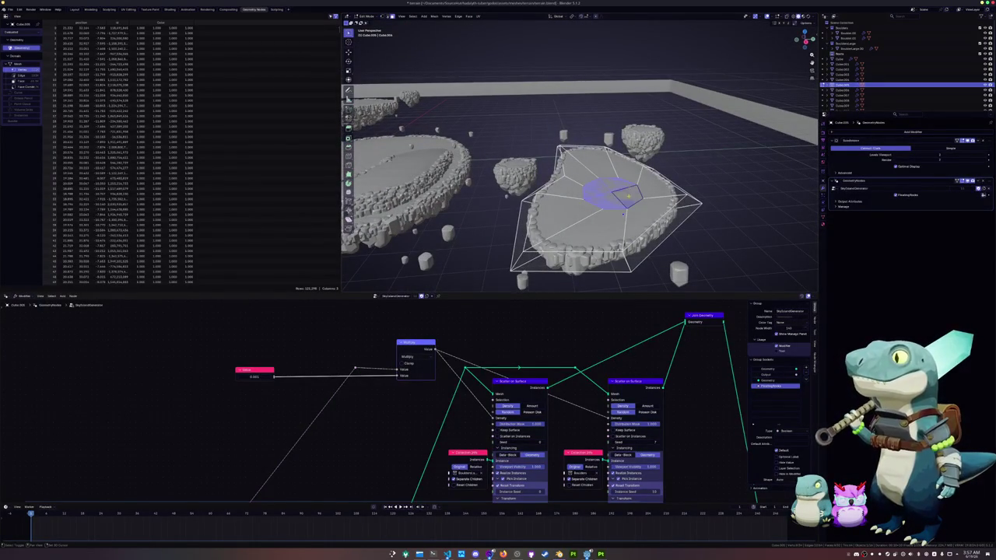
{"action": "key", "text": "m"}
{"action": "left_click", "coordinate": [664, 200]}
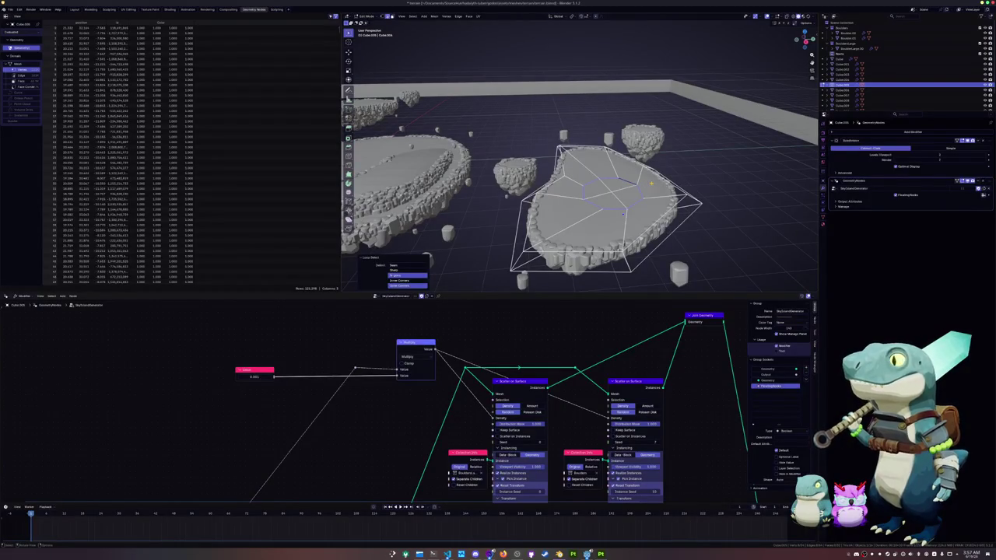
{"action": "left_click", "coordinate": [634, 196]}
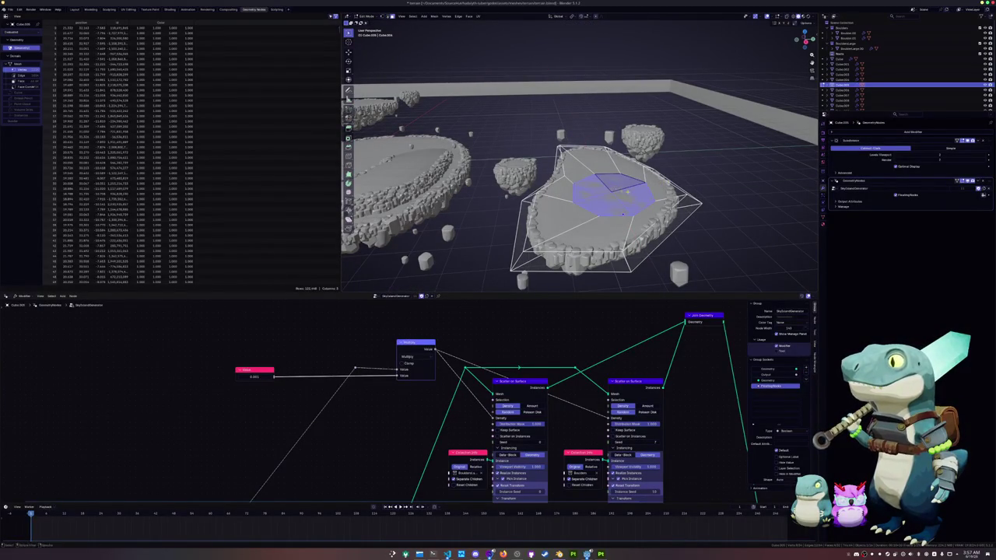
Extrude the central faces upward, scale them by 0.7553, and exit Edit Mode
{"action": "middle_click_drag", "start_coordinate": [623, 214], "coordinate": [657, 194]}
{"action": "key", "text": "e"}
{"action": "left_click", "coordinate": [667, 187]}
{"action": "key", "text": "s"}
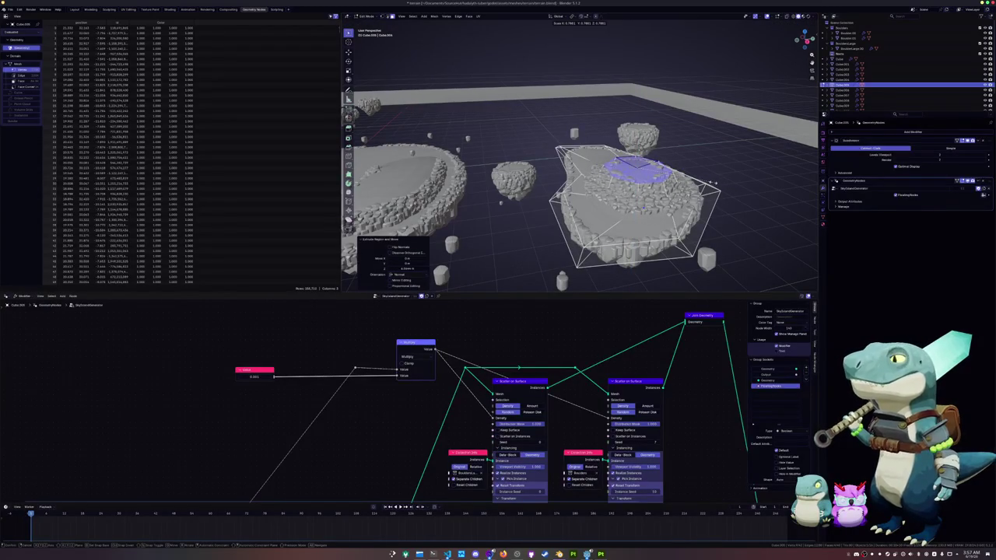
{"action": "left_click", "coordinate": [713, 183]}
{"action": "key", "text": "Tab"}
{"action": "middle_click_drag", "start_coordinate": [714, 183], "coordinate": [591, 194]}
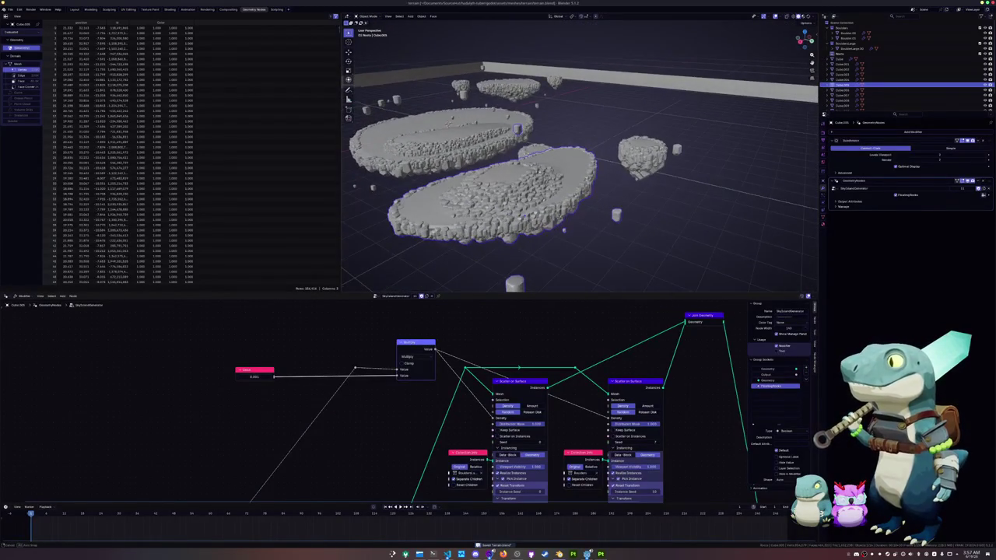
Orbit and zoom around the new inner tier, then enter Edit Mode on the elongated upper islet
{"action": "middle_click_drag", "start_coordinate": [498, 172], "coordinate": [481, 198]}
{"action": "scroll", "coordinate": [481, 197], "scroll_direction": "up", "scroll_amount": 2}
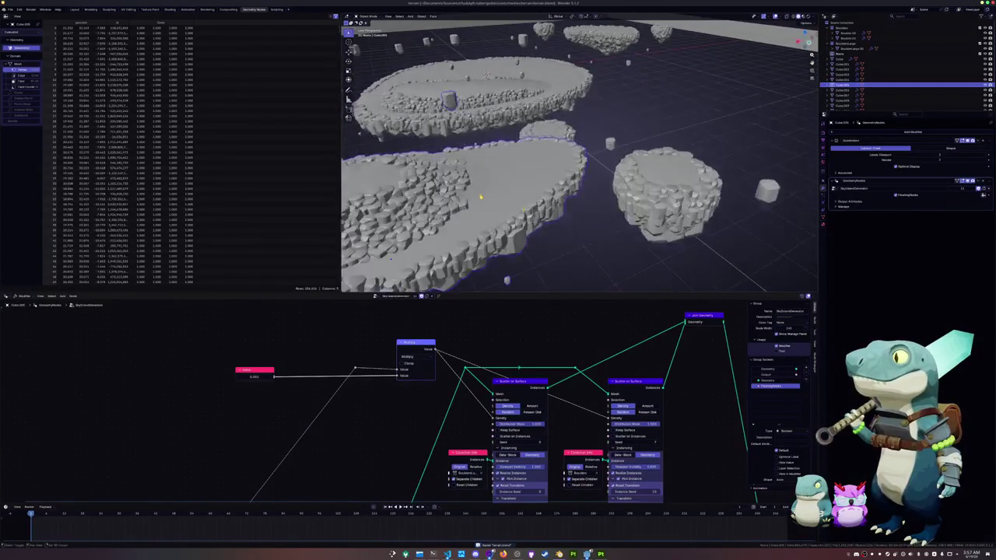
{"action": "mouse_move", "coordinate": [480, 198]}
{"action": "middle_mouse_down"}
{"action": "mouse_move", "coordinate": [498, 257]}
{"action": "mouse_move", "coordinate": [498, 179]}
{"action": "mouse_move", "coordinate": [606, 203]}
{"action": "middle_mouse_up"}
{"action": "scroll", "coordinate": [498, 233], "scroll_direction": "down", "scroll_amount": 2}
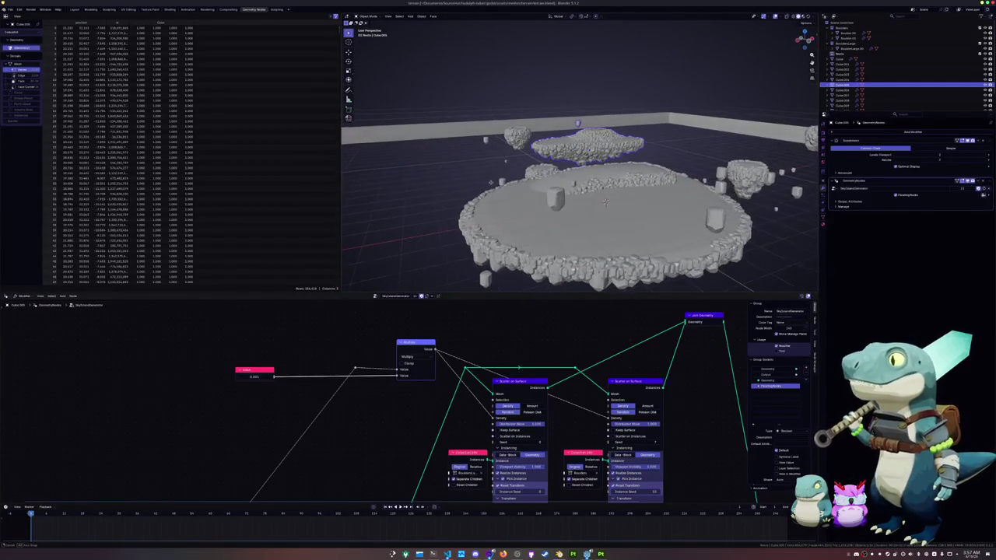
{"action": "key", "text": "Tab"}
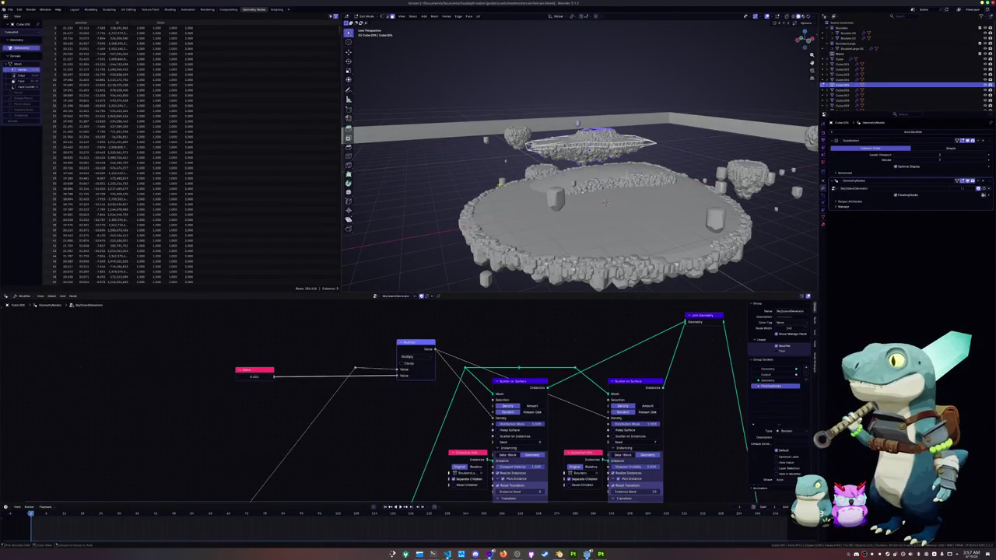
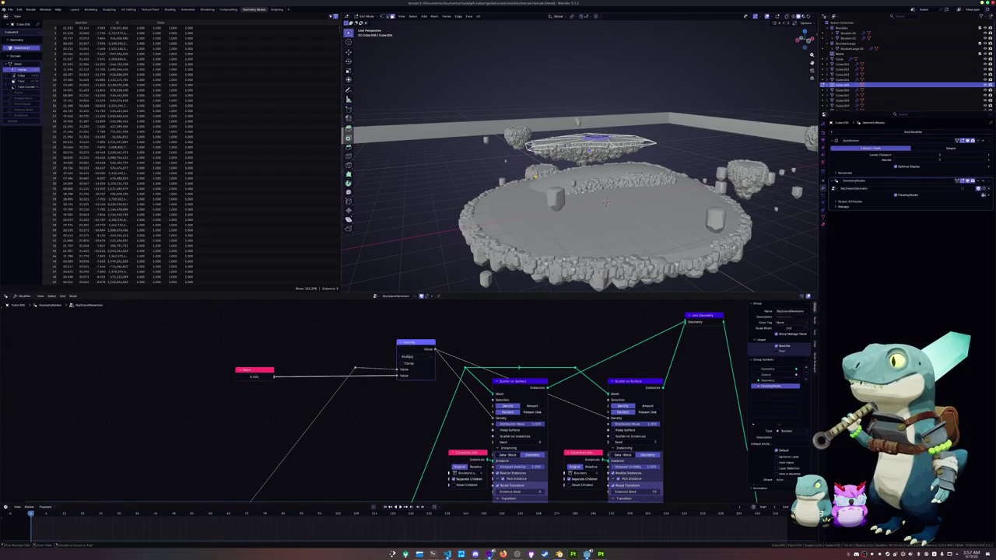
Leave Edit Mode on the previous island and select the large central island
{"action": "middle_click_drag", "start_coordinate": [580, 179], "coordinate": [580, 211]}
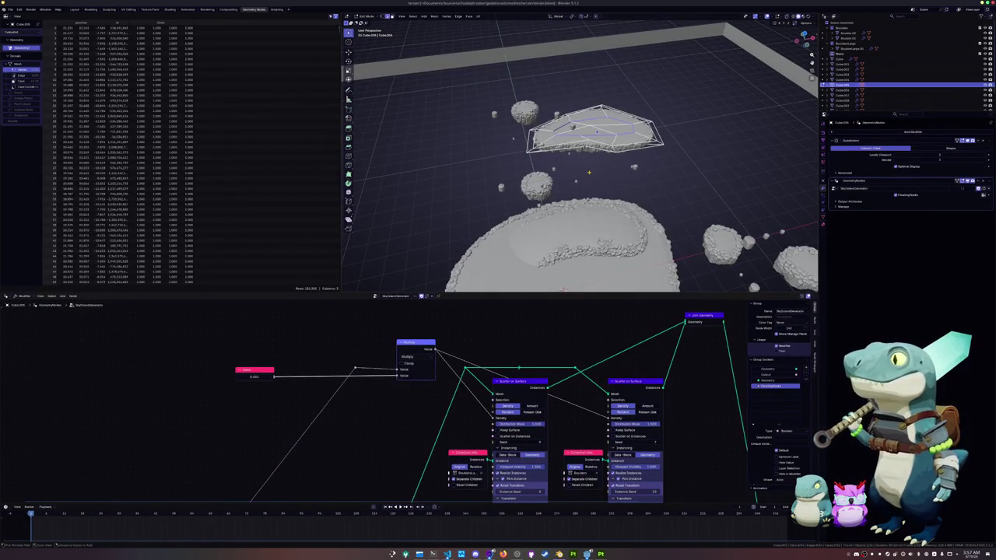
{"action": "left_click", "coordinate": [623, 134]}
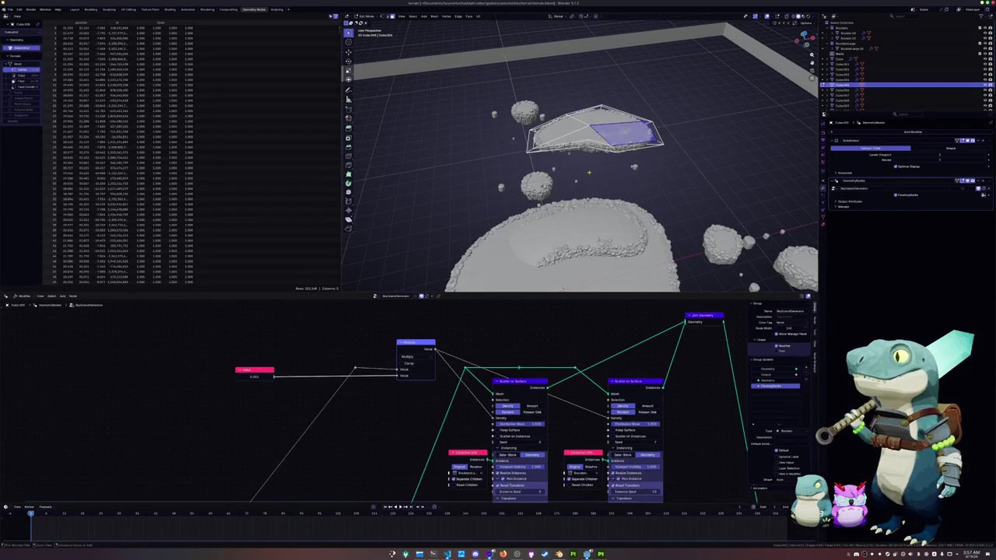
{"action": "key", "text": "Tab"}
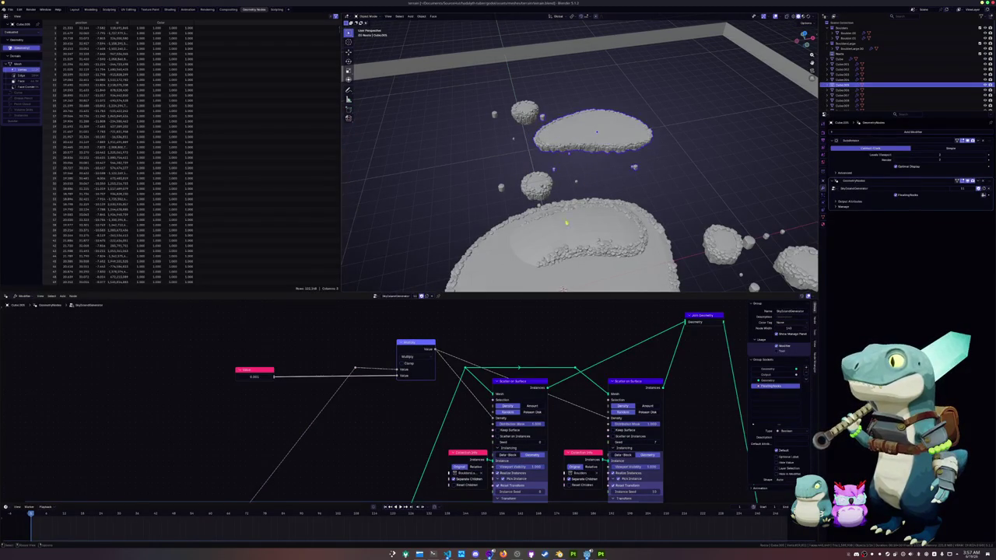
{"action": "middle_click_drag", "start_coordinate": [567, 223], "coordinate": [562, 164]}
{"action": "left_click", "coordinate": [561, 160]}
Inset all faces of the large island's cage mesh in Edit Mode
{"action": "key", "text": "Tab"}
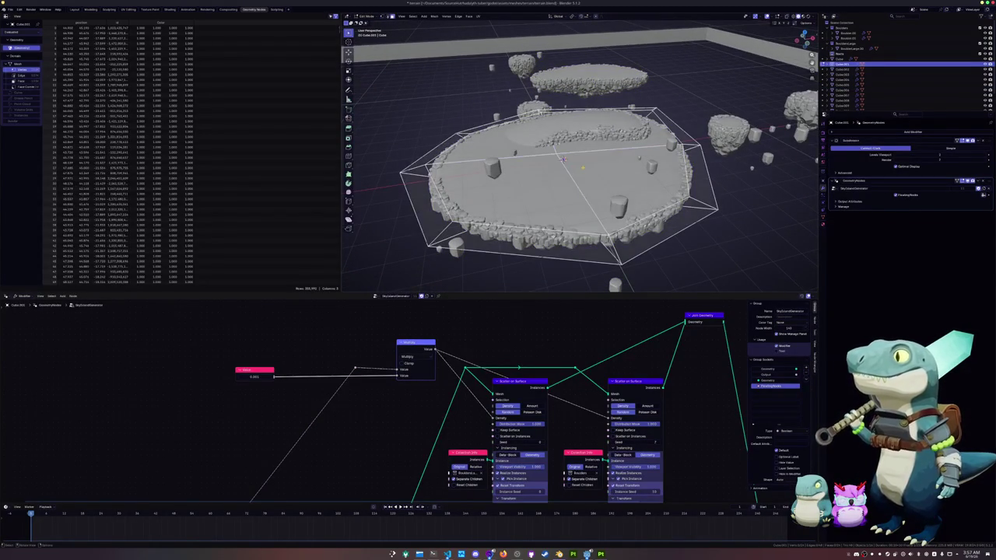
{"action": "key", "text": "a"}
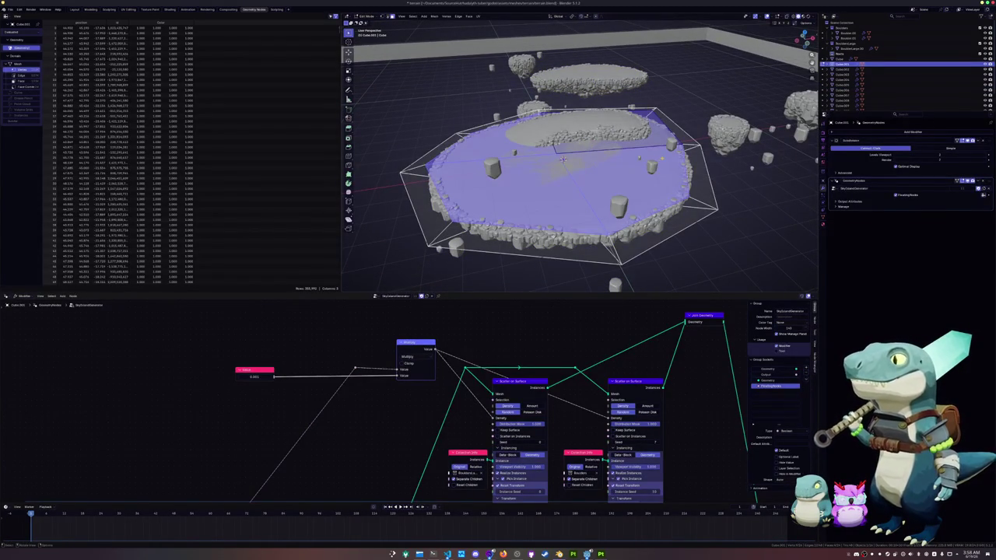
{"action": "key", "text": "i"}
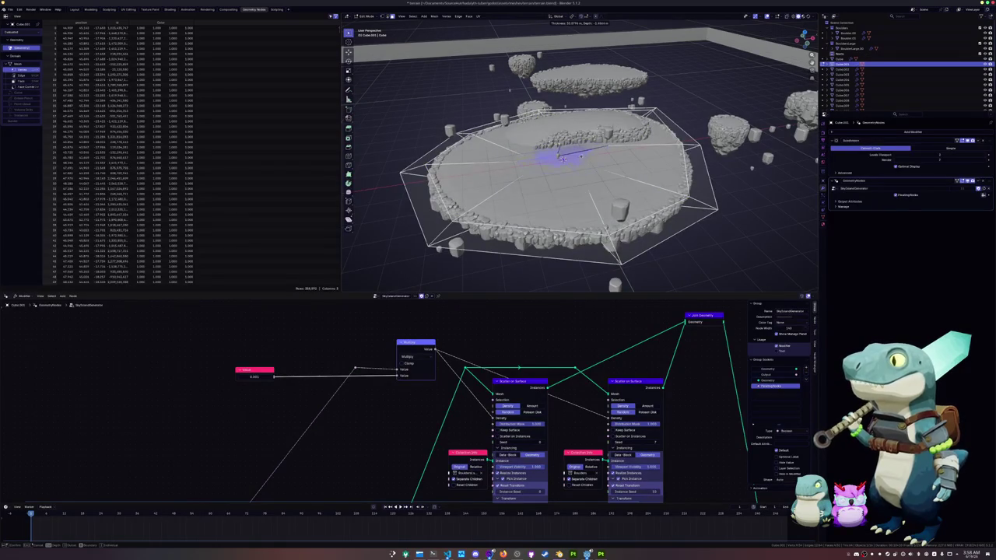
{"action": "key", "text": "Escape"}
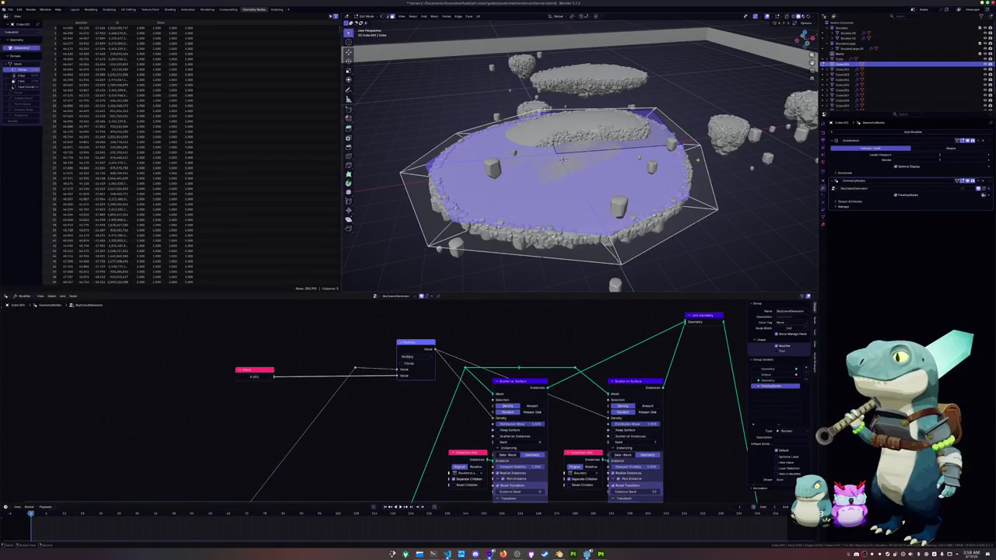
{"action": "key", "text": "i"}
{"action": "key", "text": "i"}
{"action": "key", "text": "i"}
{"action": "key", "text": "i"}
{"action": "key", "text": "i"}
{"action": "key", "text": "i"}
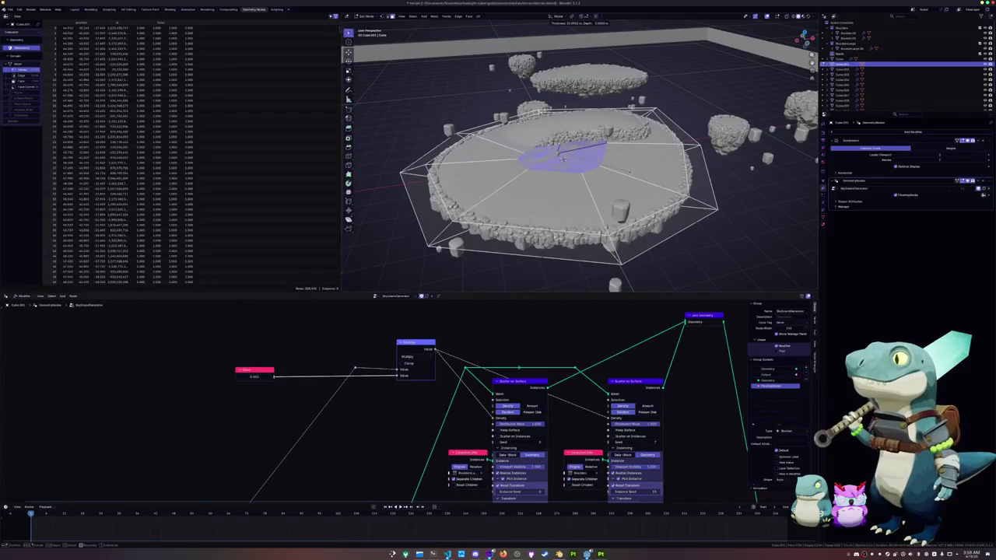
{"action": "left_click", "coordinate": [563, 158]}
Select the inner edge loop and relax it into a rounder shape
{"action": "left_click", "coordinate": [560, 159], "text": "alt"}
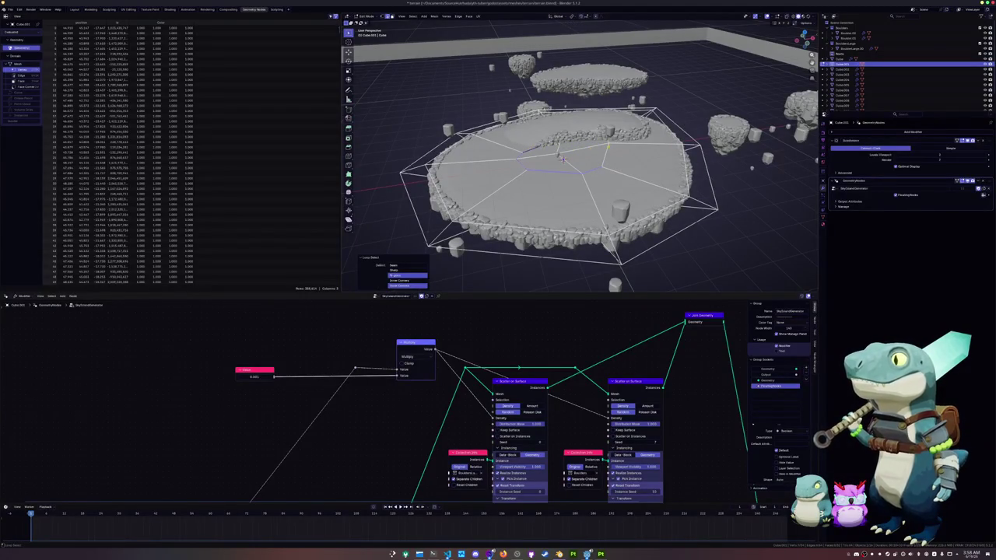
{"action": "key", "text": "shift+r"}
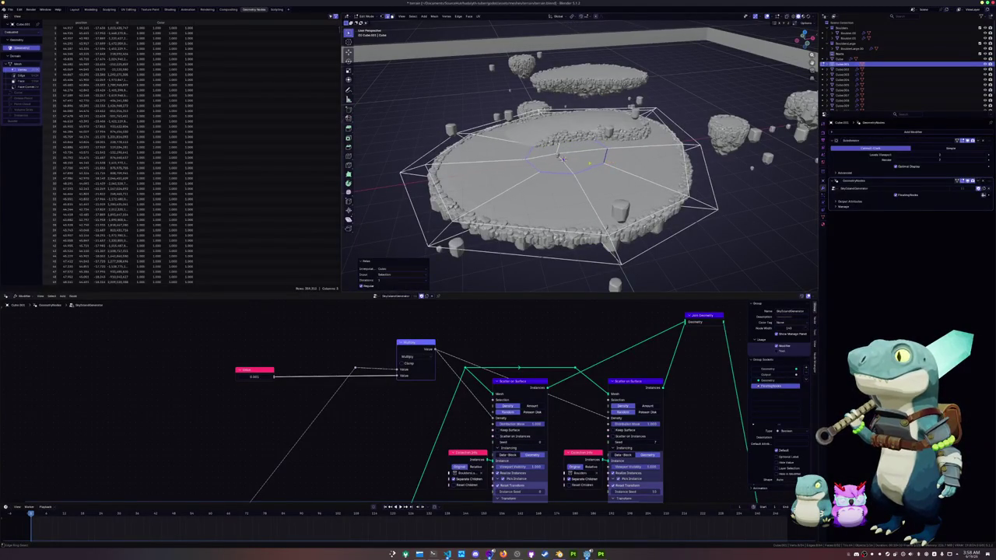
{"action": "key", "text": "alt+z"}
{"action": "key", "text": "shift+r"}
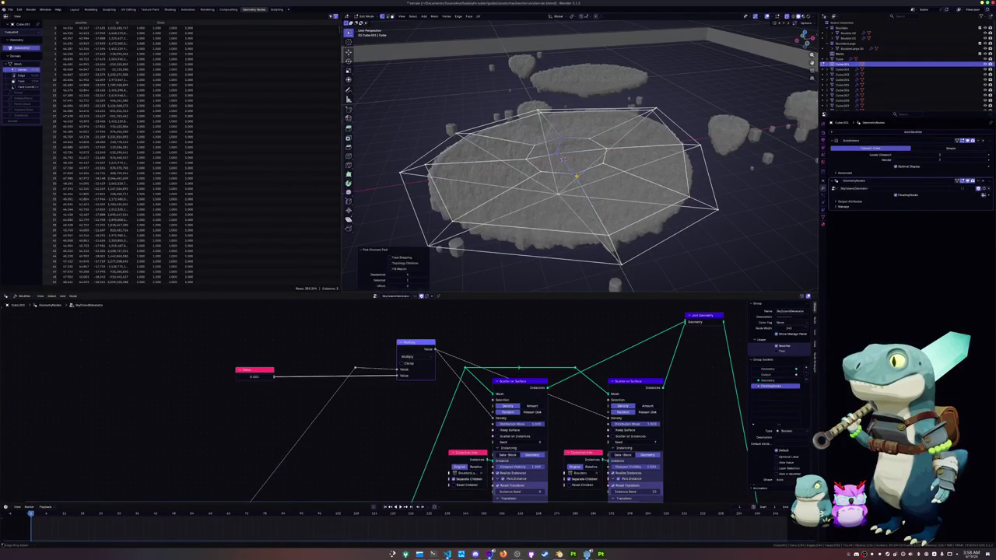
{"action": "key", "text": "alt+z"}
Scale the centre faces, then extrude them along their normal
{"action": "middle_click_drag", "start_coordinate": [562, 159], "coordinate": [529, 188]}
{"action": "key", "text": "s"}
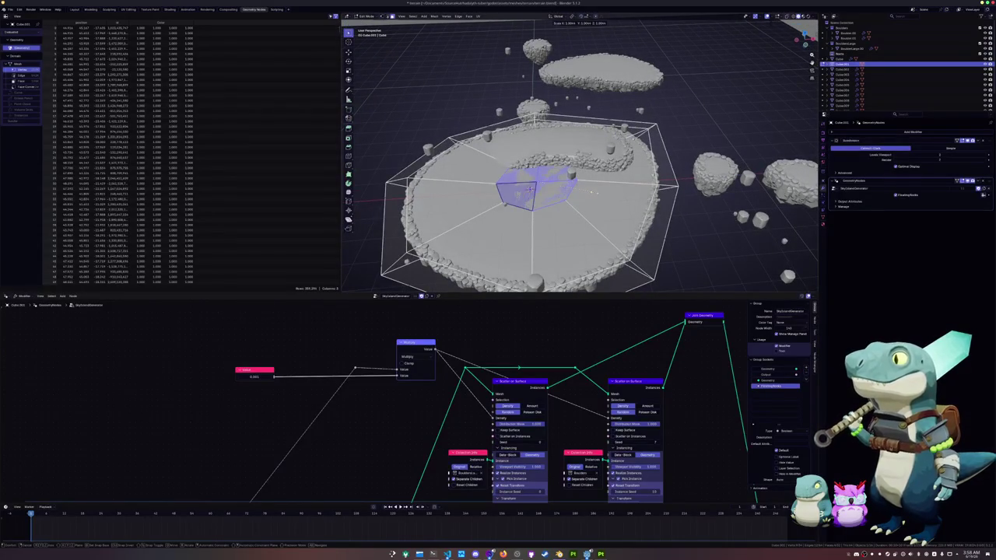
{"action": "left_click", "coordinate": [591, 187]}
{"action": "middle_click_drag", "start_coordinate": [592, 187], "coordinate": [599, 175]}
{"action": "key", "text": "e"}
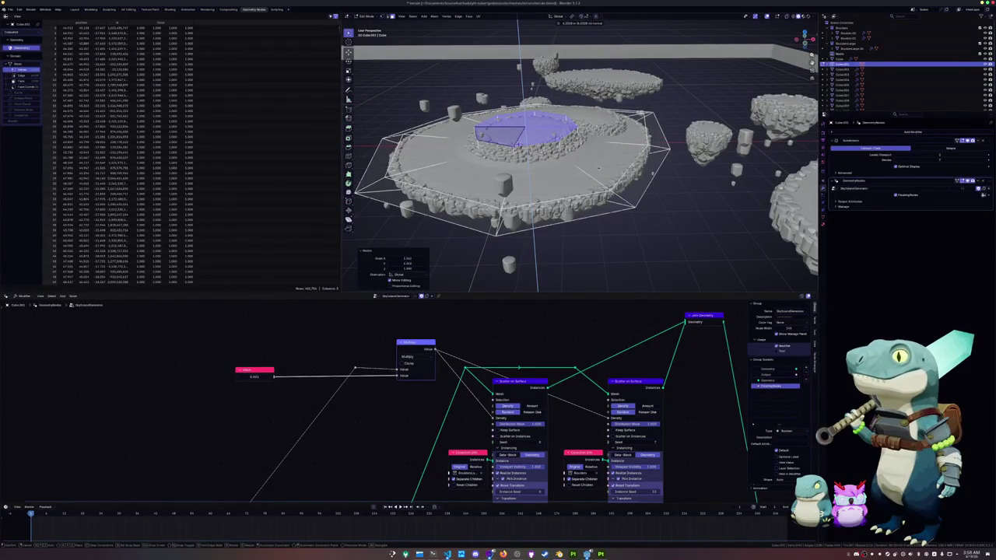
{"action": "left_click", "coordinate": [598, 167]}
Shrink the extruded top face to 0.824 and return to Object Mode
{"action": "middle_click_drag", "start_coordinate": [599, 168], "coordinate": [588, 173]}
{"action": "key", "text": "s"}
{"action": "left_click", "coordinate": [580, 171]}
{"action": "middle_click_drag", "start_coordinate": [580, 171], "coordinate": [580, 172]}
{"action": "middle_click_drag", "start_coordinate": [645, 166], "coordinate": [553, 188]}
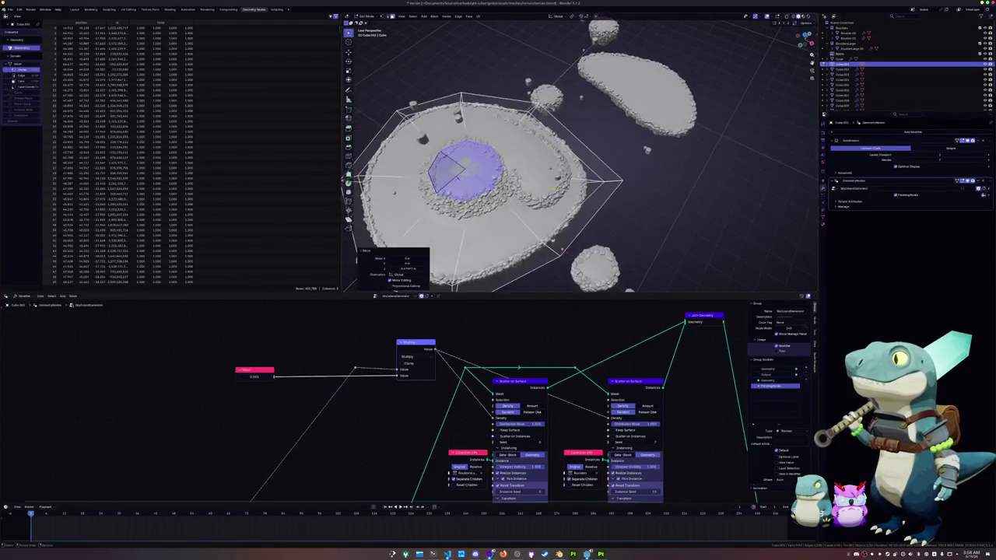
{"action": "scroll", "coordinate": [552, 187], "scroll_direction": "up", "scroll_amount": 5}
{"action": "key", "text": "Tab"}
{"action": "scroll", "coordinate": [595, 163], "scroll_direction": "down", "scroll_amount": 8}
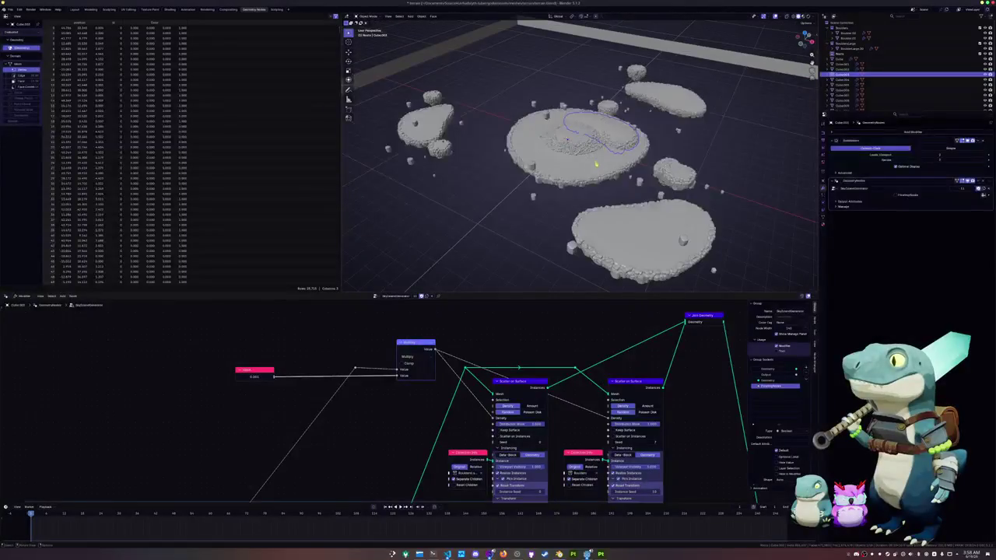
{"action": "left_click", "coordinate": [596, 176]}
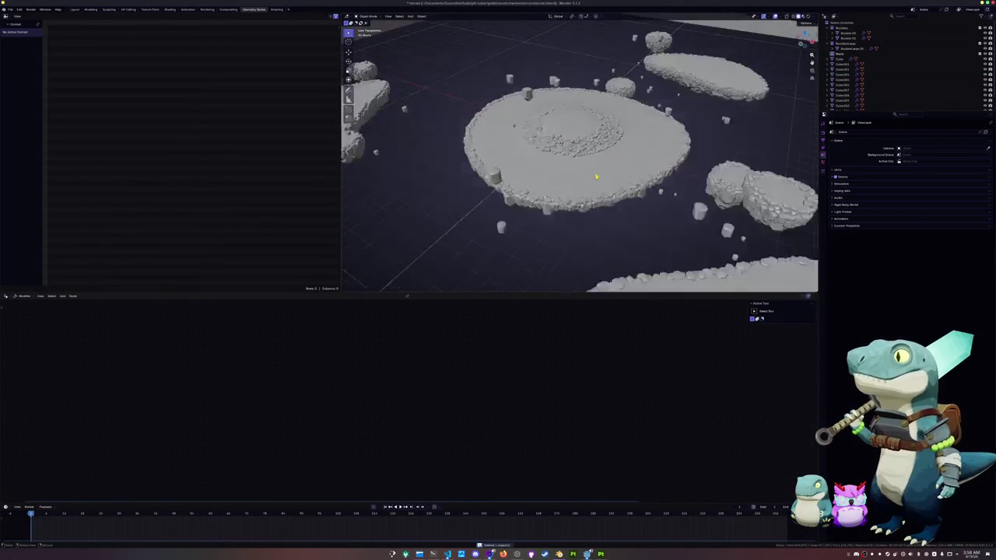
{"action": "scroll", "coordinate": [596, 175], "scroll_direction": "up", "scroll_amount": 3}
{"action": "mouse_move", "coordinate": [596, 176]}
{"action": "middle_mouse_down"}
{"action": "mouse_move", "coordinate": [599, 162]}
{"action": "mouse_move", "coordinate": [597, 175]}
{"action": "mouse_move", "coordinate": [558, 148]}
{"action": "mouse_move", "coordinate": [575, 153]}
{"action": "mouse_move", "coordinate": [557, 182]}
{"action": "mouse_move", "coordinate": [582, 165]}
{"action": "middle_mouse_up"}
{"action": "left_click", "coordinate": [596, 173]}
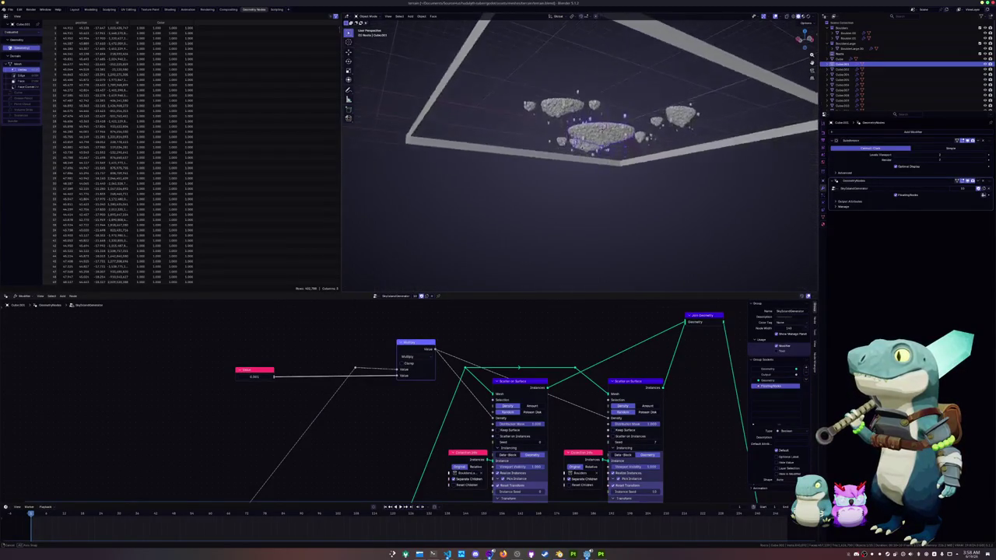
From a top view, duplicate the small lower-left island and place the copy
{"action": "left_click", "coordinate": [528, 139]}
{"action": "middle_click_drag", "start_coordinate": [528, 138], "coordinate": [558, 169]}
{"action": "scroll", "coordinate": [558, 168], "scroll_direction": "up", "scroll_amount": 3}
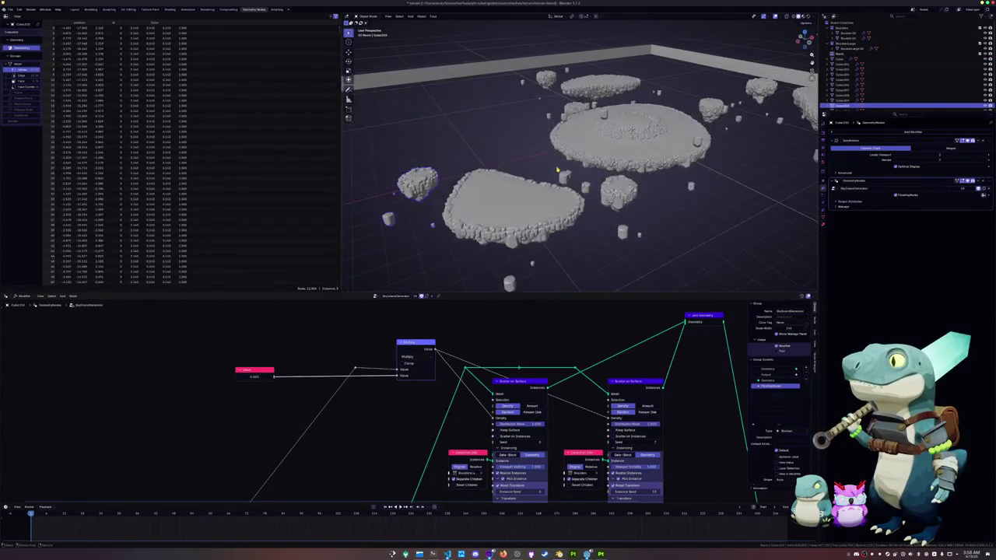
{"action": "key", "text": "KP_7"}
{"action": "scroll", "coordinate": [557, 169], "scroll_direction": "down", "scroll_amount": 3}
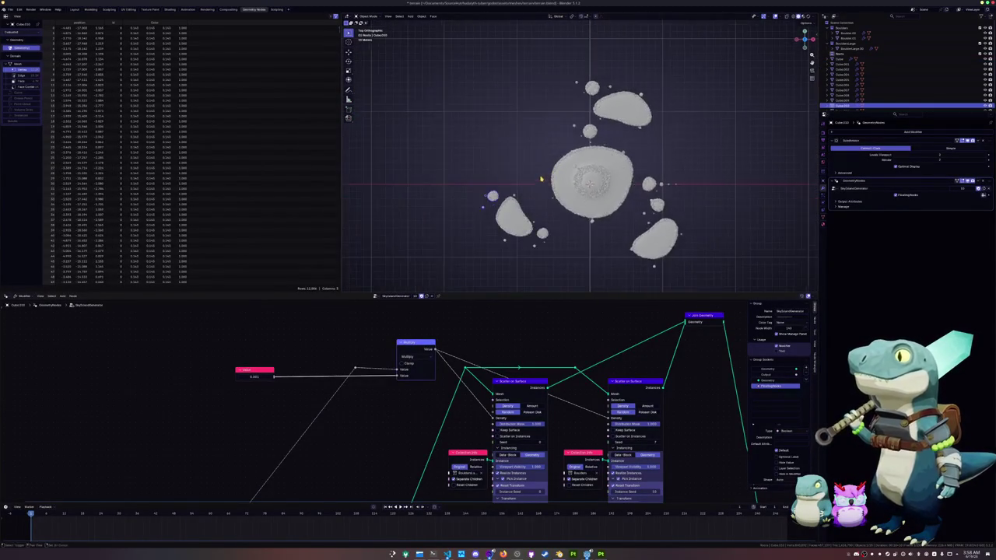
{"action": "left_click", "coordinate": [500, 179]}
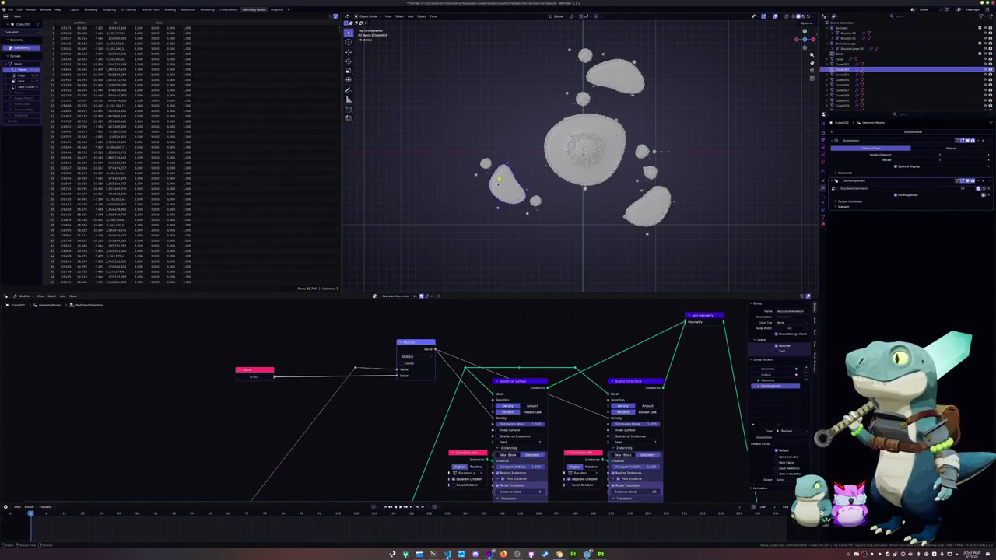
{"action": "key", "text": "shift+d"}
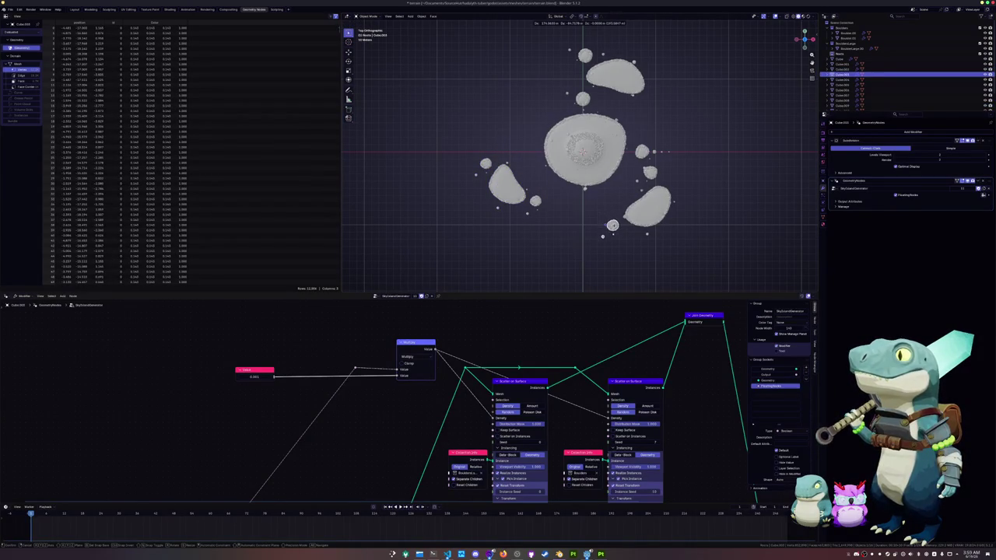
{"action": "left_click", "coordinate": [641, 247]}
Move the island copy vertically and rotate it about the Z axis
{"action": "mouse_move", "coordinate": [641, 247]}
{"action": "middle_mouse_down"}
{"action": "mouse_move", "coordinate": [623, 180]}
{"action": "mouse_move", "coordinate": [635, 204]}
{"action": "mouse_move", "coordinate": [614, 191]}
{"action": "middle_mouse_up"}
{"action": "key", "text": "g"}
{"action": "key", "text": "z"}
{"action": "left_click", "coordinate": [623, 180]}
{"action": "key", "text": "g"}
{"action": "key", "text": "z"}
{"action": "left_click", "coordinate": [600, 207]}
{"action": "key", "text": "r"}
{"action": "key", "text": "z"}
{"action": "left_click", "coordinate": [642, 208]}
Extrude the copy's bottom face downward in Edit Mode
{"action": "key", "text": "Tab"}
{"action": "scroll", "coordinate": [592, 183], "scroll_direction": "up", "scroll_amount": 4}
{"action": "scroll", "coordinate": [565, 172], "scroll_direction": "up", "scroll_amount": 4}
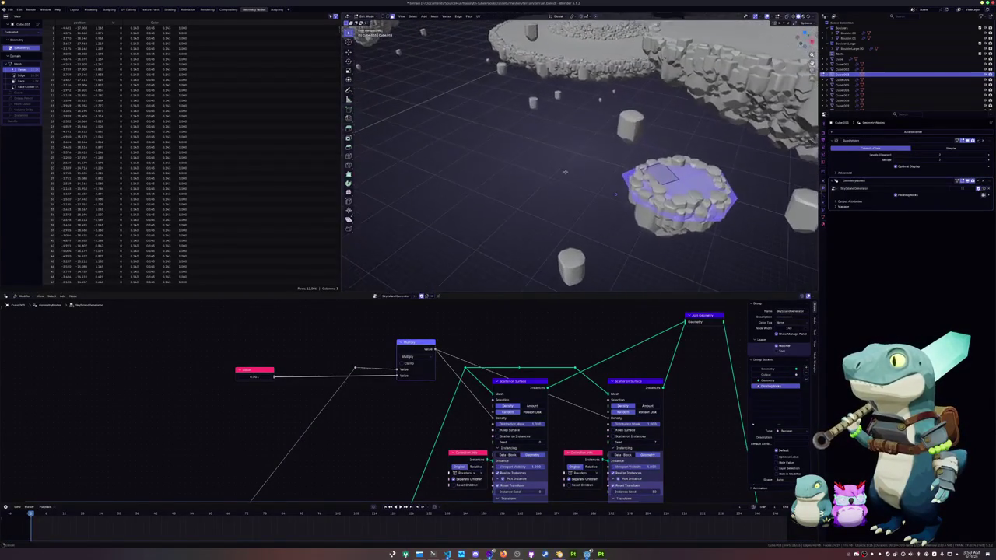
{"action": "middle_click_drag", "start_coordinate": [565, 172], "coordinate": [623, 130]}
{"action": "key", "text": "e"}
{"action": "left_click", "coordinate": [600, 123]}
{"action": "key", "text": "Tab"}
Move the main island's centre top face vertically along Z
{"action": "middle_click_drag", "start_coordinate": [599, 122], "coordinate": [554, 181]}
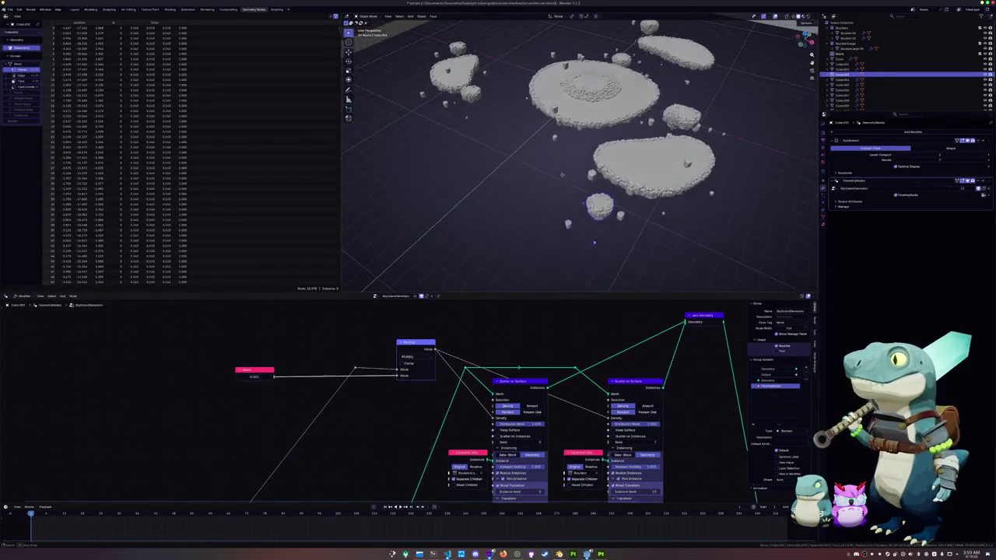
{"action": "left_click", "coordinate": [591, 97]}
{"action": "middle_click_drag", "start_coordinate": [592, 97], "coordinate": [588, 151]}
{"action": "key", "text": "Tab"}
{"action": "scroll", "coordinate": [588, 150], "scroll_direction": "up", "scroll_amount": 2}
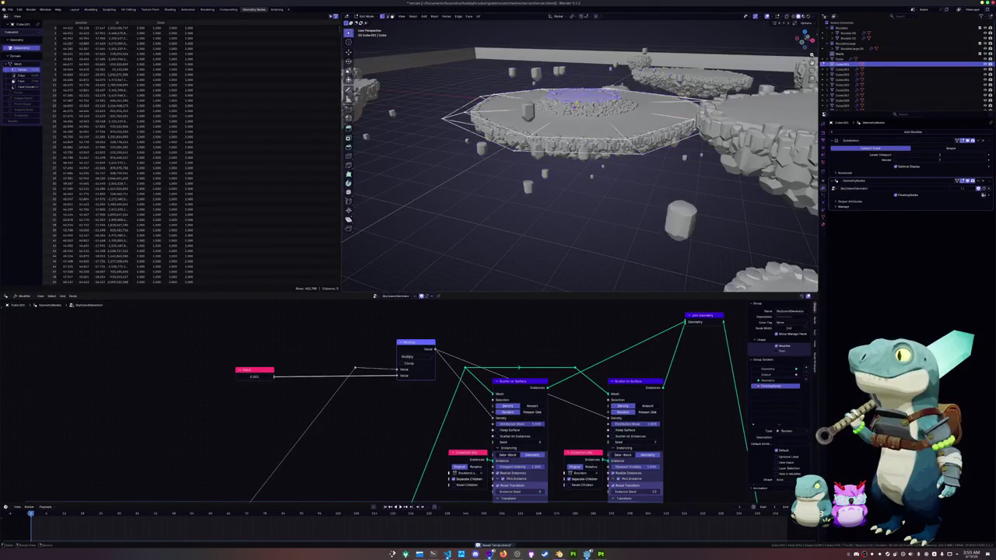
{"action": "key", "text": "g"}
{"action": "key", "text": "z"}
{"action": "left_click", "coordinate": [591, 175]}
{"action": "key", "text": "Tab"}
{"action": "scroll", "coordinate": [592, 175], "scroll_direction": "down", "scroll_amount": 4}
Enlarge the node editor area below the viewport
{"action": "middle_click_drag", "start_coordinate": [592, 175], "coordinate": [568, 204]}
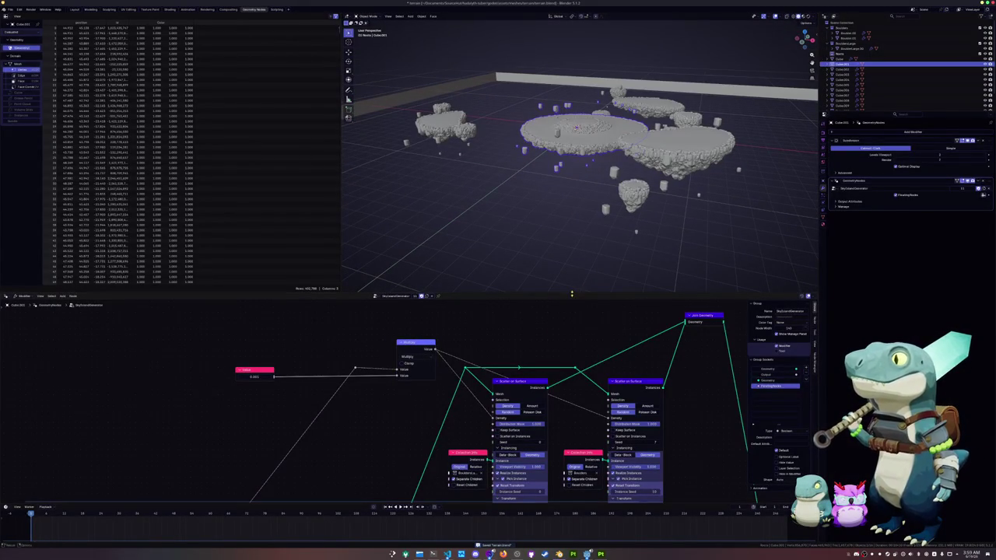
{"action": "left_click_drag", "start_coordinate": [572, 294], "coordinate": [572, 227]}
{"action": "scroll", "coordinate": [576, 294], "scroll_direction": "down", "scroll_amount": 2}
{"action": "scroll", "coordinate": [569, 292], "scroll_direction": "down", "scroll_amount": 2}
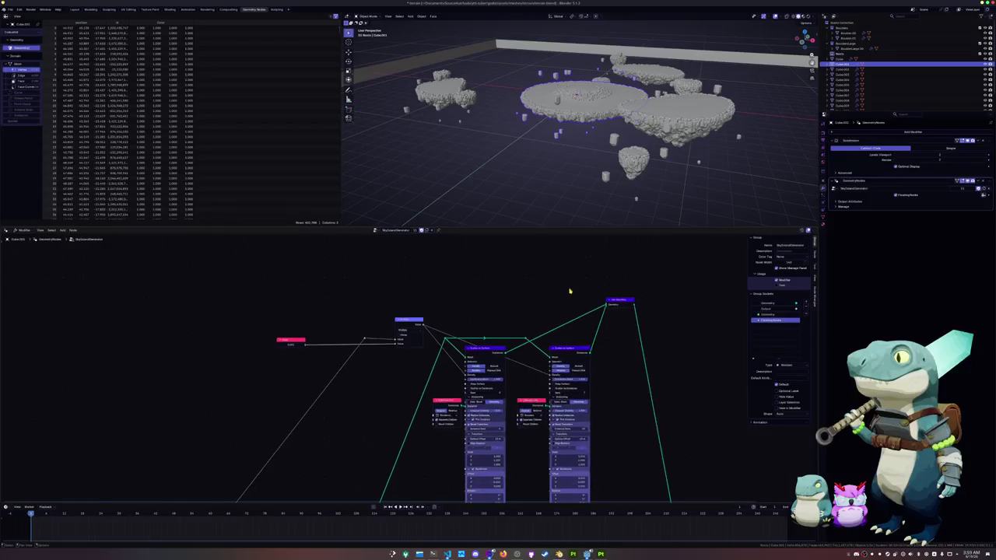
Bring the node tree into view and place a Position node near the scatter nodes
{"action": "middle_click_drag", "start_coordinate": [548, 175], "coordinate": [562, 150]}
{"action": "scroll", "coordinate": [498, 350], "scroll_direction": "up", "scroll_amount": 2}
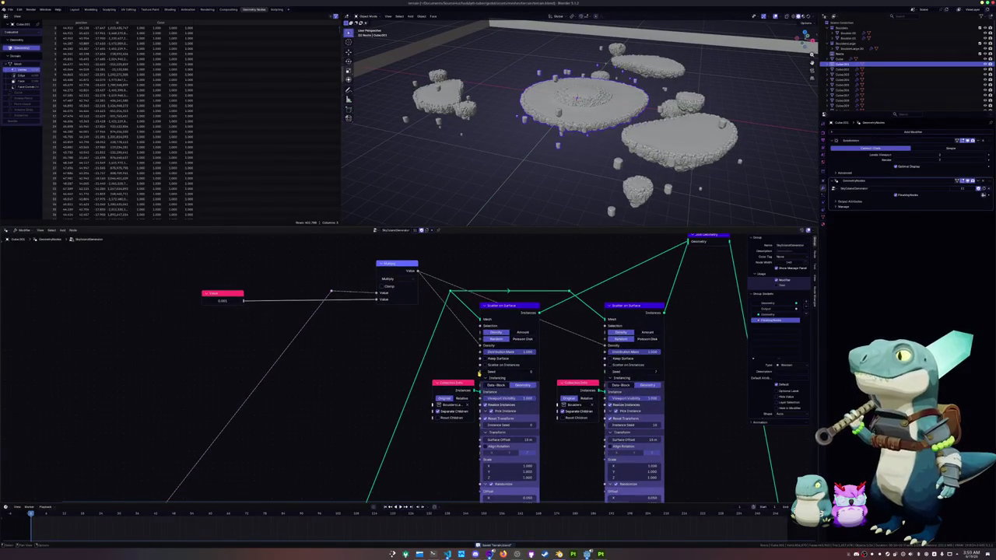
{"action": "scroll", "coordinate": [479, 372], "scroll_direction": "down", "scroll_amount": 2}
{"action": "scroll", "coordinate": [389, 389], "scroll_direction": "down", "scroll_amount": 2}
{"action": "scroll", "coordinate": [350, 404], "scroll_direction": "down", "scroll_amount": 1}
{"action": "scroll", "coordinate": [339, 416], "scroll_direction": "up", "scroll_amount": 1}
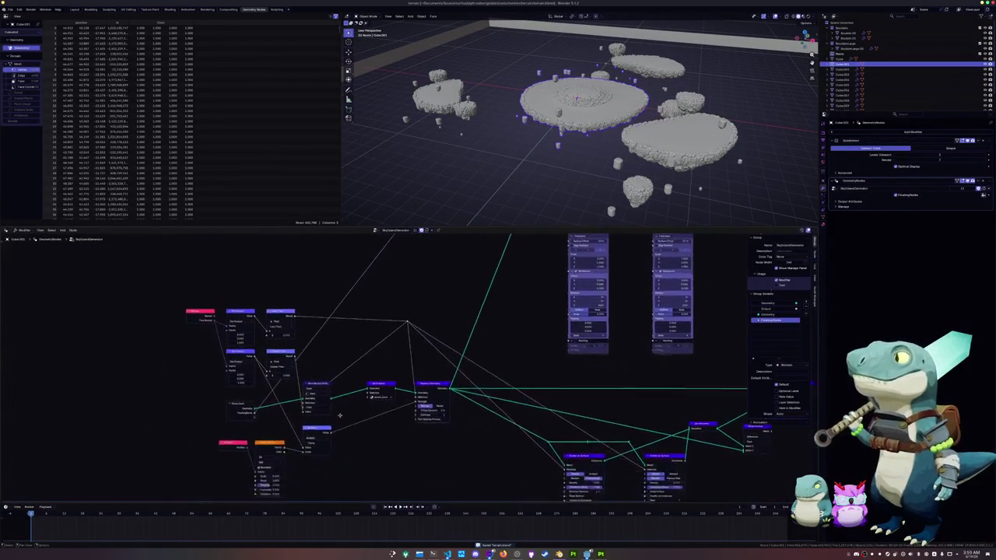
{"action": "middle_click_drag", "start_coordinate": [339, 416], "coordinate": [363, 396]}
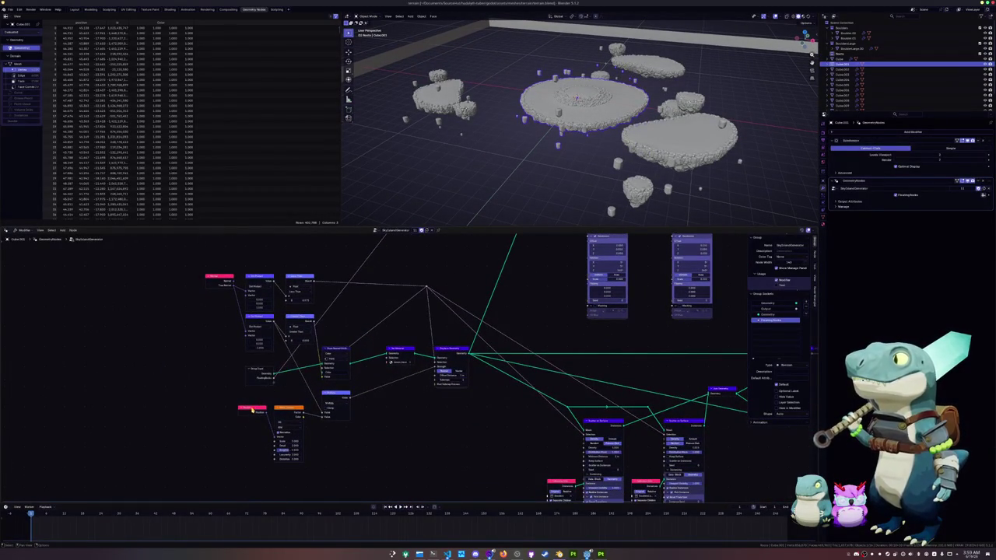
{"action": "key", "text": "shift+d"}
{"action": "middle_click_drag", "start_coordinate": [436, 272], "coordinate": [339, 419]}
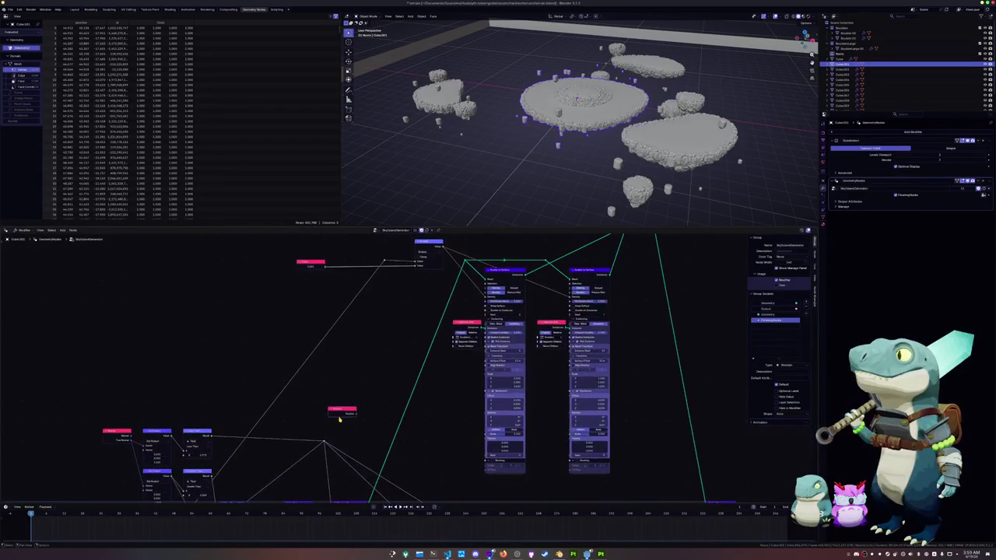
{"action": "left_click_drag", "start_coordinate": [346, 413], "coordinate": [401, 311]}
Undo the invalid Position-to-Seed link and move the Position node to the left
{"action": "scroll", "coordinate": [436, 319], "scroll_direction": "up", "scroll_amount": 2}
{"action": "scroll", "coordinate": [410, 394], "scroll_direction": "up", "scroll_amount": 1}
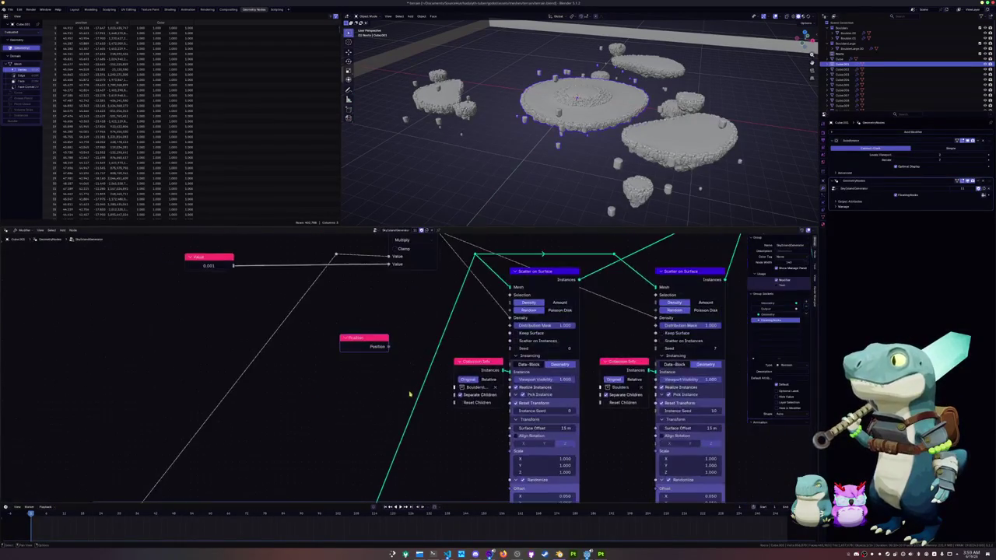
{"action": "left_click_drag", "start_coordinate": [387, 346], "coordinate": [511, 348]}
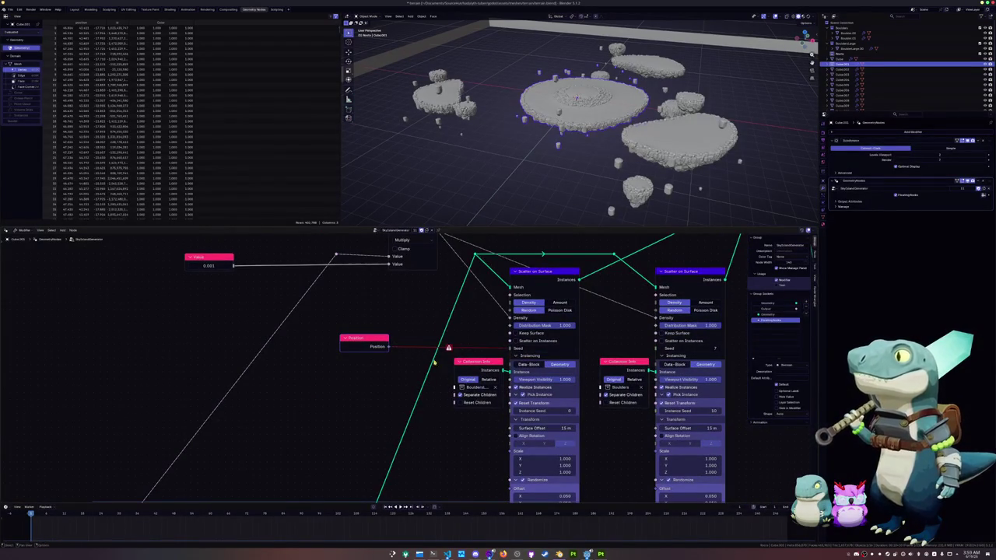
{"action": "key", "text": "ctrl+z"}
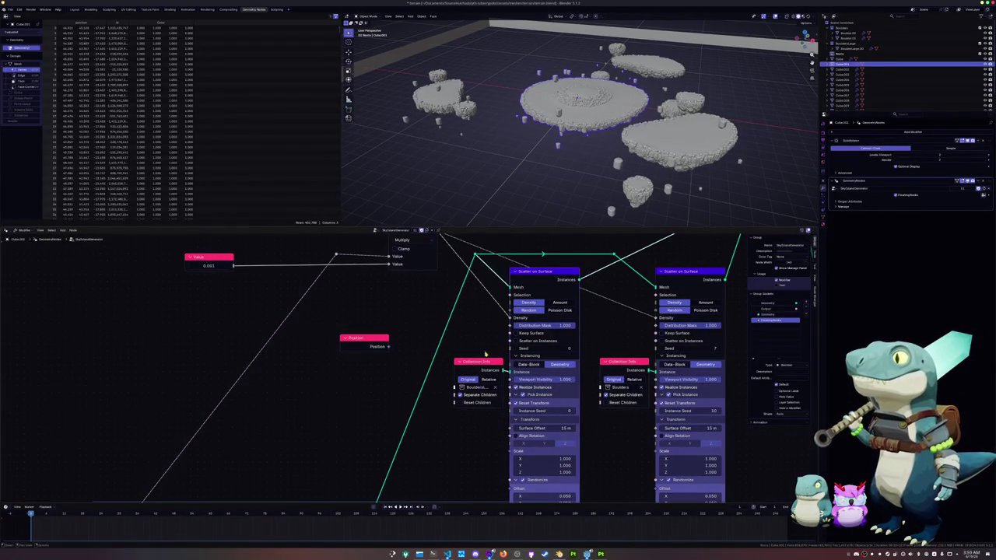
{"action": "left_click_drag", "start_coordinate": [388, 348], "coordinate": [347, 347]}
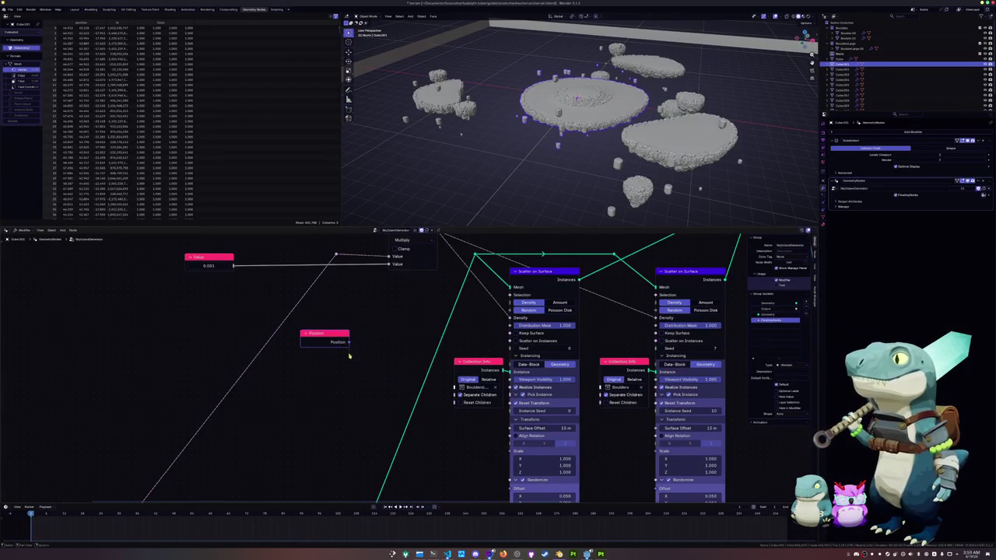
{"action": "middle_click_drag", "start_coordinate": [349, 356], "coordinate": [397, 357]}
{"action": "left_click_drag", "start_coordinate": [396, 357], "coordinate": [368, 398]}
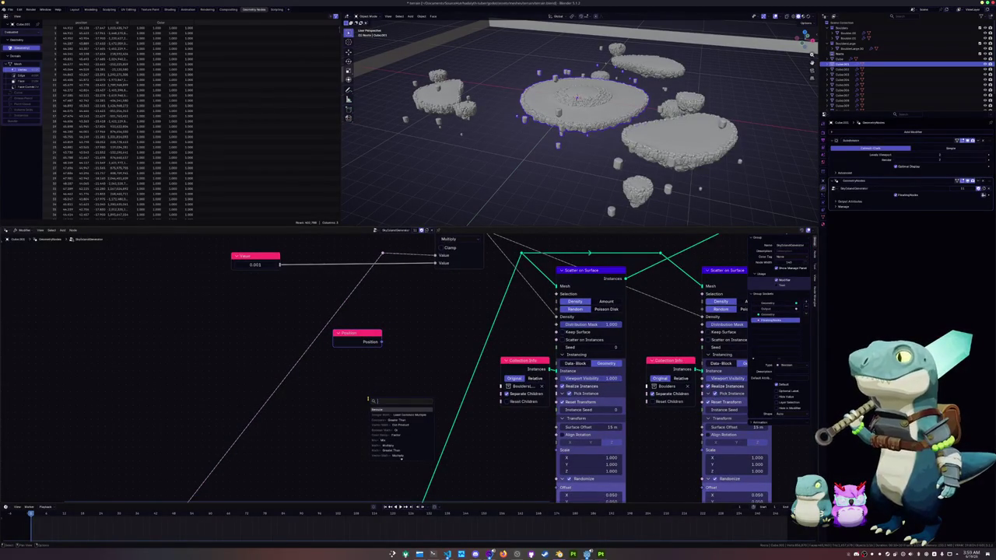
Add a Separate XYZ node connected to the Position output
{"action": "type", "text": "math"}
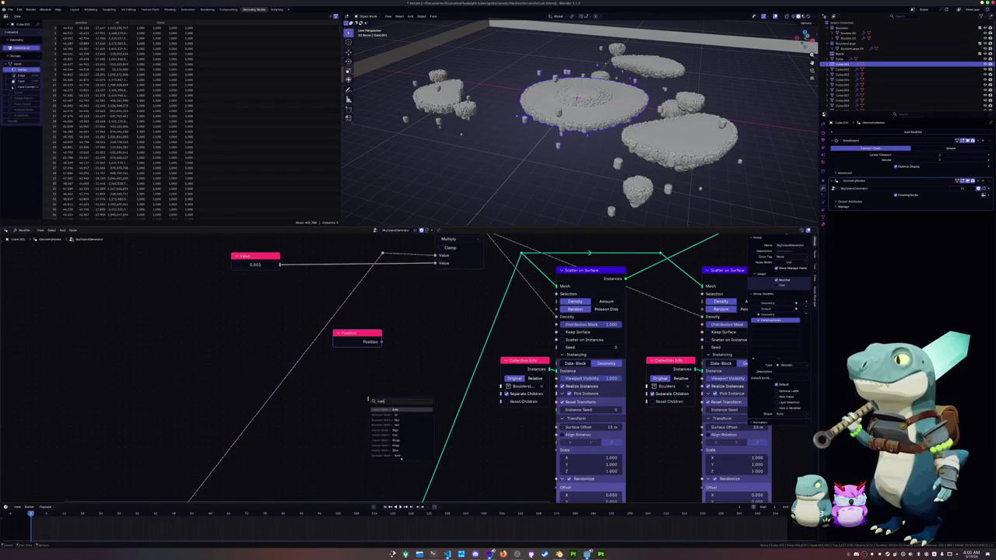
{"action": "key", "text": "Escape"}
{"action": "left_click_drag", "start_coordinate": [384, 347], "coordinate": [350, 421]}
{"action": "type", "text": "ma"}
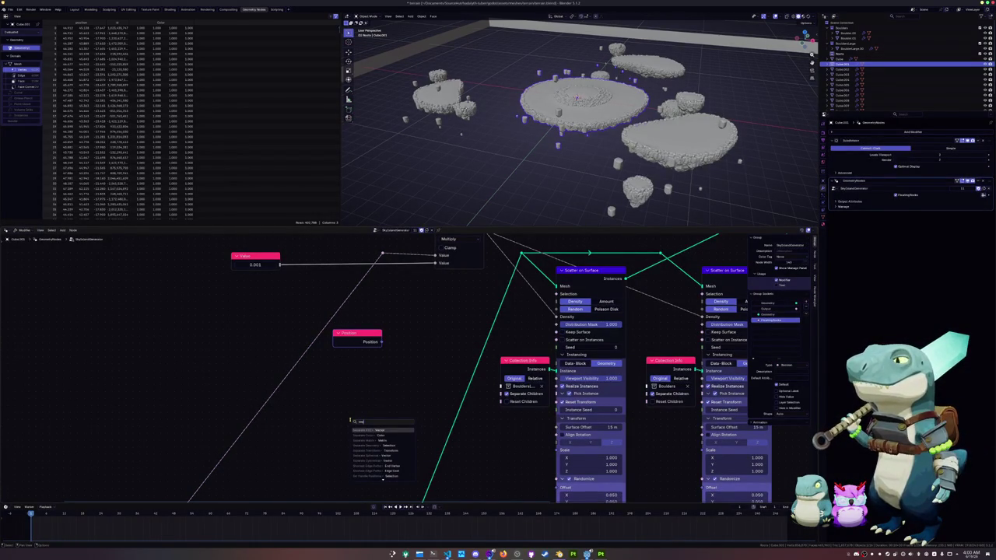
{"action": "key", "text": "Return"}
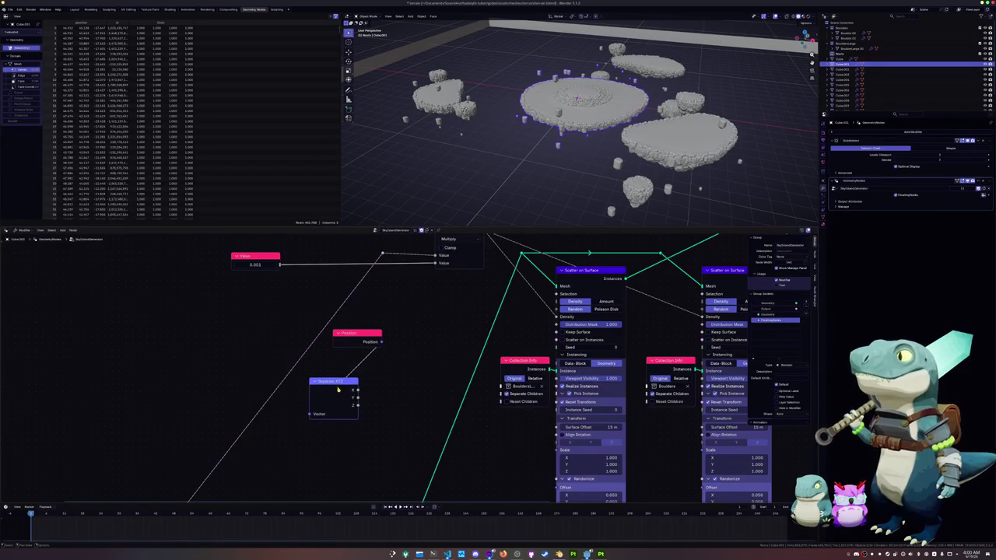
Add a Math Add node from Separate XYZ and duplicate it
{"action": "left_click_drag", "start_coordinate": [357, 389], "coordinate": [392, 394]}
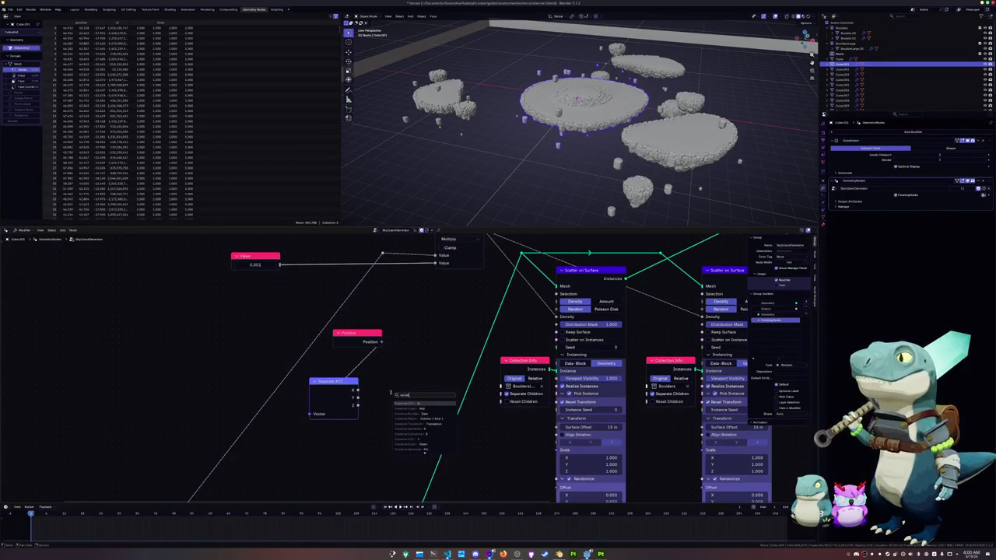
{"action": "key", "text": "Escape"}
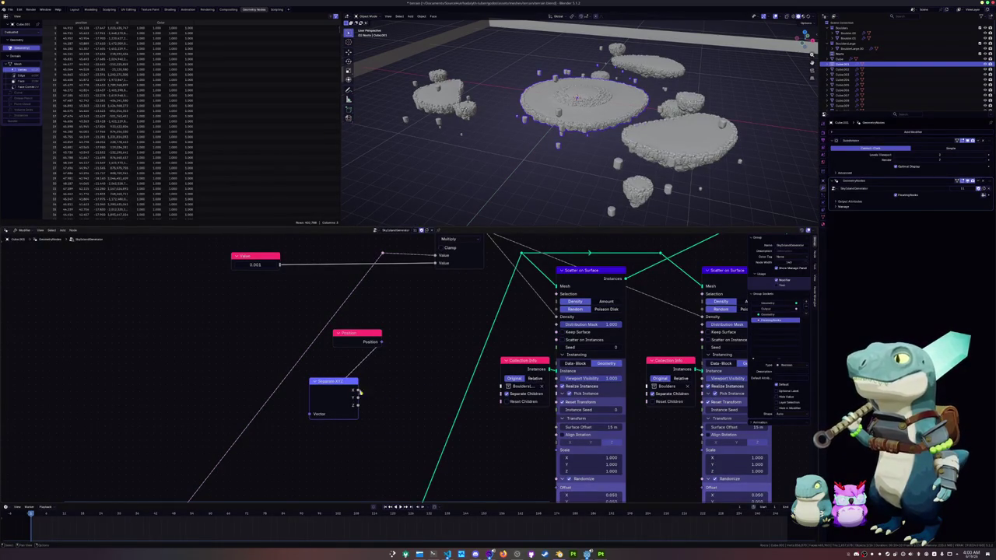
{"action": "left_click_drag", "start_coordinate": [357, 391], "coordinate": [411, 377]}
{"action": "type", "text": "add"}
{"action": "key", "text": "Return"}
{"action": "left_click", "coordinate": [391, 381]}
{"action": "left_click_drag", "start_coordinate": [336, 382], "coordinate": [335, 371]}
{"action": "left_click", "coordinate": [400, 363]}
{"action": "key", "text": "shift+d"}
{"action": "left_click", "coordinate": [441, 303]}
Chain the two Add nodes, wire the X, Y, Z components into them, and arrange them
{"action": "left_click_drag", "start_coordinate": [427, 371], "coordinate": [420, 334]}
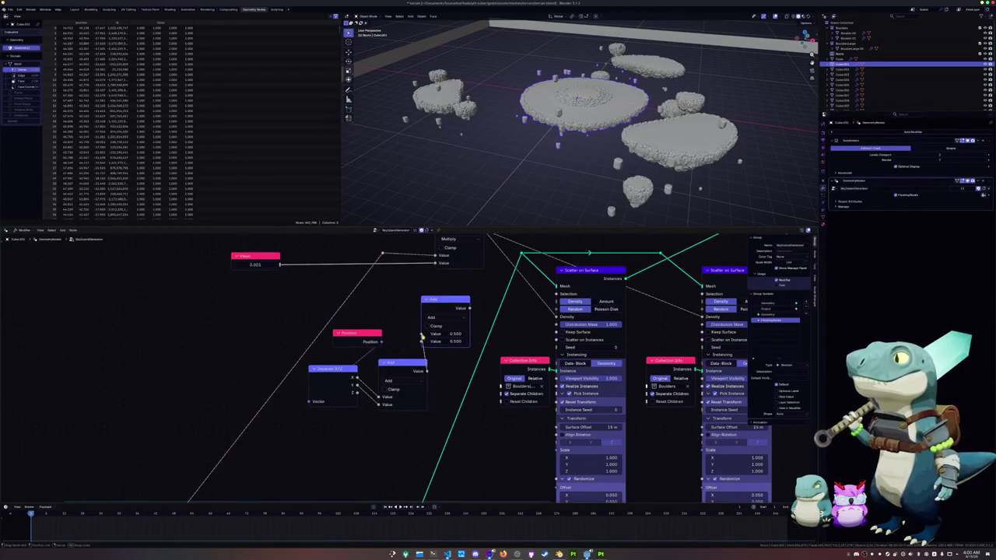
{"action": "left_click_drag", "start_coordinate": [355, 387], "coordinate": [421, 342]}
{"action": "mouse_move", "coordinate": [357, 333]}
{"action": "left_mouse_down"}
{"action": "mouse_move", "coordinate": [238, 314]}
{"action": "mouse_move", "coordinate": [259, 301]}
{"action": "left_mouse_up"}
{"action": "left_click_drag", "start_coordinate": [335, 369], "coordinate": [326, 300]}
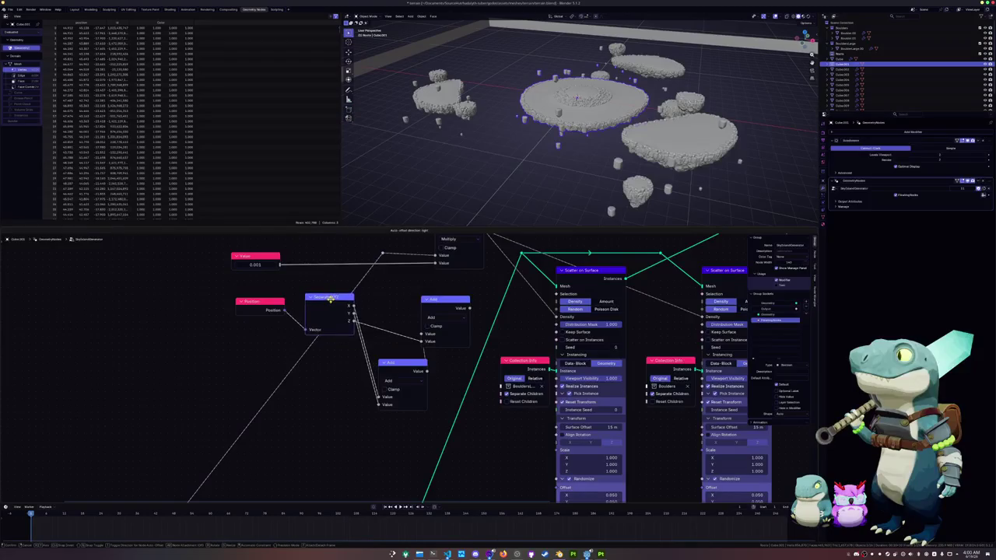
{"action": "left_click_drag", "start_coordinate": [400, 365], "coordinate": [381, 301]}
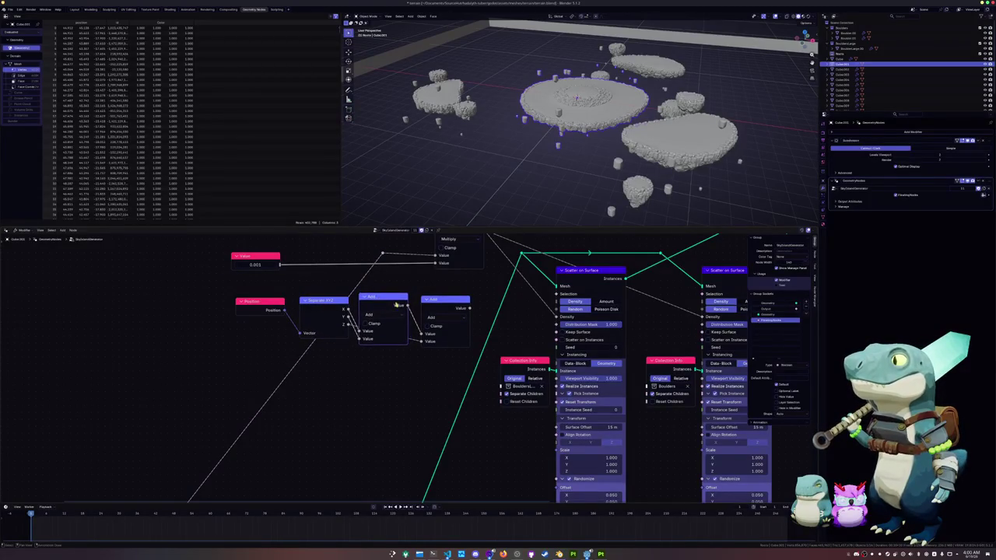
{"action": "left_click_drag", "start_coordinate": [444, 299], "coordinate": [443, 294]}
{"action": "left_click_drag", "start_coordinate": [514, 333], "coordinate": [534, 351]}
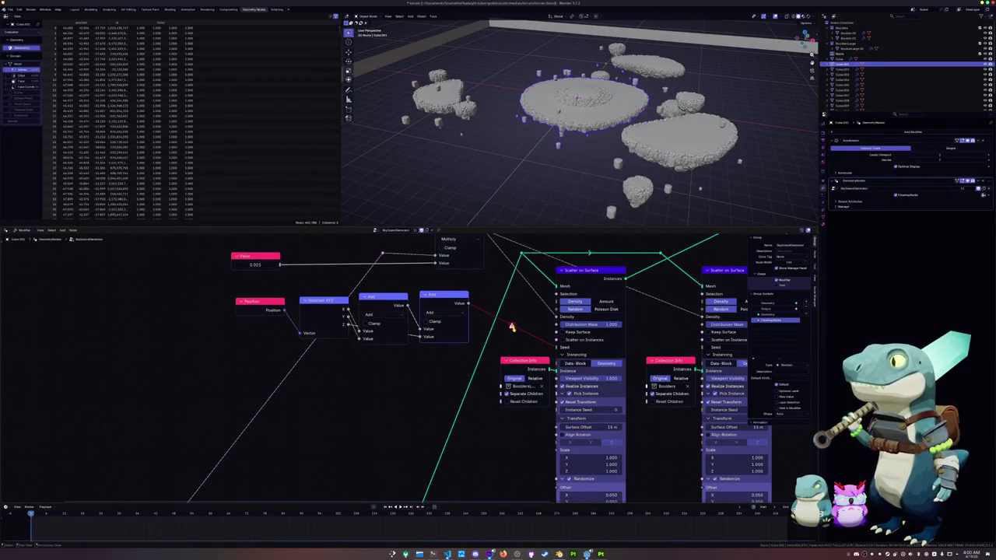
Remove the invalid Seed link and shift Position, Separate XYZ and Add nodes left
{"action": "scroll", "coordinate": [537, 358], "scroll_direction": "up", "scroll_amount": 1}
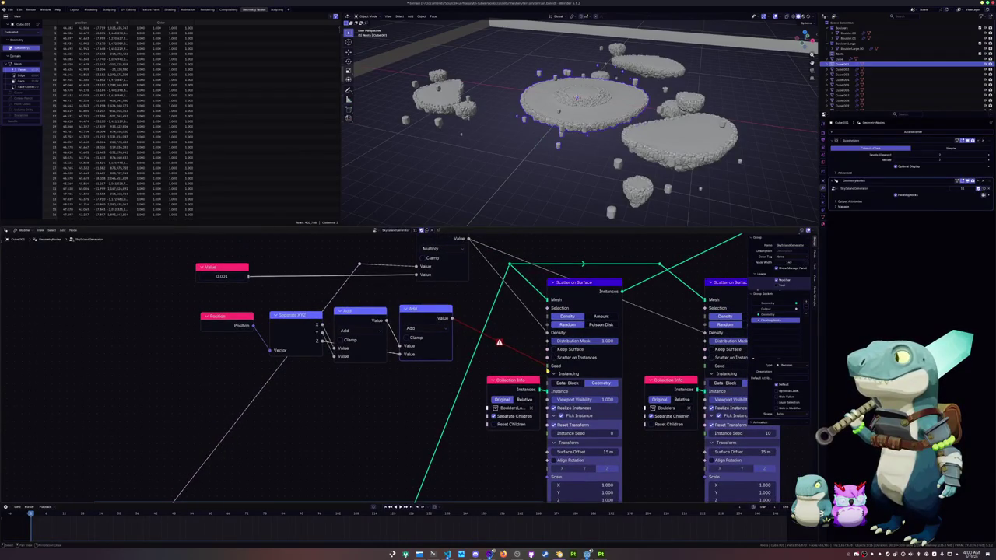
{"action": "left_click_drag", "start_coordinate": [547, 366], "coordinate": [515, 364]}
{"action": "left_click_drag", "start_coordinate": [232, 318], "coordinate": [224, 318]}
{"action": "left_click_drag", "start_coordinate": [288, 314], "coordinate": [279, 315]}
{"action": "left_click_drag", "start_coordinate": [354, 311], "coordinate": [350, 311]}
{"action": "left_click", "coordinate": [404, 312]}
{"action": "left_click", "coordinate": [402, 310]}
Try linking the Add result into the scatter Seed, then add an Object Info node
{"action": "mouse_move", "coordinate": [312, 322]}
{"action": "left_mouse_down"}
{"action": "mouse_move", "coordinate": [552, 367]}
{"action": "mouse_move", "coordinate": [529, 369]}
{"action": "left_mouse_up"}
{"action": "left_click_drag", "start_coordinate": [451, 319], "coordinate": [552, 367]}
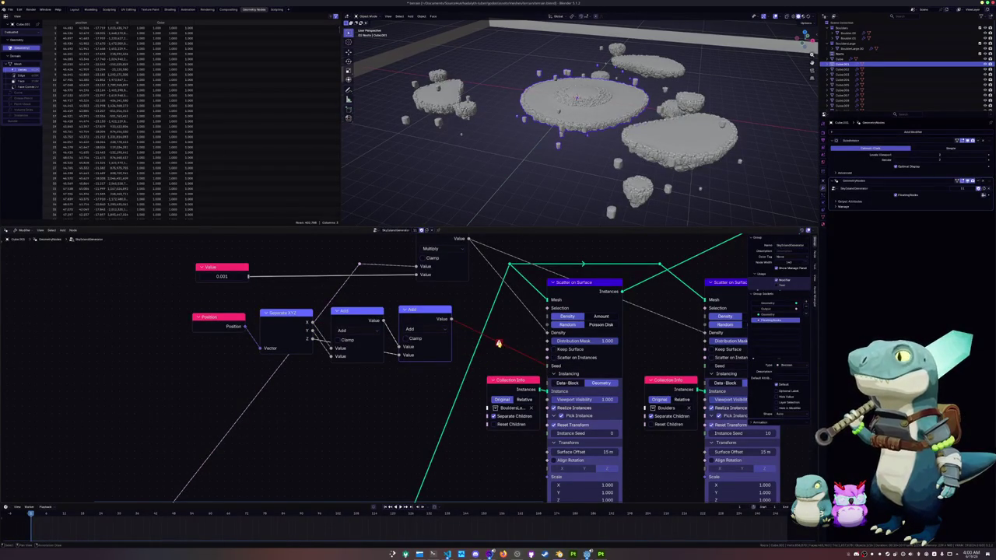
{"action": "left_click_drag", "start_coordinate": [549, 366], "coordinate": [389, 388]}
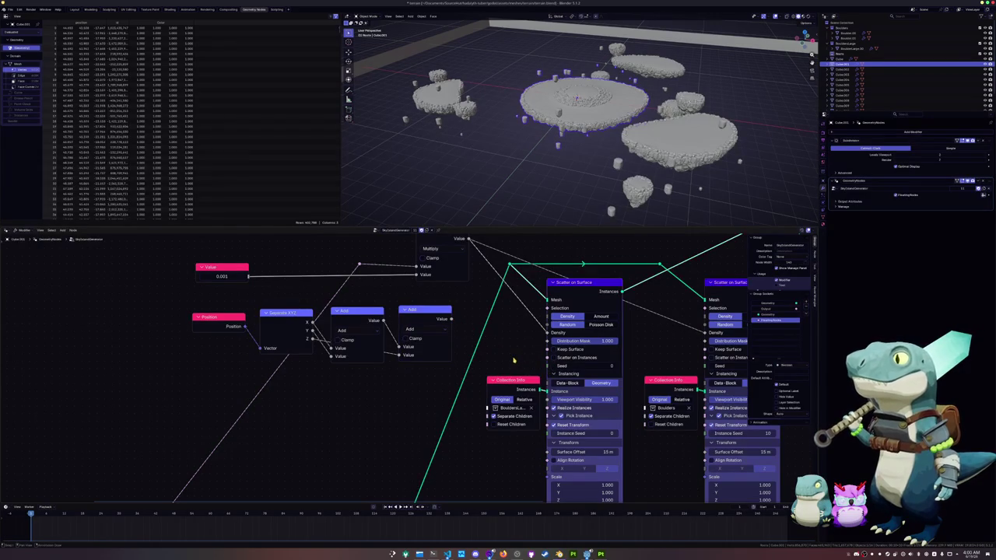
{"action": "type", "text": "object"}
{"action": "key", "text": "Return"}
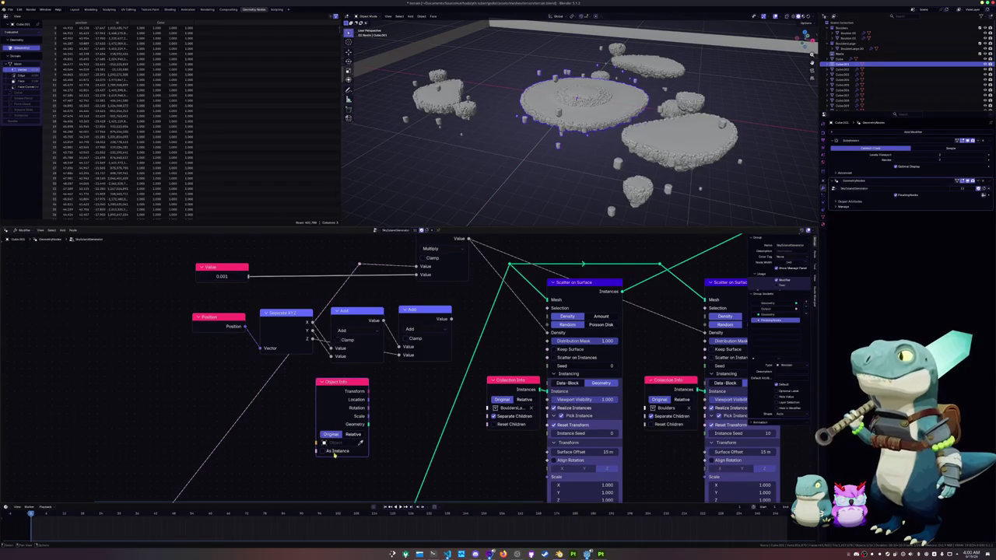
Delete Position, place Object Info beside Separate XYZ, and link the Add sum into Seed
{"action": "mouse_move", "coordinate": [344, 387]}
{"action": "left_mouse_down"}
{"action": "mouse_move", "coordinate": [155, 335]}
{"action": "mouse_move", "coordinate": [256, 352]}
{"action": "left_mouse_up"}
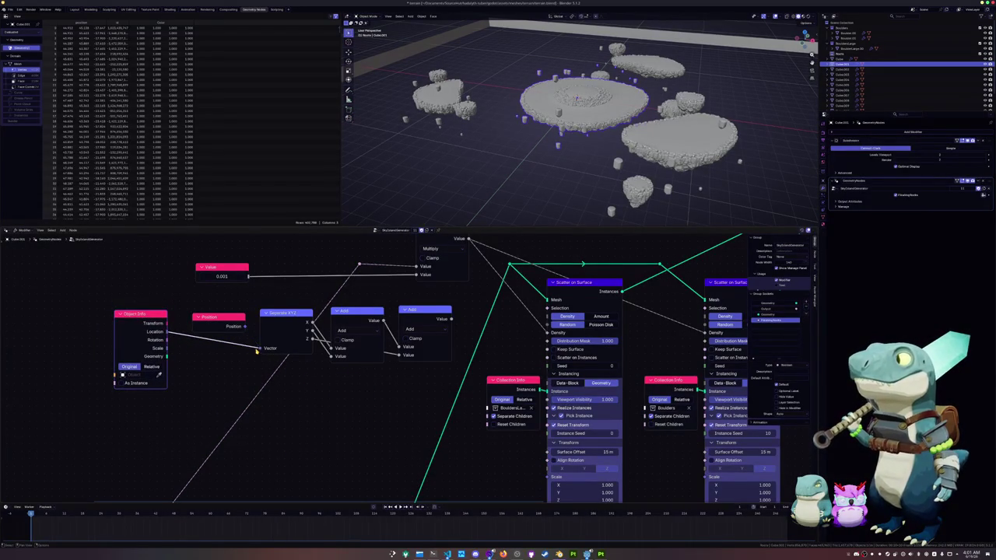
{"action": "left_click", "coordinate": [222, 319]}
{"action": "key", "text": "x"}
{"action": "left_click_drag", "start_coordinate": [455, 319], "coordinate": [547, 366]}
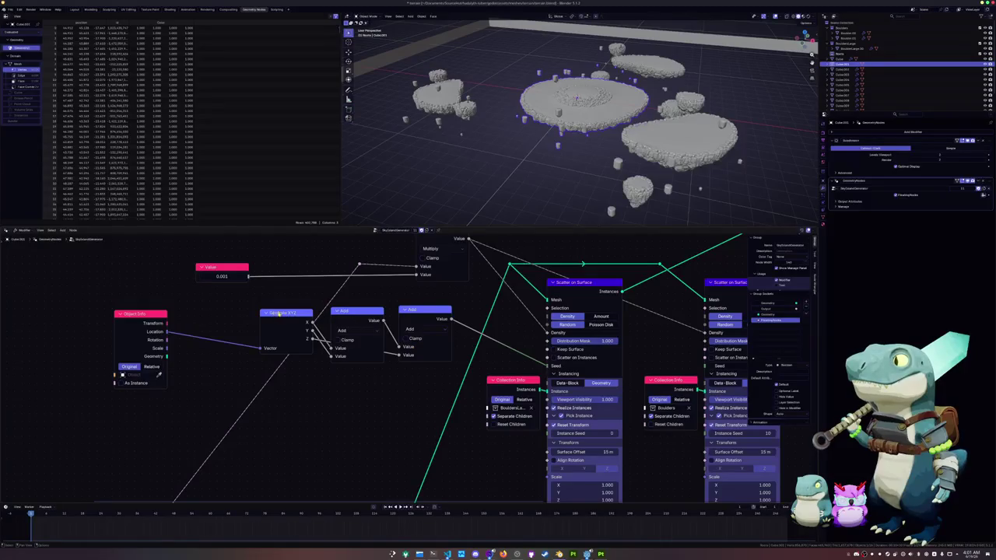
{"action": "left_click_drag", "start_coordinate": [141, 317], "coordinate": [222, 315]}
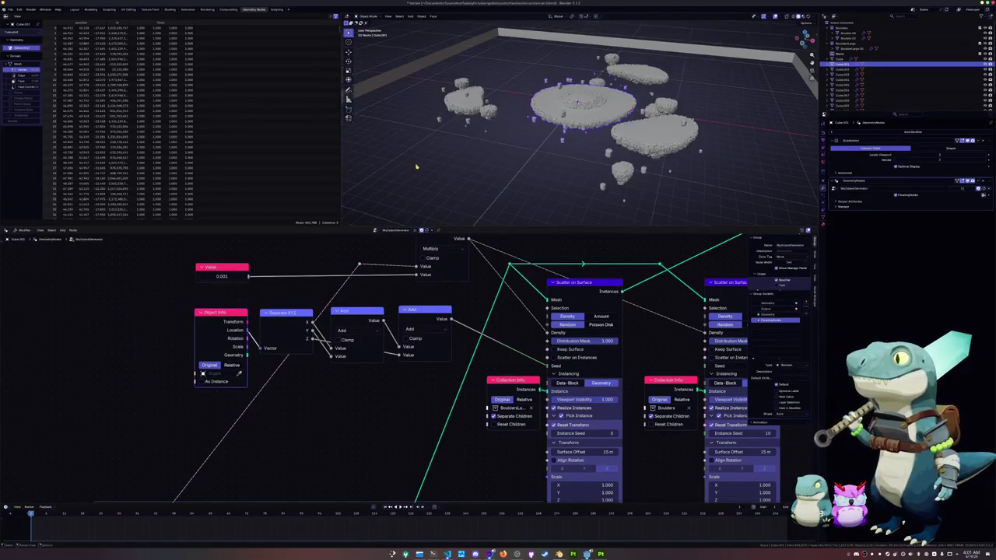
{"action": "left_click", "coordinate": [420, 311]}
Select the second Add, Separate XYZ and Object Info nodes as one group
{"action": "left_click", "coordinate": [354, 311], "text": "shift"}
{"action": "left_click", "coordinate": [284, 313], "text": "shift"}
{"action": "left_click", "coordinate": [226, 314], "text": "shift"}
{"action": "scroll", "coordinate": [228, 321], "scroll_direction": "down", "scroll_amount": 5}
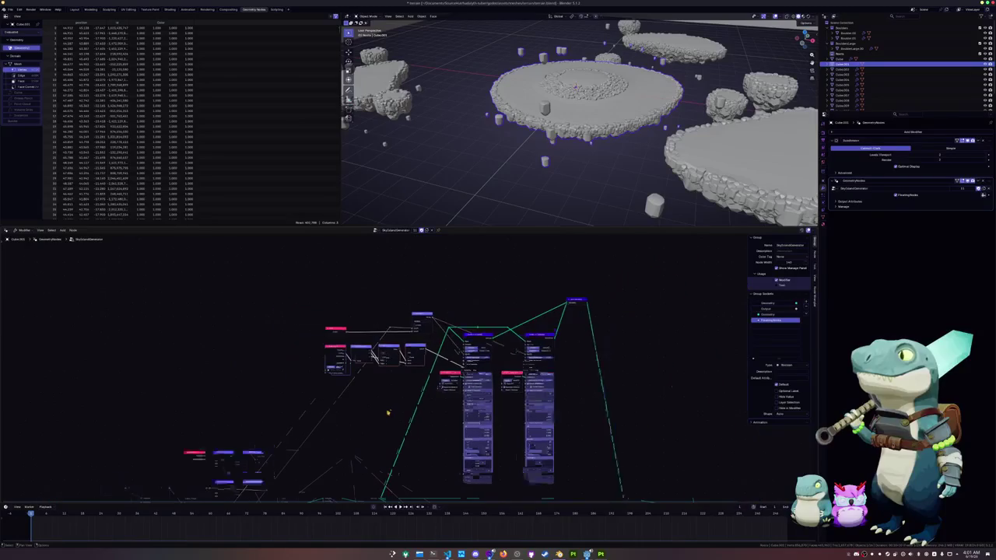
{"action": "scroll", "coordinate": [425, 325], "scroll_direction": "up", "scroll_amount": 2}
{"action": "scroll", "coordinate": [425, 326], "scroll_direction": "up", "scroll_amount": 1}
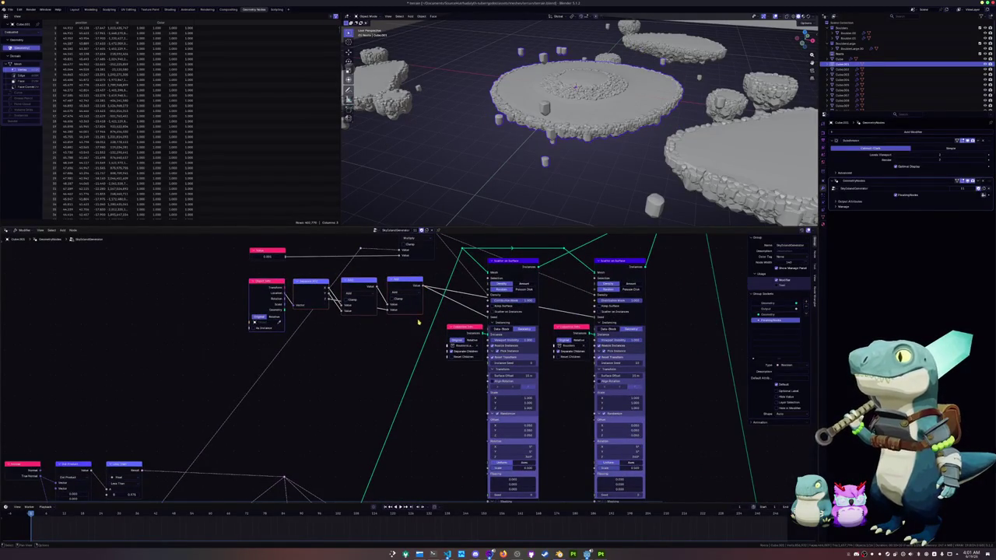
{"action": "scroll", "coordinate": [418, 322], "scroll_direction": "down", "scroll_amount": 1}
Move the four-node group beside the scatter nodes and link Join Geometry's output onward
{"action": "key", "text": "g"}
{"action": "left_click", "coordinate": [315, 410]}
{"action": "scroll", "coordinate": [314, 410], "scroll_direction": "down", "scroll_amount": 2}
{"action": "middle_click_drag", "start_coordinate": [315, 410], "coordinate": [327, 332]}
{"action": "key", "text": "g"}
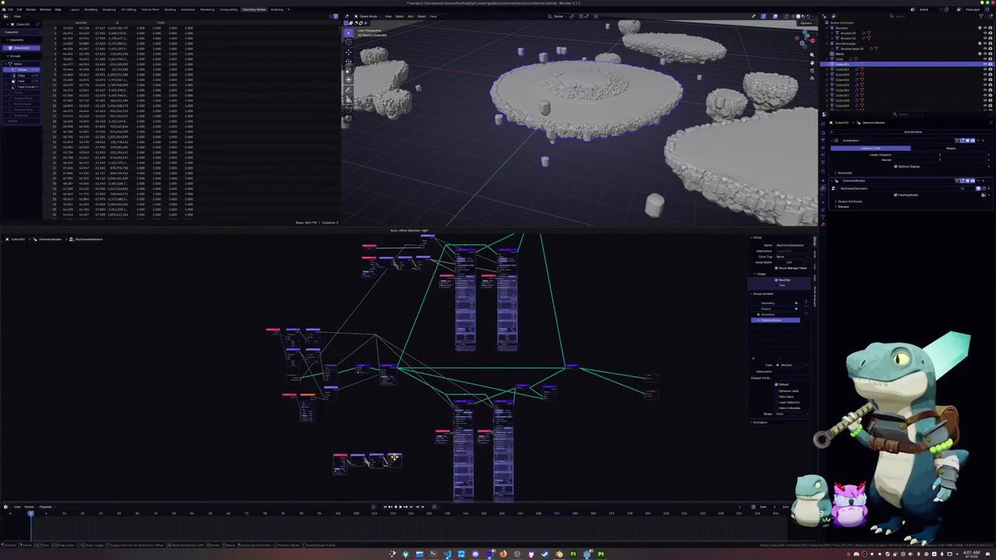
{"action": "left_click", "coordinate": [432, 456]}
{"action": "scroll", "coordinate": [440, 444], "scroll_direction": "up", "scroll_amount": 1}
{"action": "scroll", "coordinate": [443, 432], "scroll_direction": "up", "scroll_amount": 2}
{"action": "scroll", "coordinate": [448, 420], "scroll_direction": "up", "scroll_amount": 1}
{"action": "left_click_drag", "start_coordinate": [448, 418], "coordinate": [440, 324]}
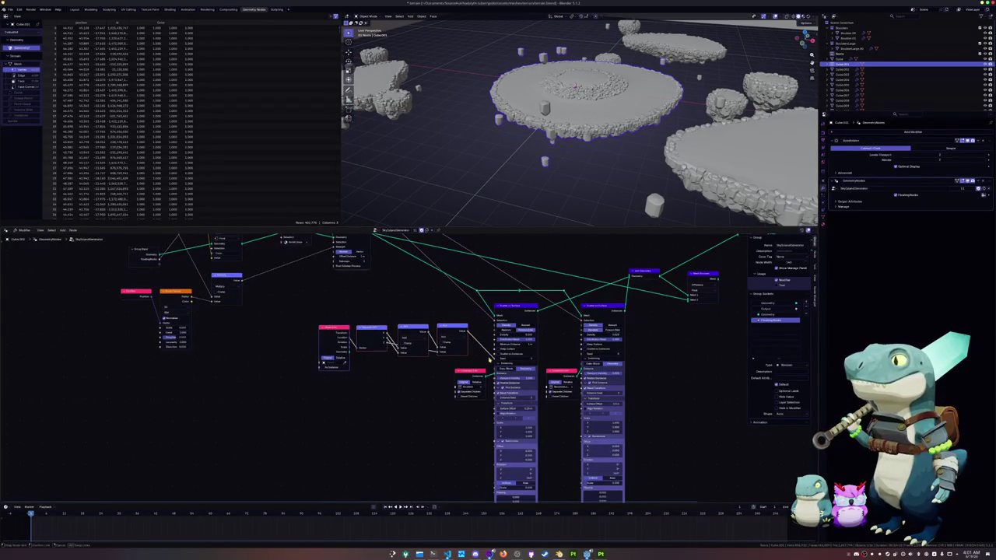
{"action": "left_click_drag", "start_coordinate": [467, 331], "coordinate": [582, 361]}
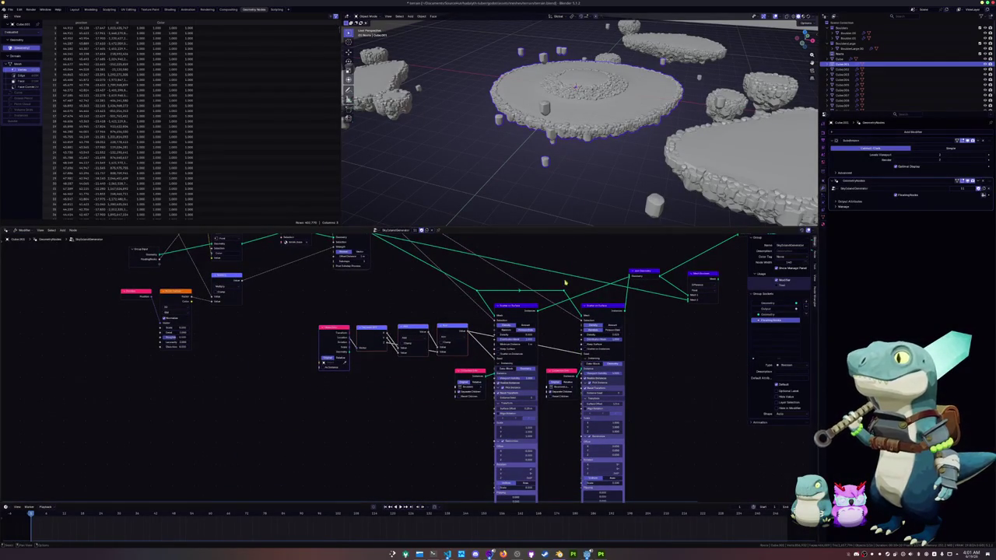
Duplicate the bottom floating platform along X, then undo it and delete the selected object
{"action": "middle_click_drag", "start_coordinate": [506, 140], "coordinate": [515, 158]}
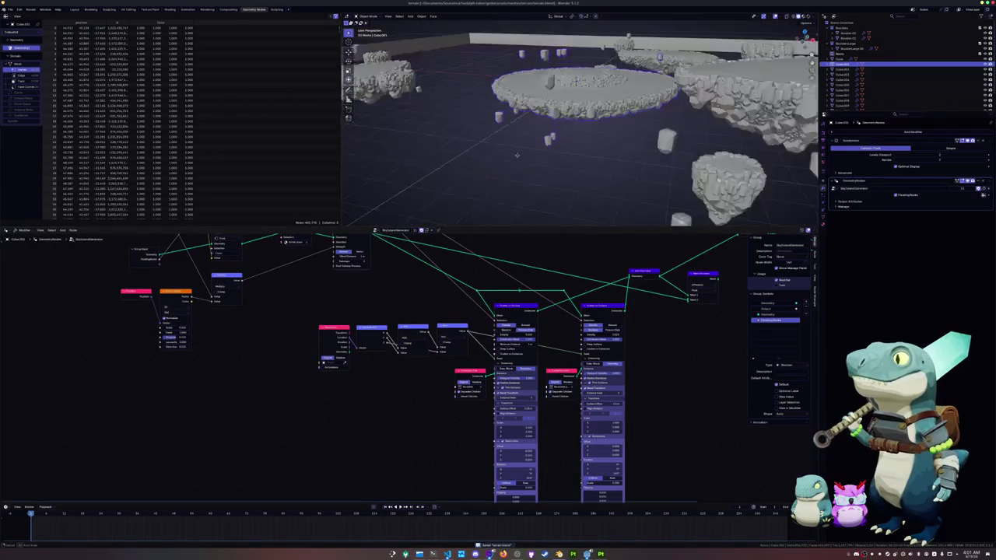
{"action": "scroll", "coordinate": [515, 158], "scroll_direction": "down", "scroll_amount": 3}
{"action": "key", "text": "shift+d"}
{"action": "scroll", "coordinate": [516, 158], "scroll_direction": "up", "scroll_amount": 3}
{"action": "key", "text": "x"}
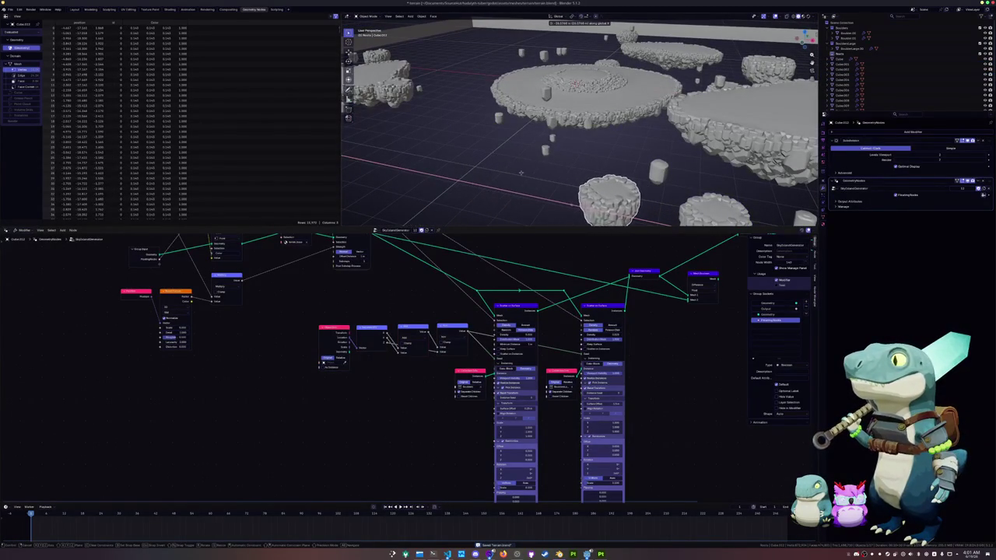
{"action": "left_click", "coordinate": [469, 166]}
{"action": "scroll", "coordinate": [520, 192], "scroll_direction": "down", "scroll_amount": 2}
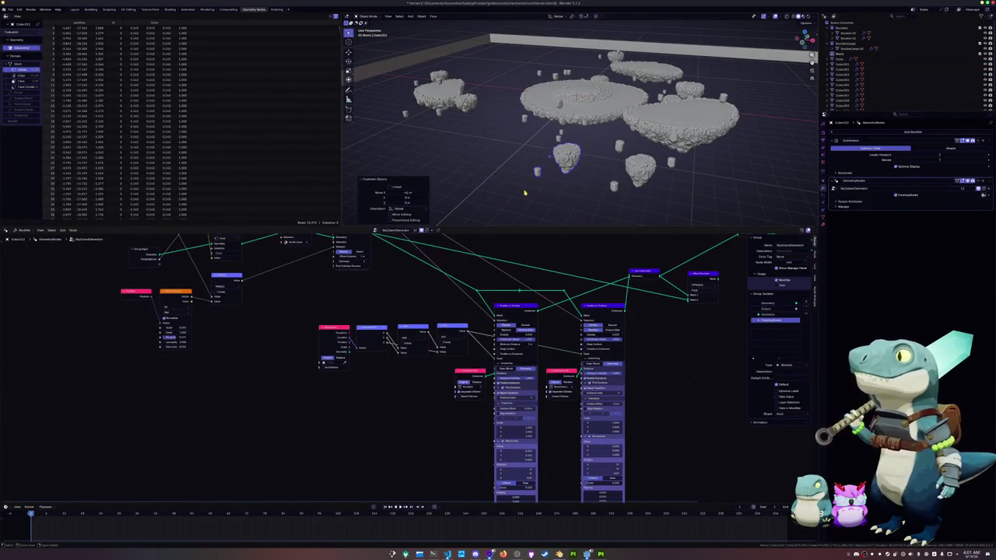
{"action": "key", "text": "ctrl+z"}
{"action": "key", "text": "x"}
{"action": "left_click", "coordinate": [514, 191]}
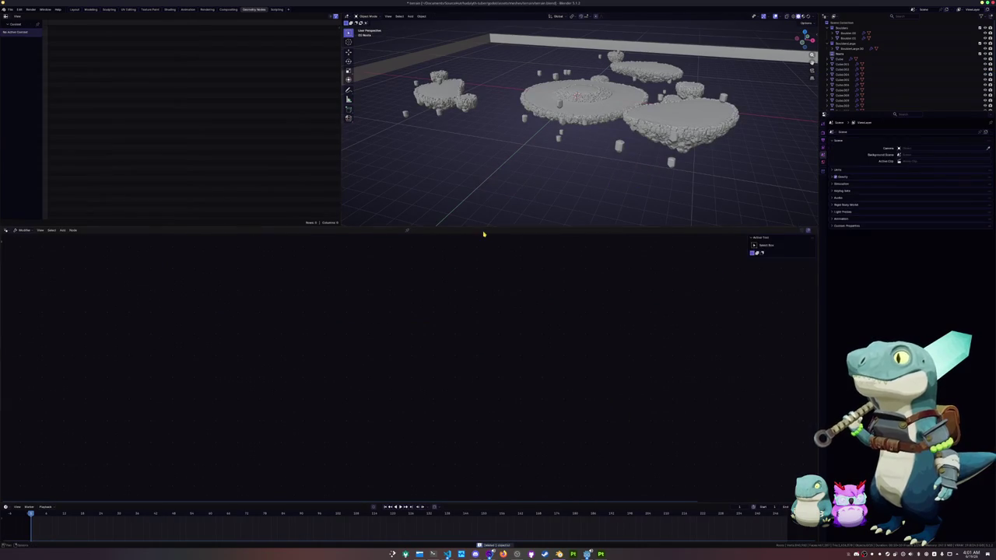
Bring the scatter nodes back into view and save terrain.blend
{"action": "middle_click_drag", "start_coordinate": [425, 277], "coordinate": [382, 305]}
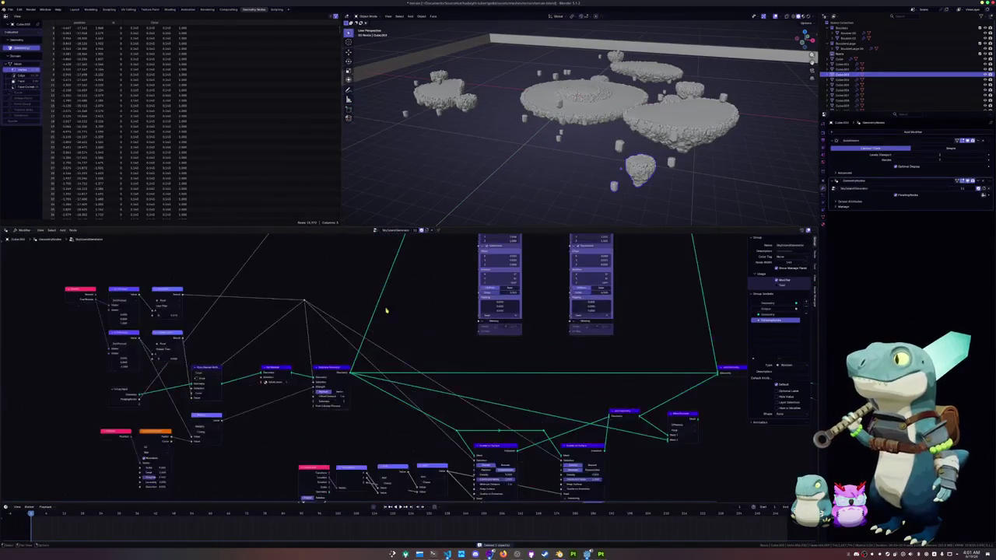
{"action": "scroll", "coordinate": [385, 378], "scroll_direction": "up", "scroll_amount": 2}
{"action": "scroll", "coordinate": [351, 377], "scroll_direction": "up", "scroll_amount": 1}
{"action": "key", "text": "ctrl+s"}
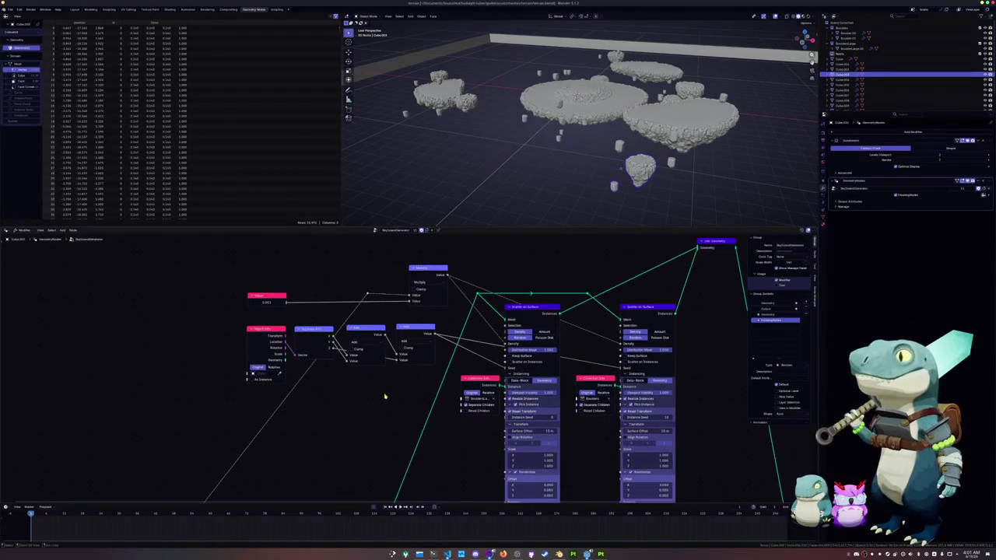
{"action": "scroll", "coordinate": [367, 395], "scroll_direction": "up", "scroll_amount": 1}
{"action": "scroll", "coordinate": [361, 401], "scroll_direction": "up", "scroll_amount": 1}
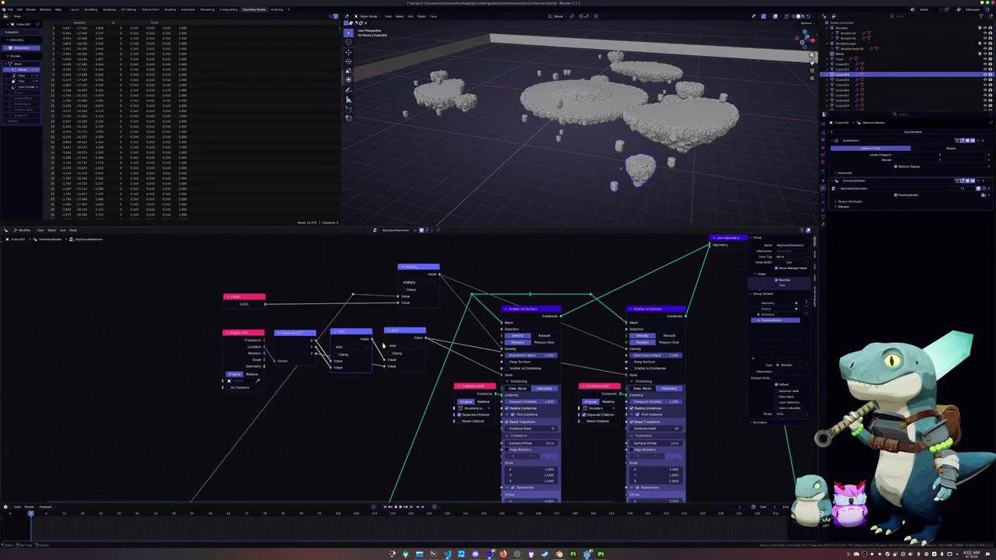
{"action": "scroll", "coordinate": [625, 200], "scroll_direction": "up", "scroll_amount": 3}
Shift the first two rocks along X and apply each one's location
{"action": "key", "text": "g"}
{"action": "key", "text": "x"}
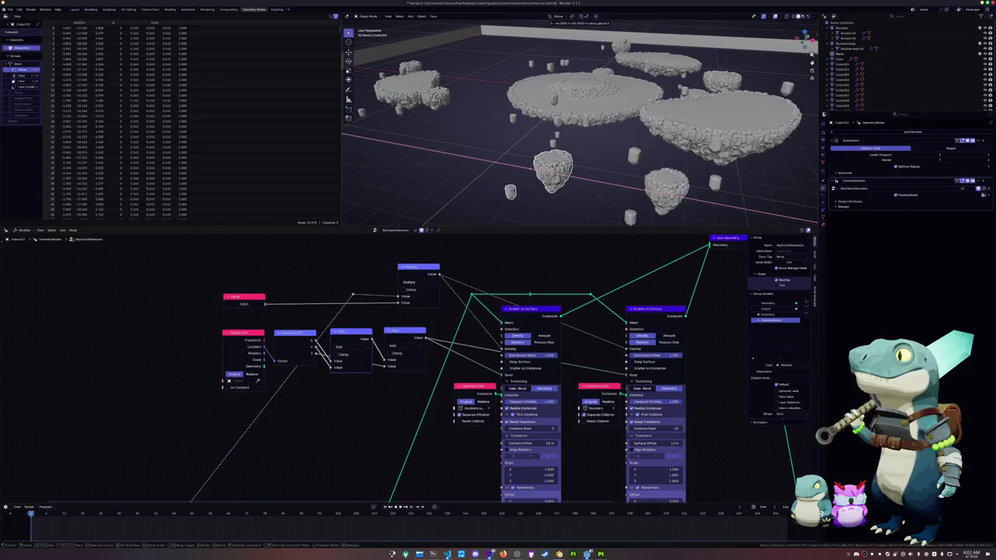
{"action": "left_click", "coordinate": [514, 195]}
{"action": "key", "text": "ctrl+a"}
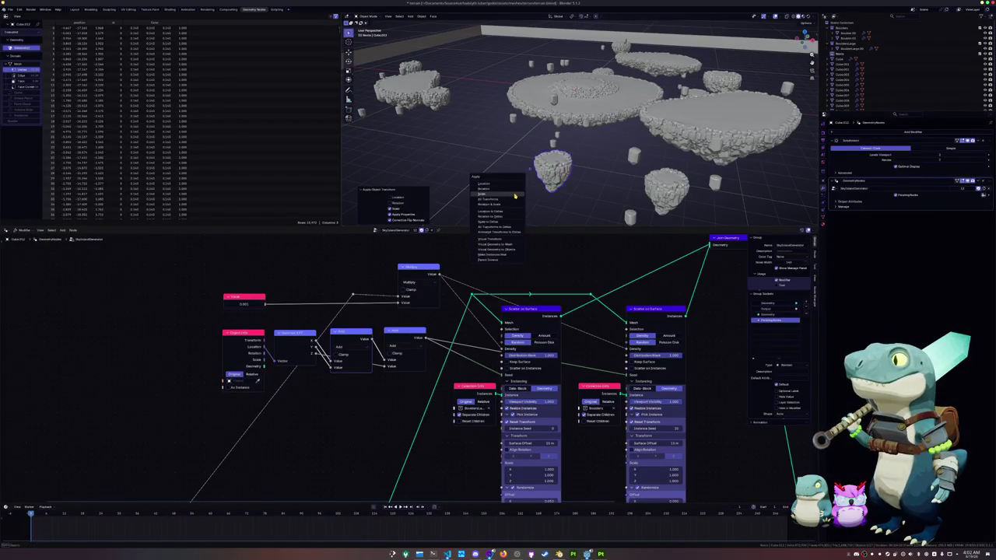
{"action": "left_click", "coordinate": [513, 185]}
{"action": "key", "text": "g"}
{"action": "key", "text": "x"}
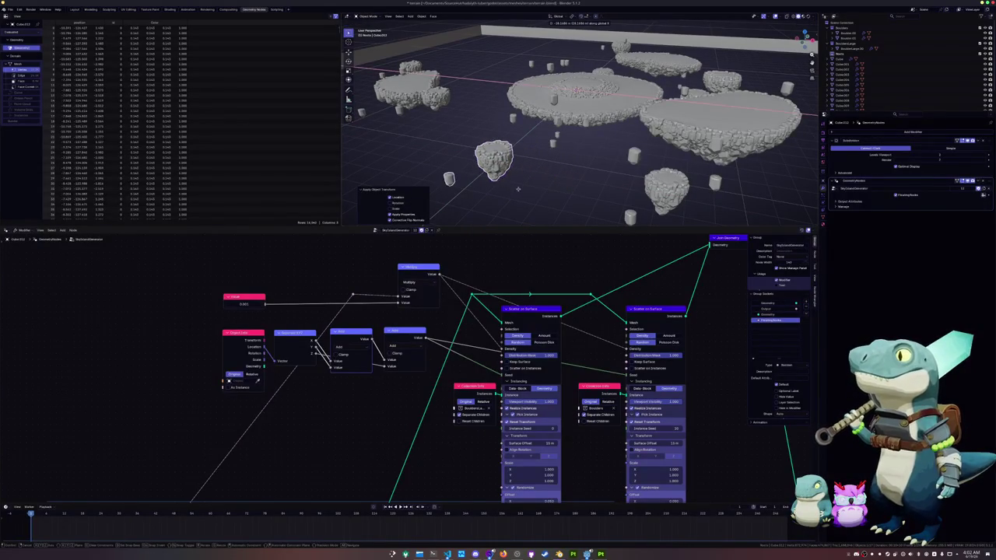
{"action": "left_click", "coordinate": [505, 191]}
{"action": "key", "text": "ctrl+a"}
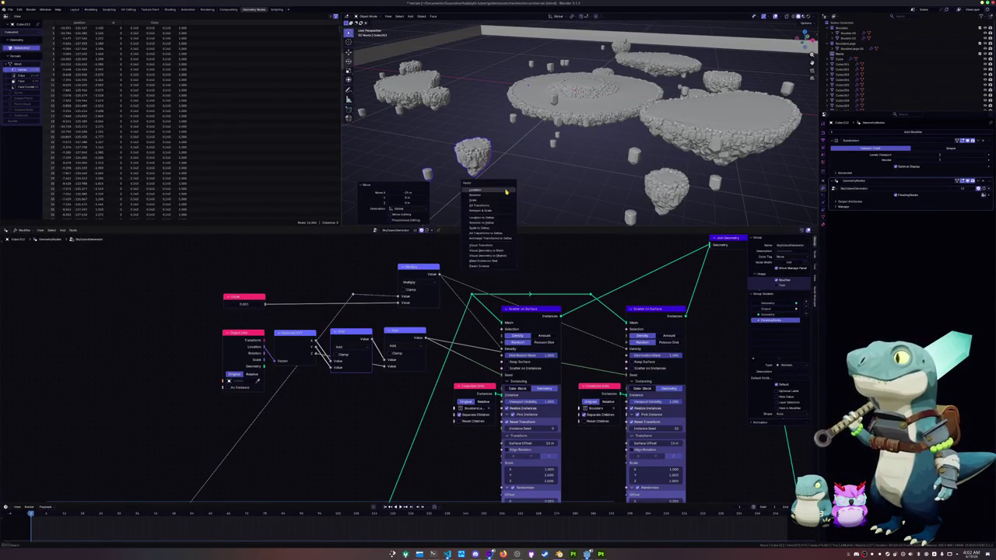
{"action": "left_click", "coordinate": [505, 191]}
{"action": "scroll", "coordinate": [475, 187], "scroll_direction": "up", "scroll_amount": 3}
{"action": "scroll", "coordinate": [475, 187], "scroll_direction": "down", "scroll_amount": 3}
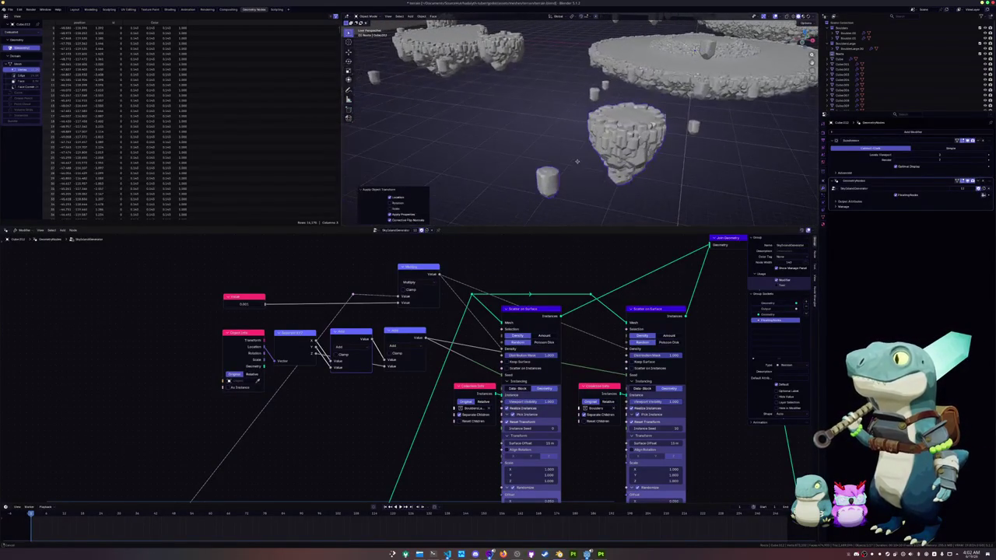
Shift two more rocks along X, applying their locations and centring the view on each
{"action": "key", "text": "g"}
{"action": "key", "text": "x"}
{"action": "left_click", "coordinate": [477, 154]}
{"action": "key", "text": "ctrl+a"}
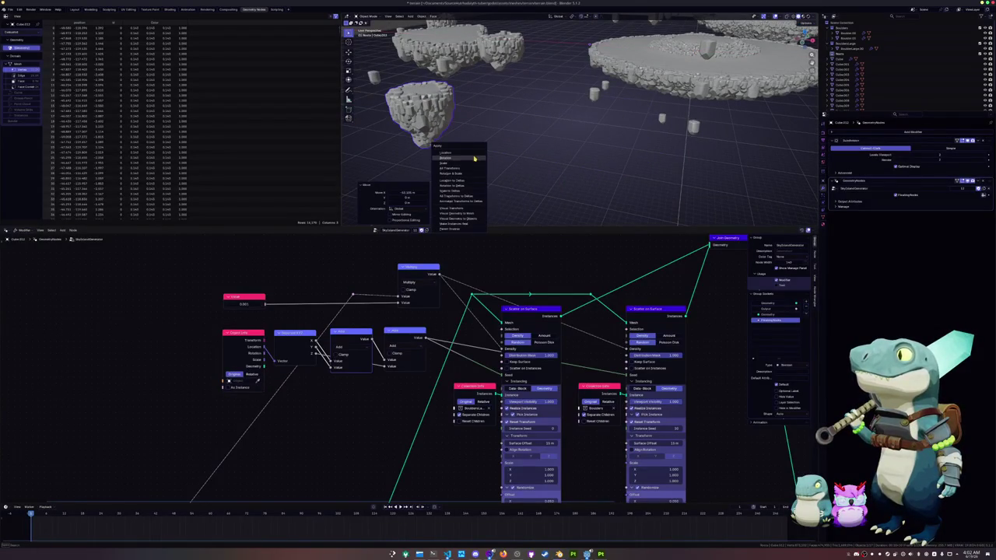
{"action": "left_click", "coordinate": [476, 155]}
{"action": "key", "text": "KP_Decimal"}
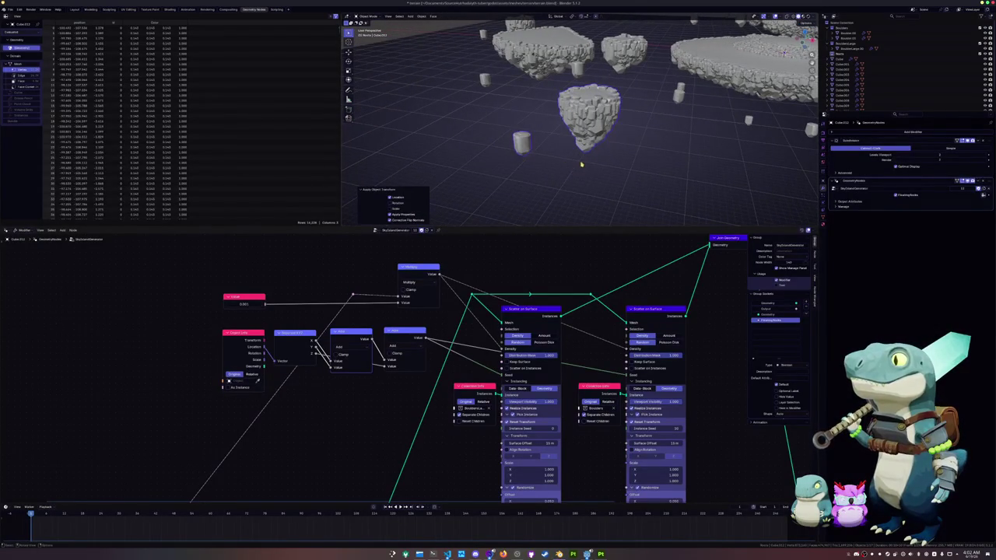
{"action": "key", "text": "g"}
{"action": "key", "text": "x"}
{"action": "left_click", "coordinate": [545, 161]}
{"action": "key", "text": "ctrl+a"}
{"action": "left_click", "coordinate": [545, 161]}
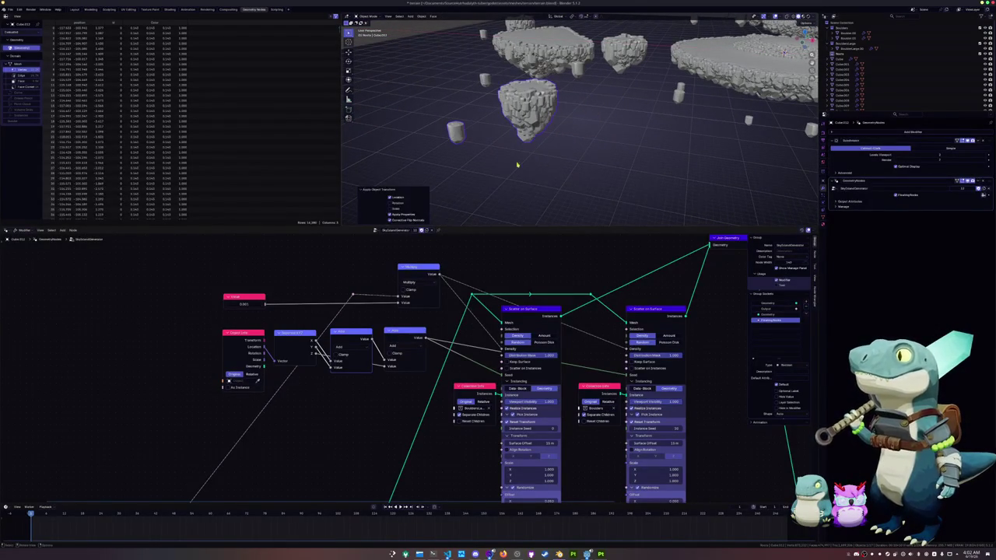
{"action": "key", "text": "KP_Decimal"}
{"action": "scroll", "coordinate": [530, 147], "scroll_direction": "up", "scroll_amount": 3}
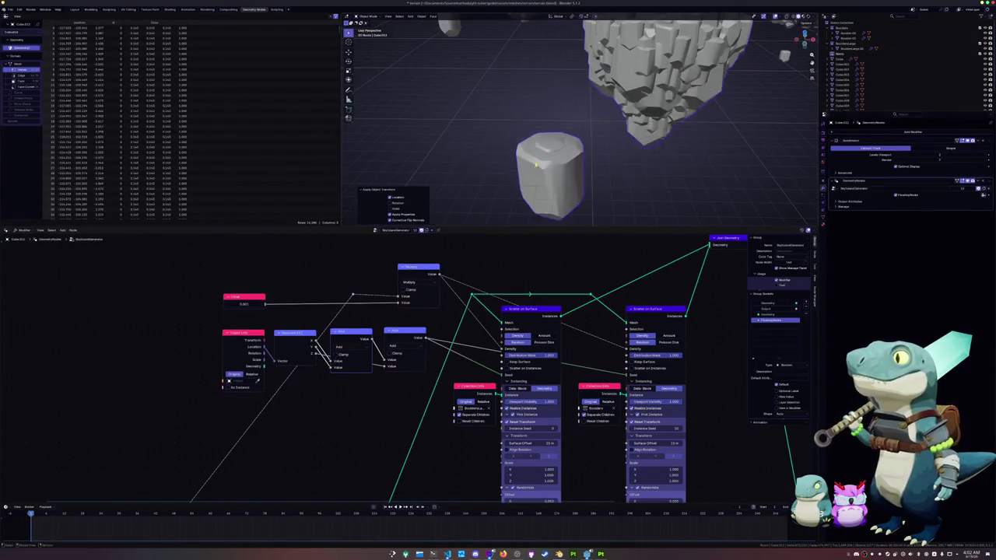
{"action": "scroll", "coordinate": [537, 169], "scroll_direction": "down", "scroll_amount": 3}
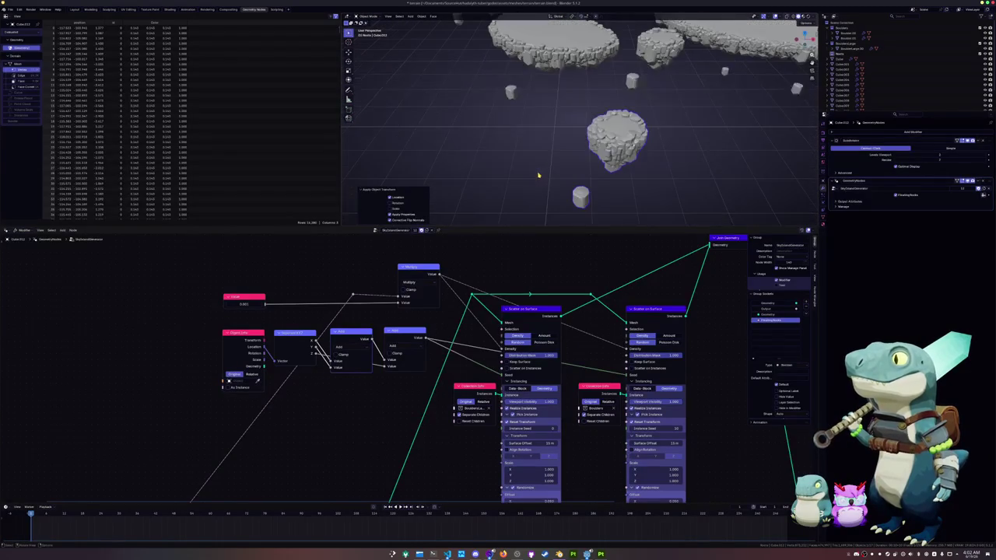
{"action": "middle_click_drag", "start_coordinate": [538, 178], "coordinate": [533, 151]}
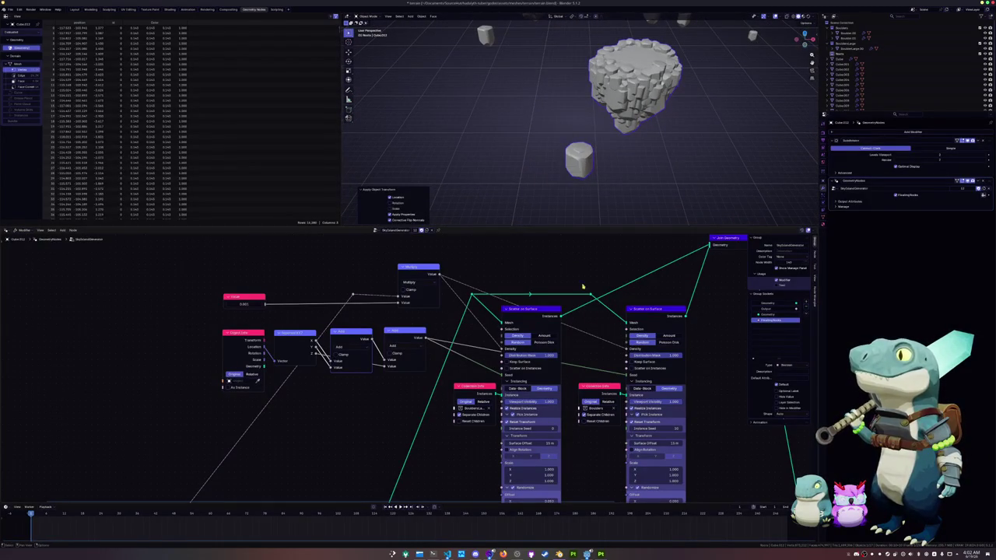
{"action": "middle_click_drag", "start_coordinate": [584, 369], "coordinate": [575, 395]}
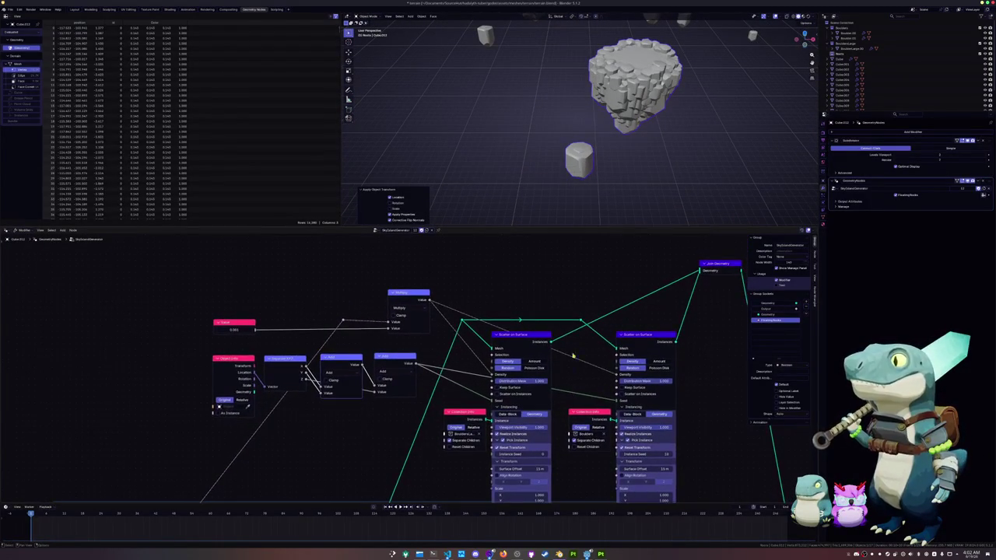
Move one more rock along X and centre the view on it
{"action": "scroll", "coordinate": [579, 161], "scroll_direction": "down", "scroll_amount": 2}
{"action": "middle_click_drag", "start_coordinate": [579, 162], "coordinate": [568, 165]}
{"action": "key", "text": "g"}
{"action": "key", "text": "x"}
{"action": "left_click", "coordinate": [647, 179]}
{"action": "key", "text": "KP_Decimal"}
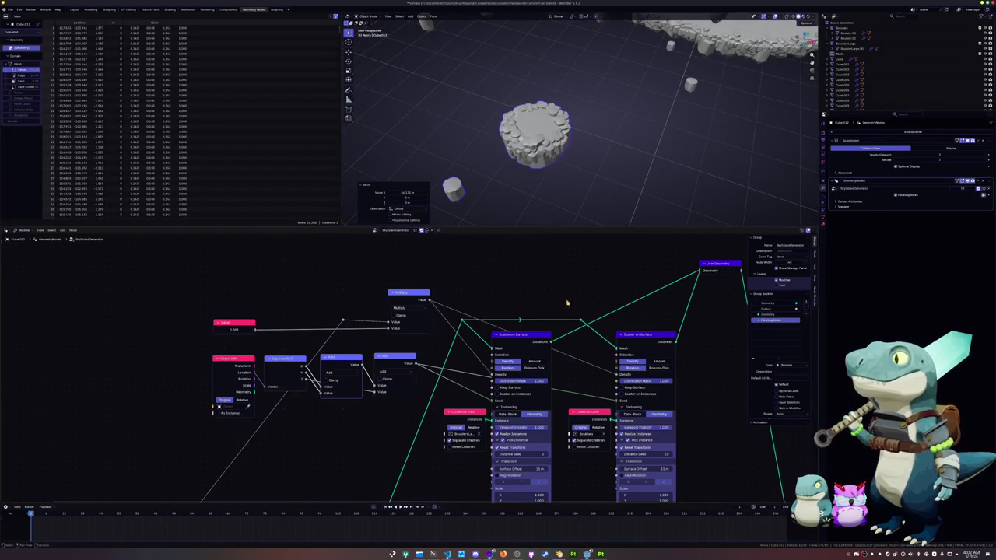
Set the Value node's number to 0.001
{"action": "left_click_drag", "start_coordinate": [233, 330], "coordinate": [257, 330]}
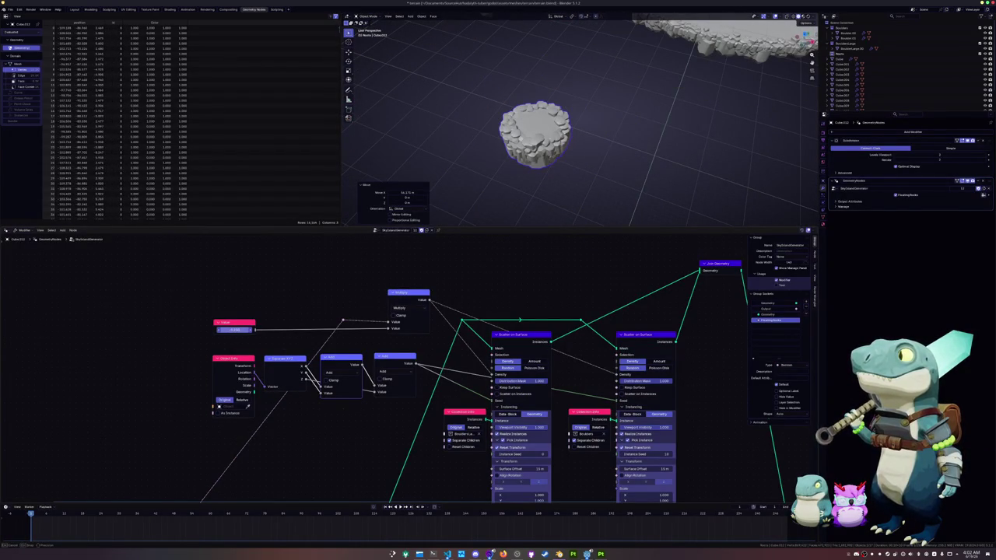
{"action": "type", "text": "0.001"}
{"action": "key", "text": "Return"}
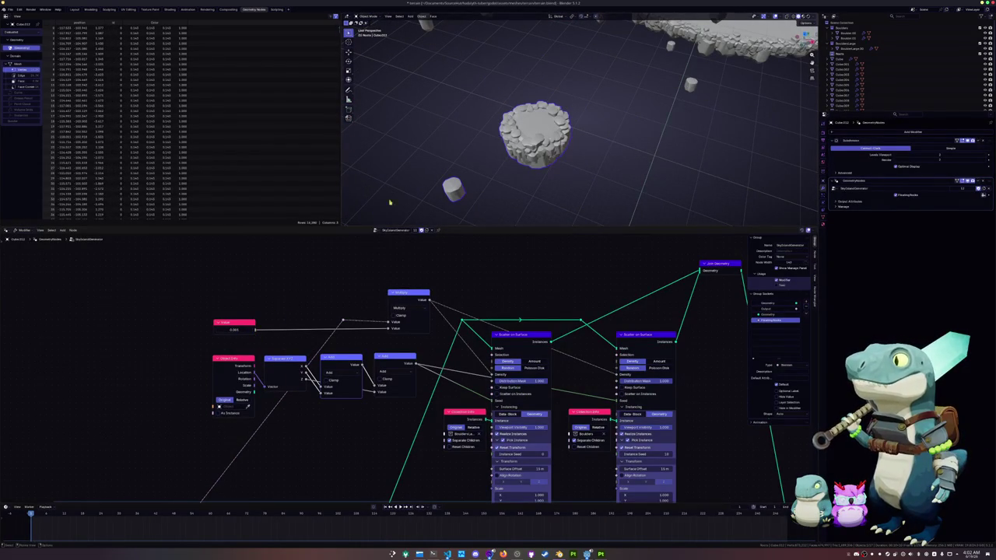
{"action": "scroll", "coordinate": [420, 194], "scroll_direction": "up", "scroll_amount": 2}
{"action": "scroll", "coordinate": [435, 163], "scroll_direction": "up", "scroll_amount": 2}
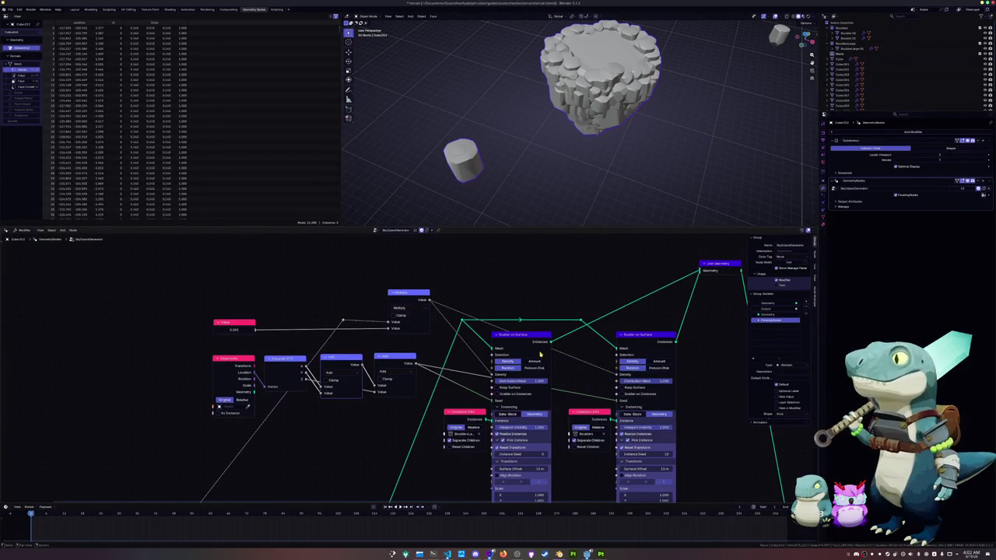
{"action": "left_click_drag", "start_coordinate": [534, 342], "coordinate": [536, 333]}
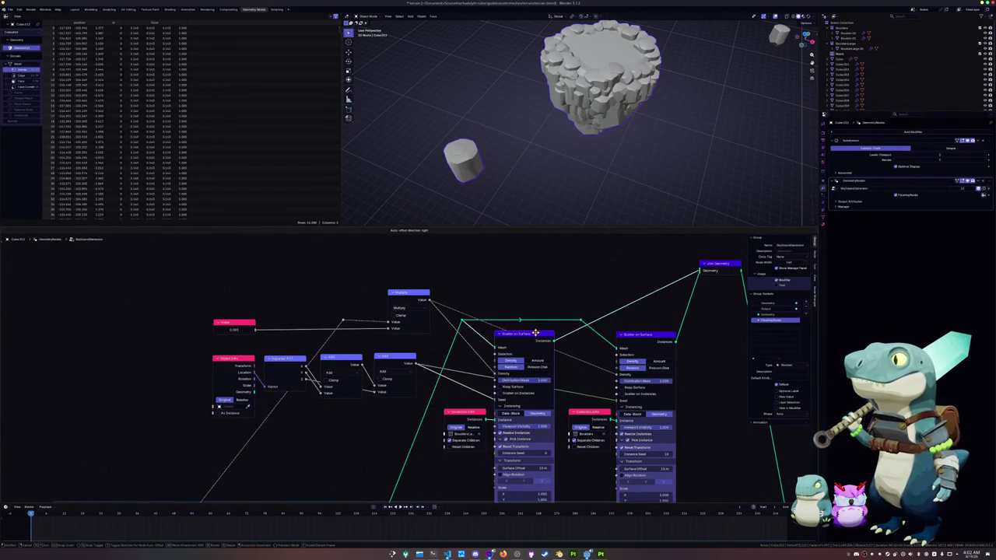
{"action": "middle_click_drag", "start_coordinate": [444, 372], "coordinate": [464, 349]}
Replace the right scatter's Seed link with a new Math Add node set to 10
{"action": "mouse_move", "coordinate": [640, 379]}
{"action": "left_mouse_down"}
{"action": "mouse_move", "coordinate": [446, 347]}
{"action": "mouse_move", "coordinate": [374, 424]}
{"action": "left_mouse_up"}
{"action": "type", "text": "add"}
{"action": "left_click", "coordinate": [374, 431]}
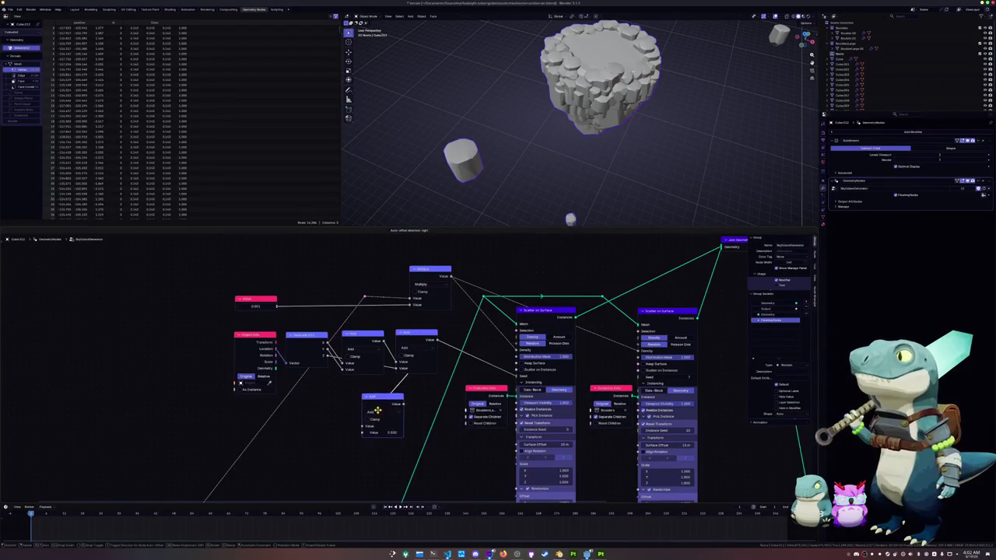
{"action": "left_click", "coordinate": [370, 433]}
{"action": "left_click", "coordinate": [374, 435]}
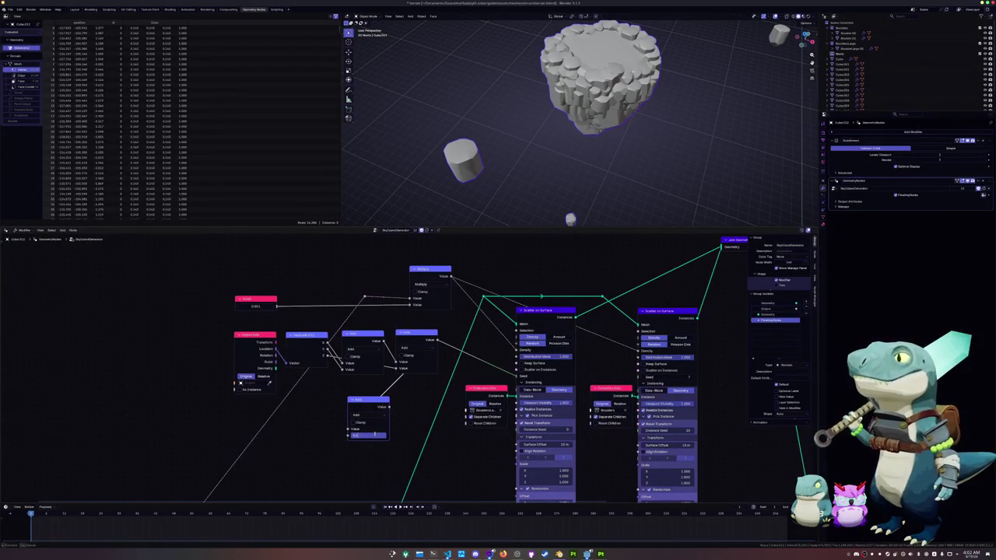
{"action": "key", "text": "Return"}
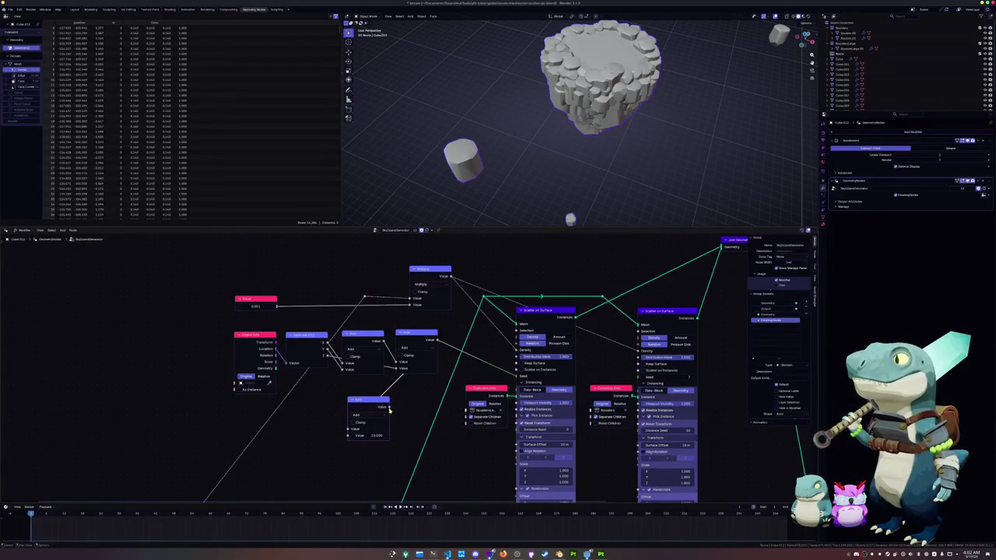
{"action": "left_click_drag", "start_coordinate": [389, 408], "coordinate": [640, 376]}
Place the Add node beside the scatter nodes, connect it to the right Seed, and save
{"action": "scroll", "coordinate": [499, 438], "scroll_direction": "down", "scroll_amount": 2}
{"action": "scroll", "coordinate": [499, 438], "scroll_direction": "down", "scroll_amount": 1}
{"action": "middle_click_drag", "start_coordinate": [499, 439], "coordinate": [452, 271]}
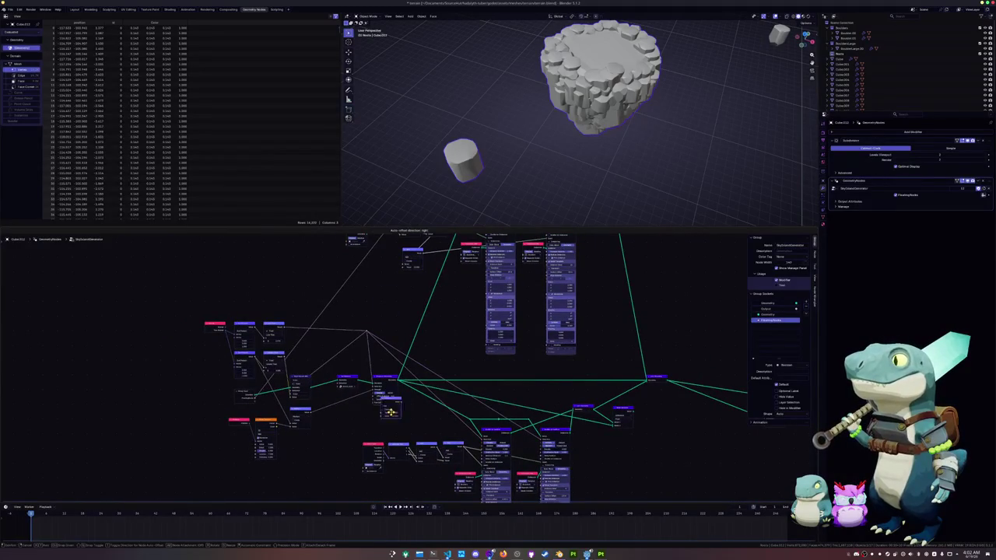
{"action": "middle_click_drag", "start_coordinate": [415, 491], "coordinate": [430, 389]}
{"action": "scroll", "coordinate": [430, 382], "scroll_direction": "up", "scroll_amount": 2}
{"action": "scroll", "coordinate": [430, 381], "scroll_direction": "up", "scroll_amount": 1}
{"action": "mouse_move", "coordinate": [426, 396]}
{"action": "left_mouse_down"}
{"action": "mouse_move", "coordinate": [457, 382]}
{"action": "mouse_move", "coordinate": [643, 389]}
{"action": "left_mouse_up"}
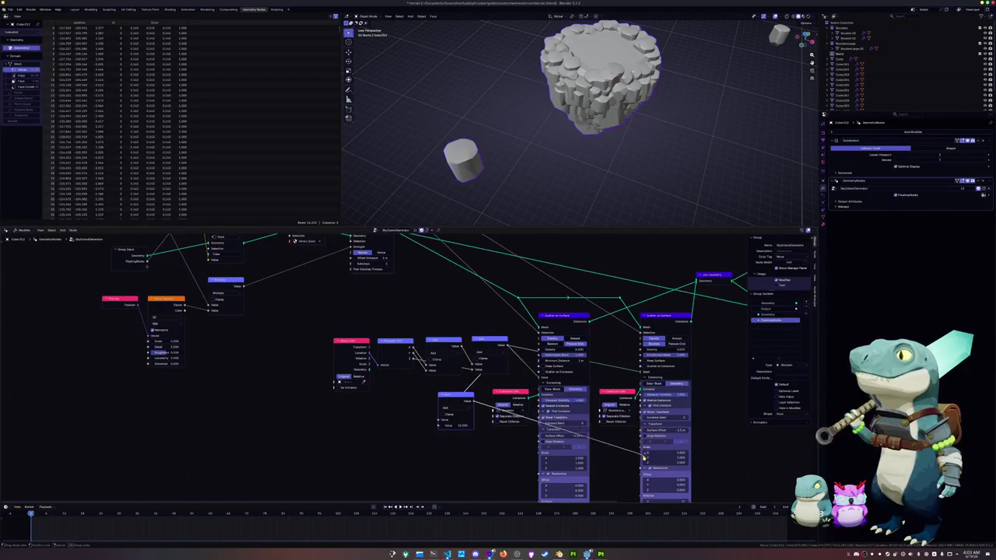
{"action": "left_click_drag", "start_coordinate": [628, 417], "coordinate": [643, 375]}
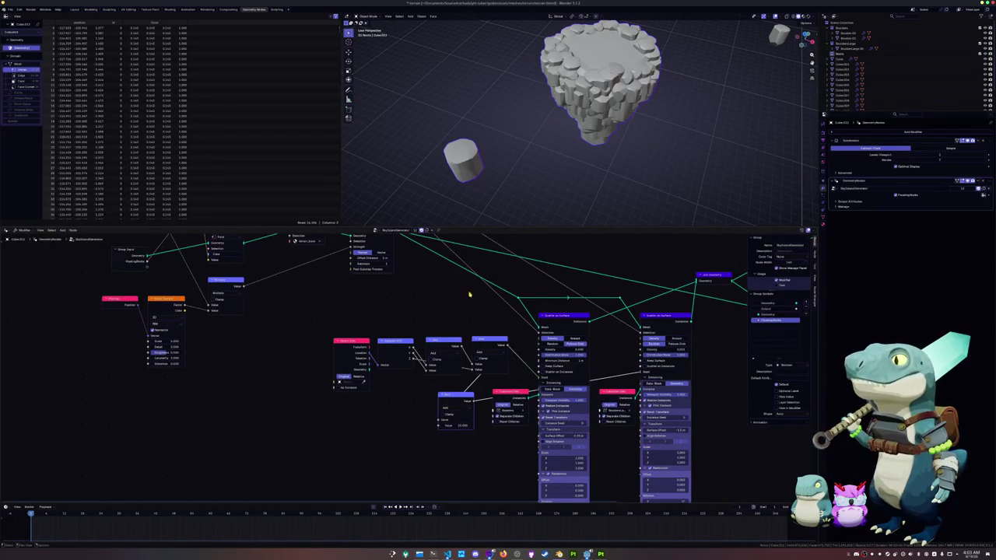
{"action": "scroll", "coordinate": [469, 294], "scroll_direction": "down", "scroll_amount": 2}
{"action": "middle_click_drag", "start_coordinate": [470, 294], "coordinate": [436, 397]}
{"action": "key", "text": "ctrl+s"}
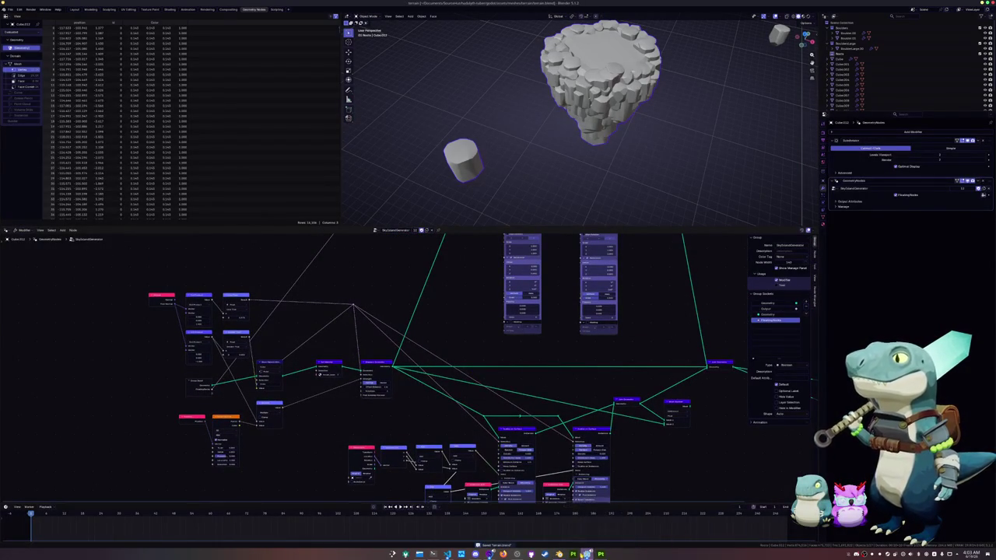
{"action": "mouse_move", "coordinate": [587, 554]}
{"action": "left_click", "coordinate": [706, 520]}
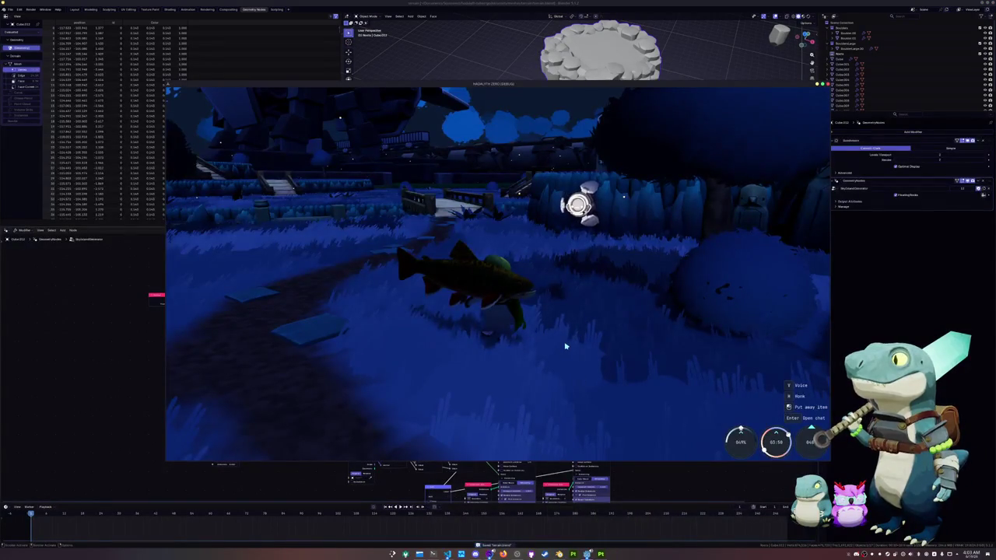
{"action": "key", "text": "w"}
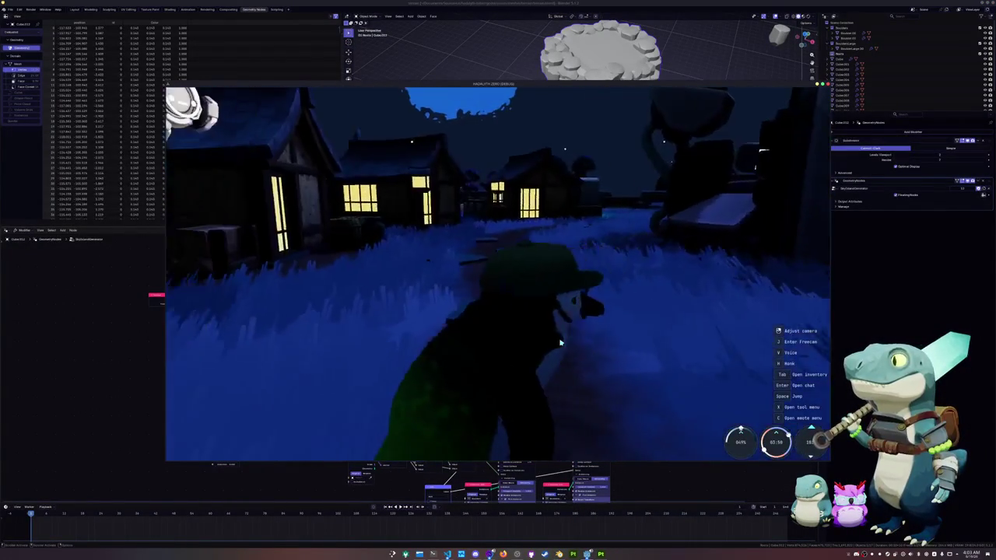
{"action": "key", "text": "Tab"}
{"action": "key", "text": "Escape"}
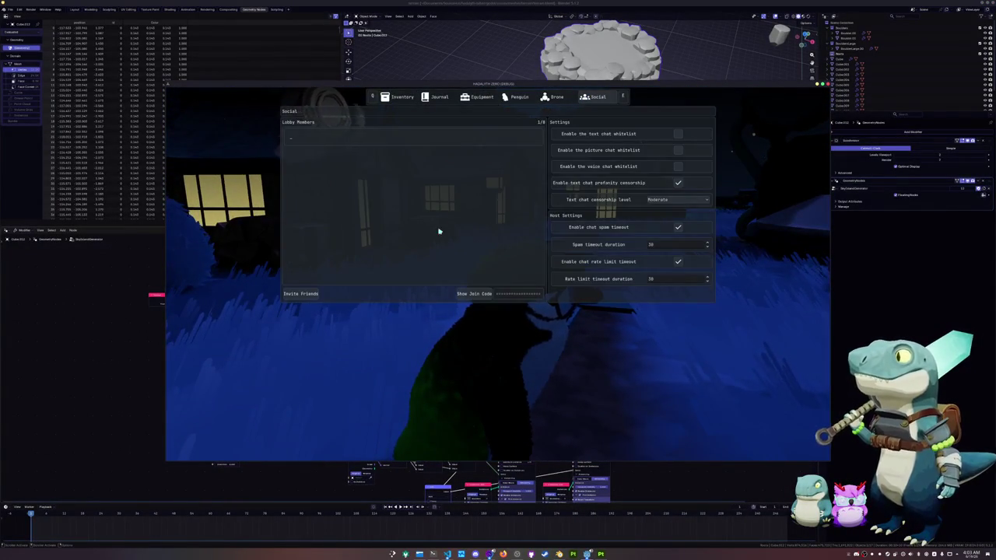
{"action": "key", "text": "Escape"}
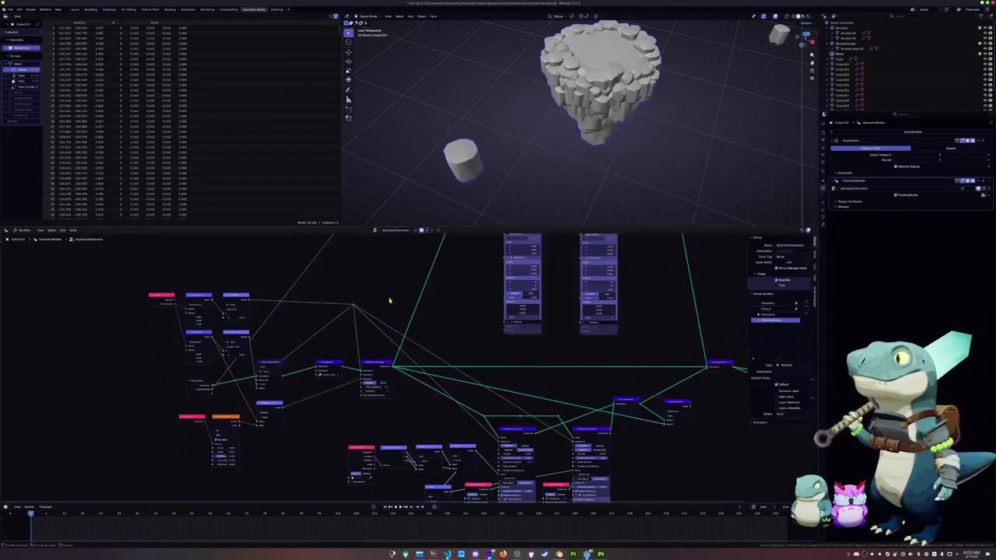
{"action": "mouse_move", "coordinate": [591, 116]}
{"action": "middle_mouse_down"}
{"action": "mouse_move", "coordinate": [539, 137]}
{"action": "mouse_move", "coordinate": [556, 175]}
{"action": "middle_mouse_up"}
Move the island along Y, apply its location, and centre the view on it
{"action": "key", "text": "g"}
{"action": "key", "text": "y"}
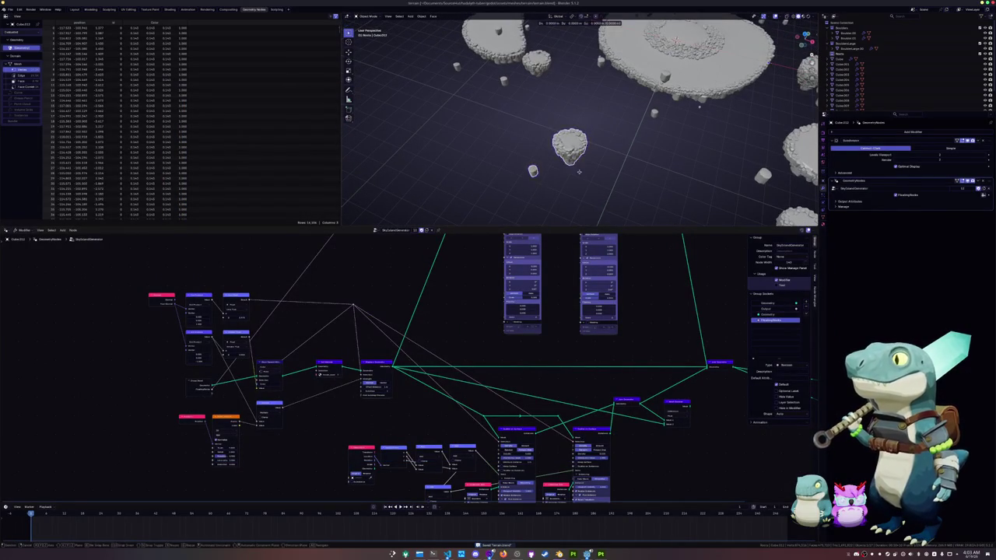
{"action": "left_click", "coordinate": [594, 190]}
{"action": "key", "text": "ctrl+a"}
{"action": "left_click", "coordinate": [587, 204]}
{"action": "key", "text": "KP_Decimal"}
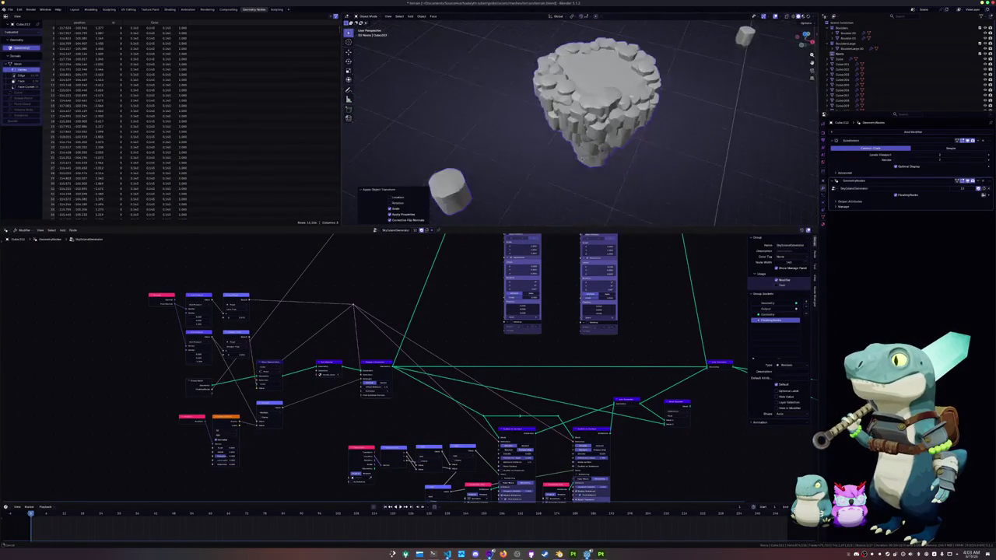
Move the Object Info node further left in the node graph
{"action": "right_click", "coordinate": [582, 158]}
{"action": "key", "text": "Escape"}
{"action": "scroll", "coordinate": [580, 161], "scroll_direction": "down", "scroll_amount": 1}
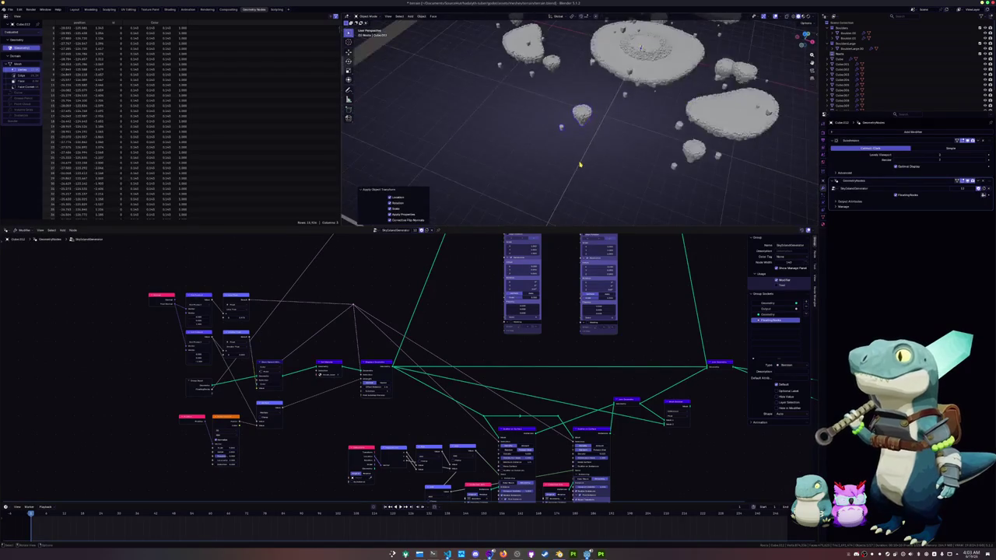
{"action": "scroll", "coordinate": [579, 164], "scroll_direction": "down", "scroll_amount": 1}
{"action": "key", "text": "g"}
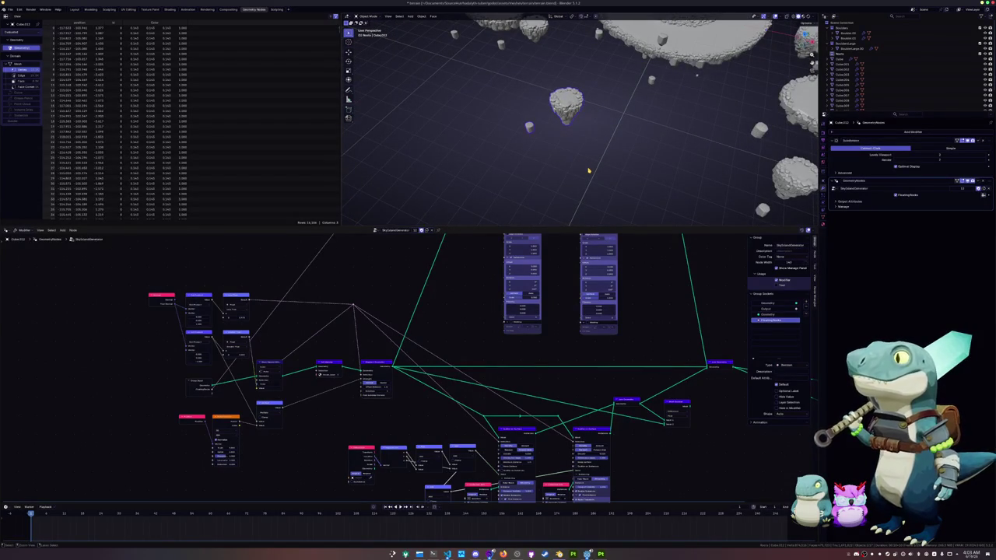
{"action": "scroll", "coordinate": [404, 311], "scroll_direction": "up", "scroll_amount": 1}
{"action": "scroll", "coordinate": [374, 308], "scroll_direction": "up", "scroll_amount": 1}
{"action": "scroll", "coordinate": [362, 306], "scroll_direction": "up", "scroll_amount": 1}
{"action": "scroll", "coordinate": [381, 357], "scroll_direction": "up", "scroll_amount": 1}
{"action": "left_click_drag", "start_coordinate": [374, 347], "coordinate": [261, 349]}
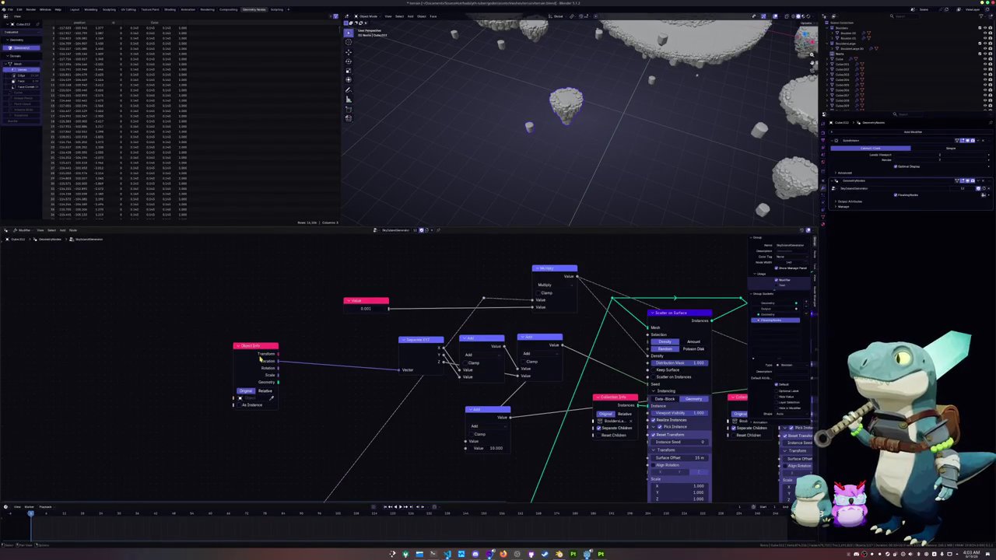
In Edit Mode, slide the asteroid island mesh left along the X axis
{"action": "key", "text": "Tab"}
{"action": "key", "text": "g"}
{"action": "key", "text": "x"}
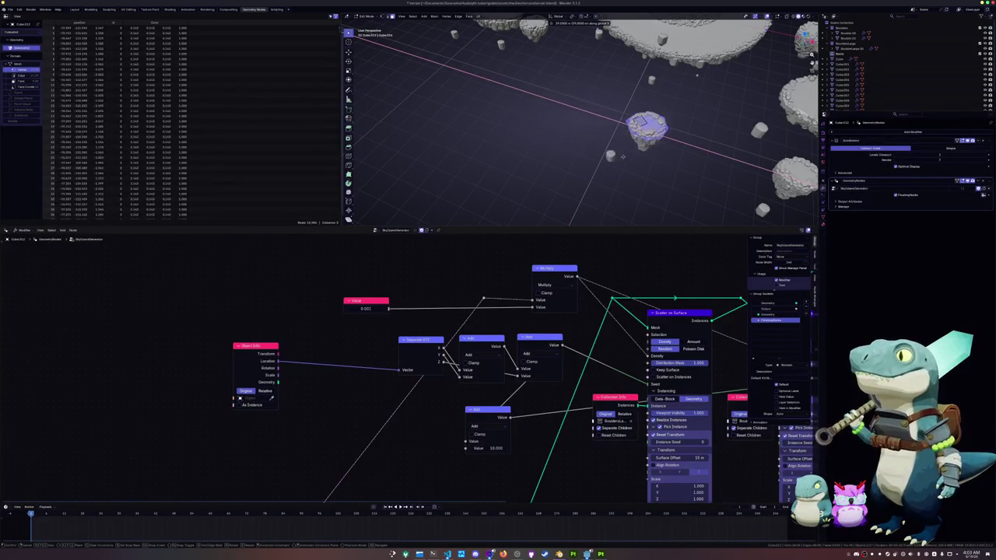
{"action": "left_click", "coordinate": [540, 147]}
{"action": "scroll", "coordinate": [539, 148], "scroll_direction": "up", "scroll_amount": 3}
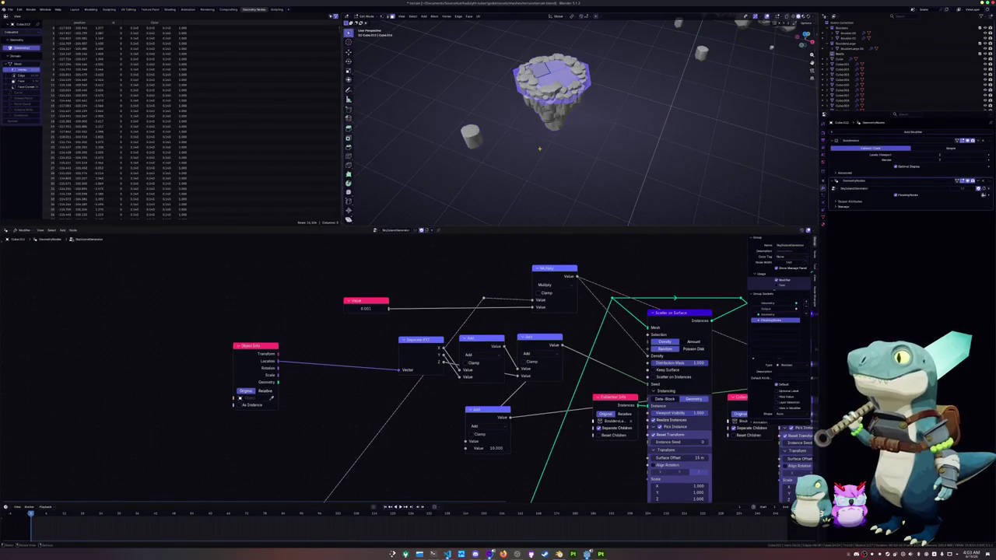
{"action": "key", "text": "g"}
{"action": "key", "text": "x"}
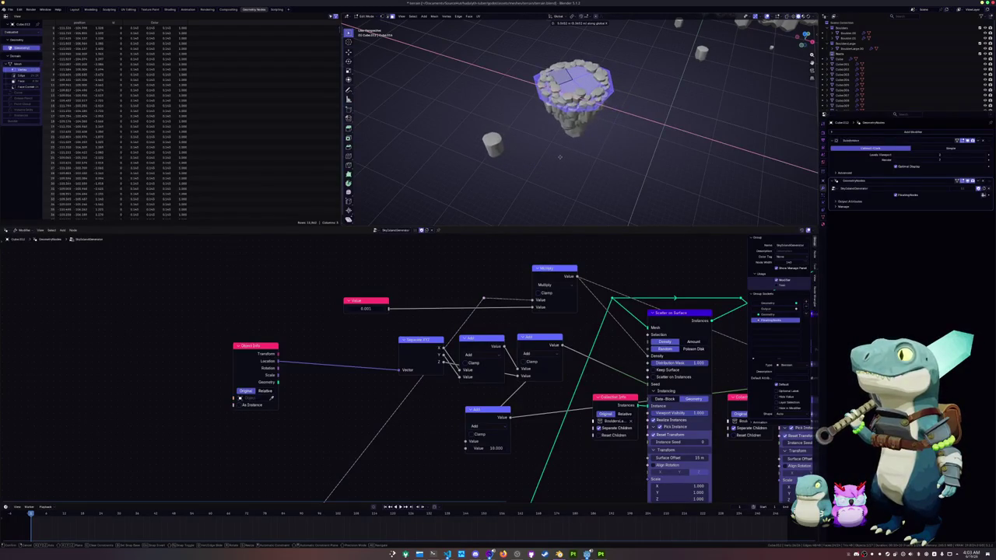
{"action": "left_click", "coordinate": [537, 152]}
Return to Object Mode and bring the second Scatter on Surface node into view
{"action": "key", "text": "Tab"}
{"action": "scroll", "coordinate": [524, 160], "scroll_direction": "down", "scroll_amount": 5}
{"action": "mouse_move", "coordinate": [622, 373]}
{"action": "middle_mouse_down"}
{"action": "mouse_move", "coordinate": [535, 352]}
{"action": "mouse_move", "coordinate": [518, 330]}
{"action": "middle_mouse_up"}
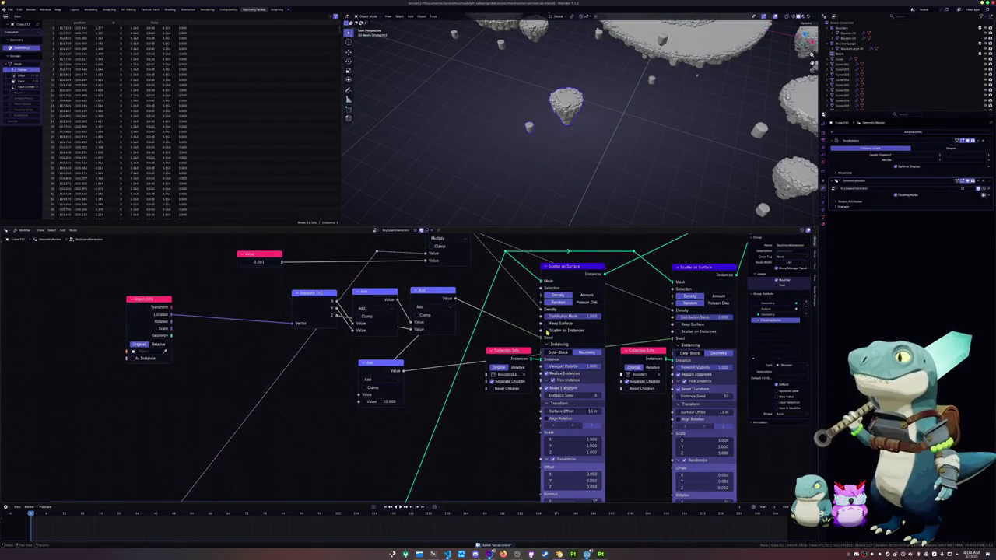
{"action": "mouse_move", "coordinate": [531, 382]}
{"action": "middle_mouse_down"}
{"action": "mouse_move", "coordinate": [524, 315]}
{"action": "mouse_move", "coordinate": [504, 416]}
{"action": "middle_mouse_up"}
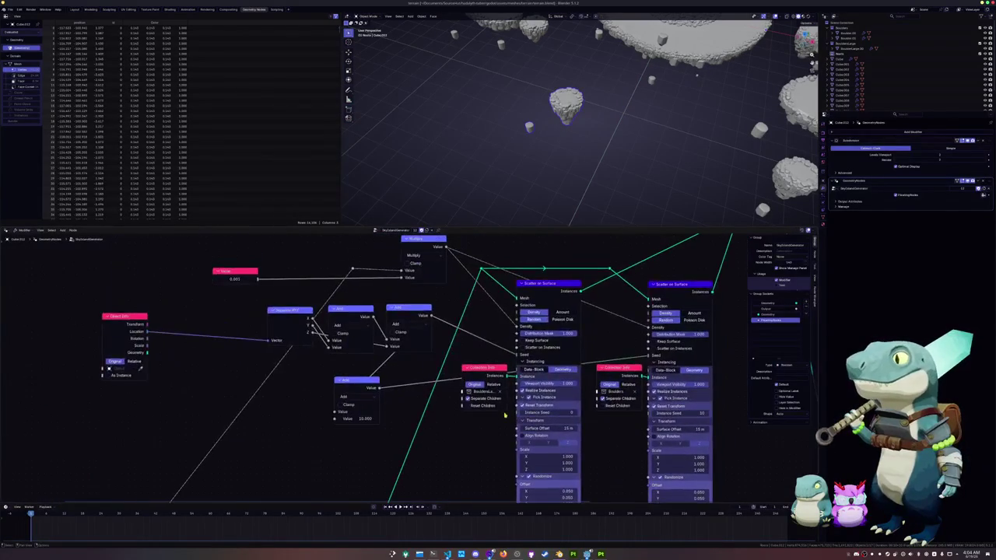
{"action": "middle_click_drag", "start_coordinate": [461, 348], "coordinate": [489, 349]}
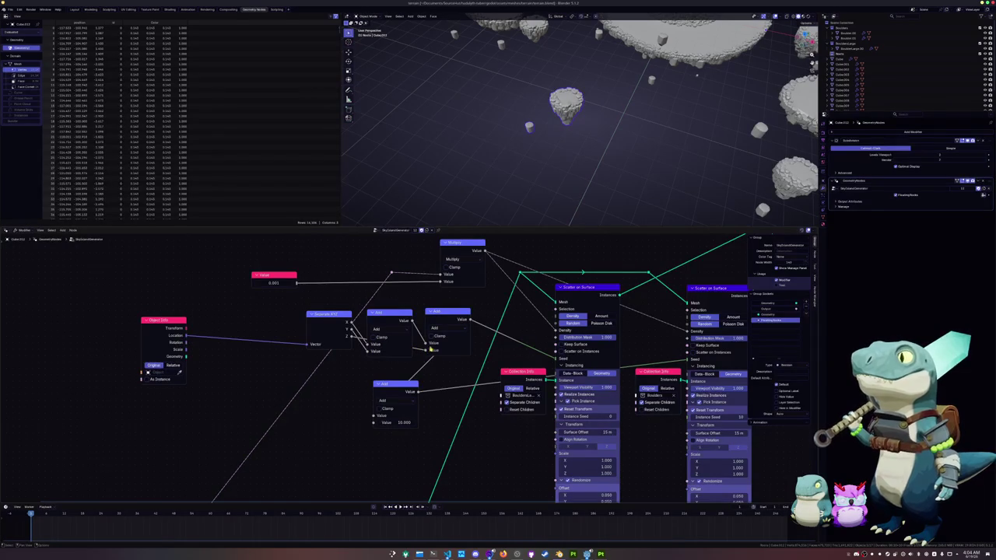
{"action": "left_click", "coordinate": [438, 317]}
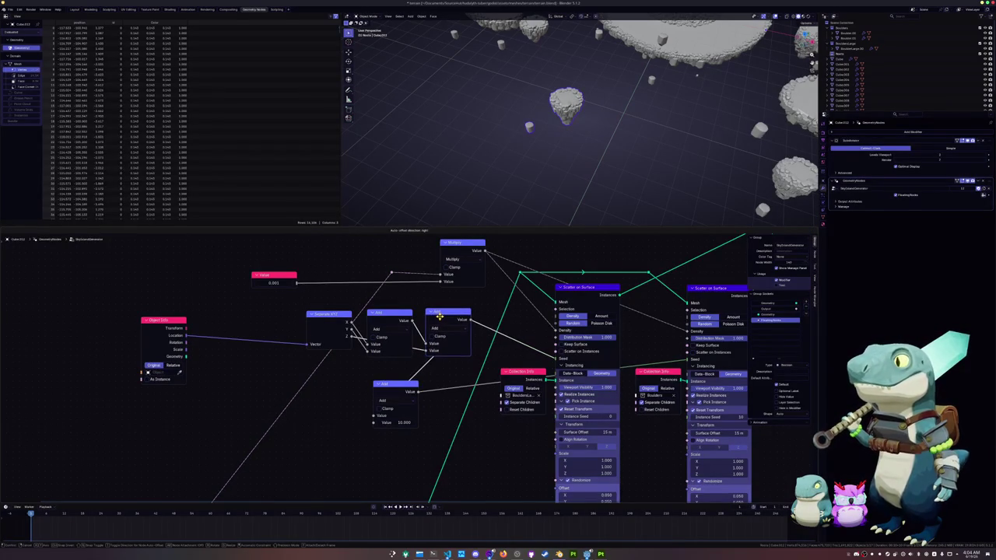
{"action": "left_click", "coordinate": [391, 422]}
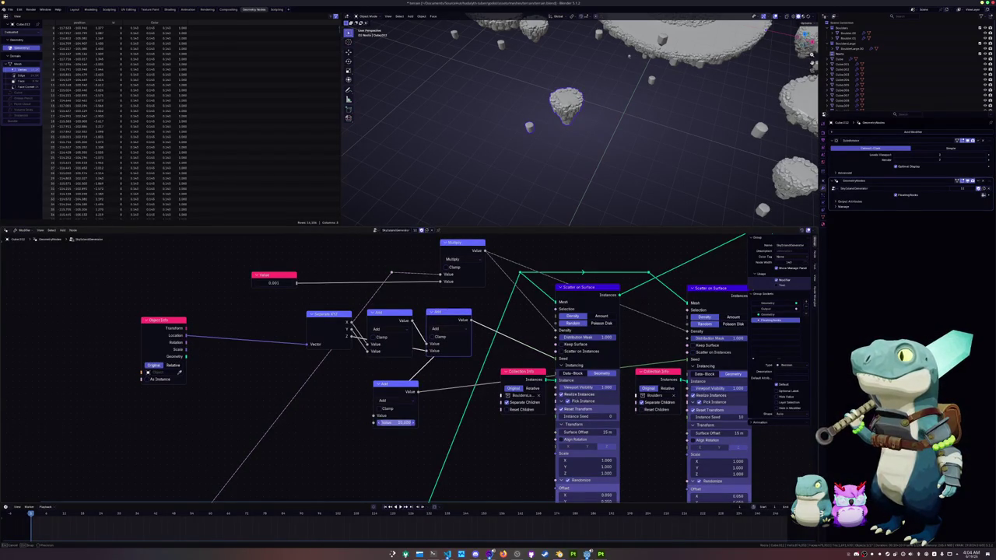
{"action": "type", "text": "84.5"}
{"action": "key", "text": "Return"}
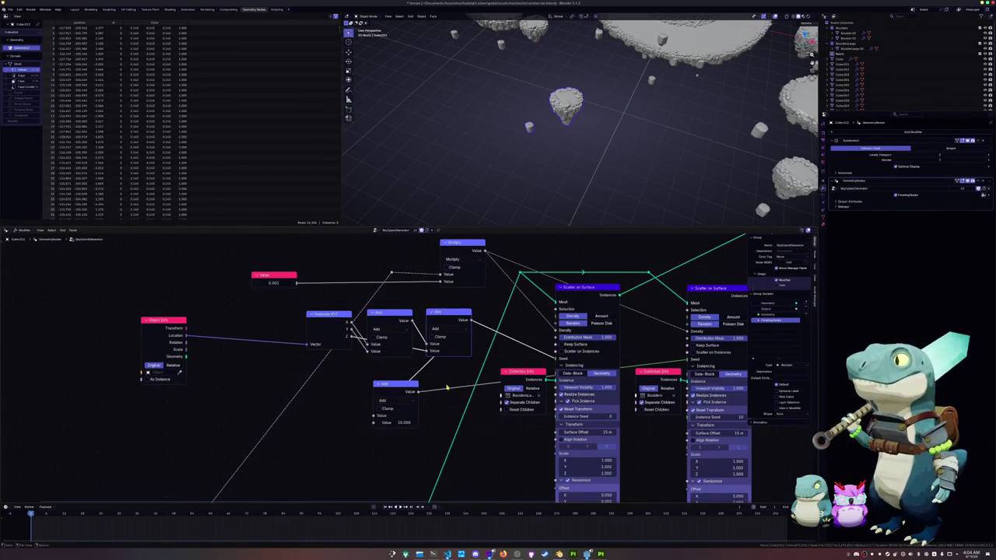
{"action": "key", "text": "r"}
{"action": "key", "text": "z"}
{"action": "left_click", "coordinate": [616, 97]}
{"action": "key", "text": "Tab"}
{"action": "key", "text": "r"}
{"action": "key", "text": "z"}
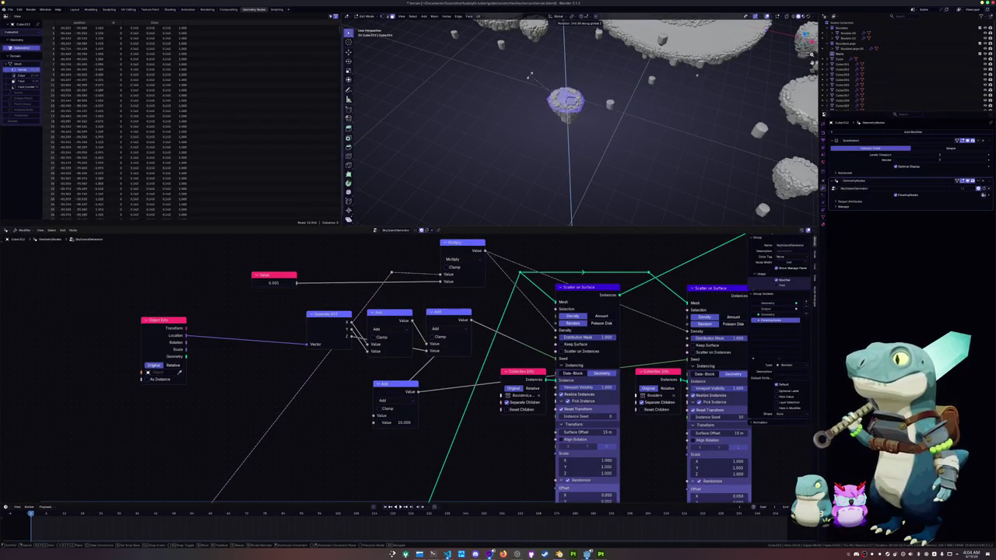
{"action": "left_click", "coordinate": [615, 112]}
{"action": "key", "text": "Tab"}
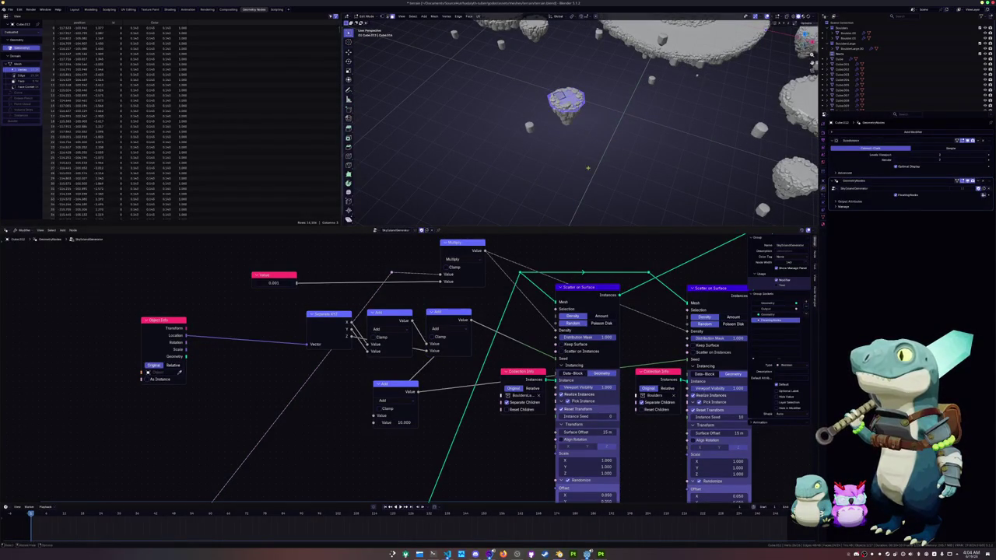
{"action": "key", "text": "shift+a"}
{"action": "type", "text": "r"}
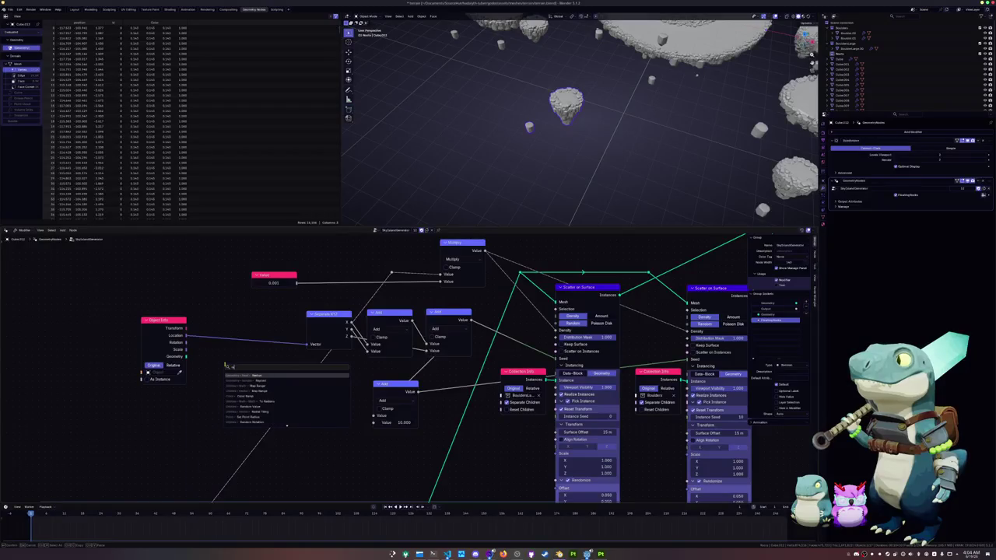
{"action": "type", "text": "andom"}
{"action": "key", "text": "Return"}
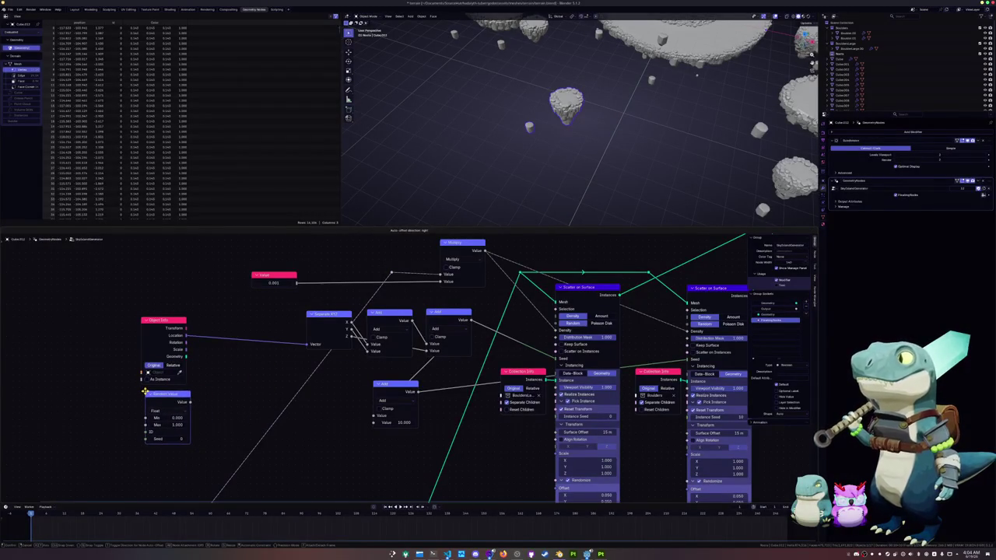
{"action": "key", "text": "Escape"}
{"action": "key", "text": "ctrl+z"}
{"action": "key", "text": "shift+a"}
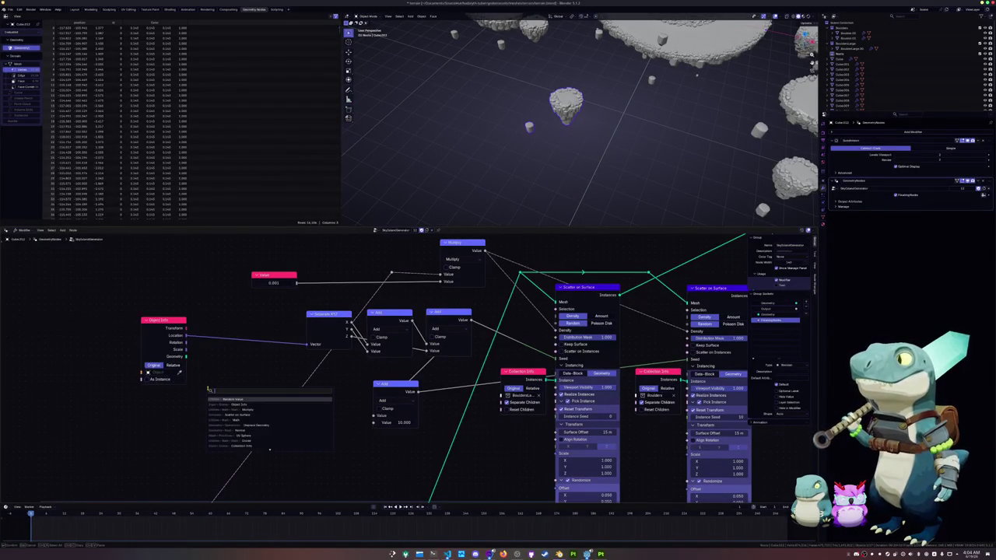
{"action": "type", "text": "sca"}
{"action": "key", "text": "BackSpace"}
{"action": "key", "text": "BackSpace"}
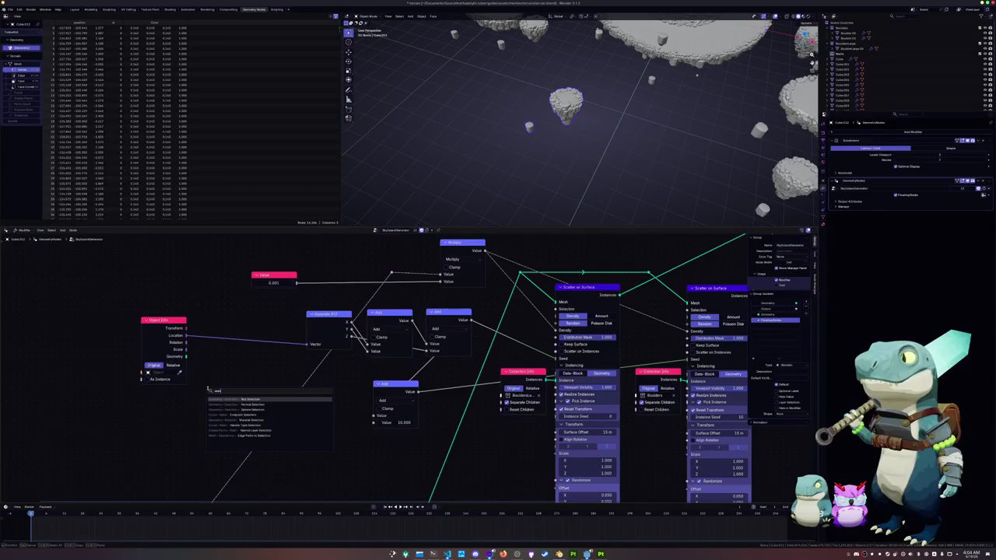
{"action": "type", "text": "random"}
{"action": "key", "text": "Down"}
{"action": "key", "text": "Down"}
{"action": "key", "text": "Down"}
{"action": "key", "text": "Escape"}
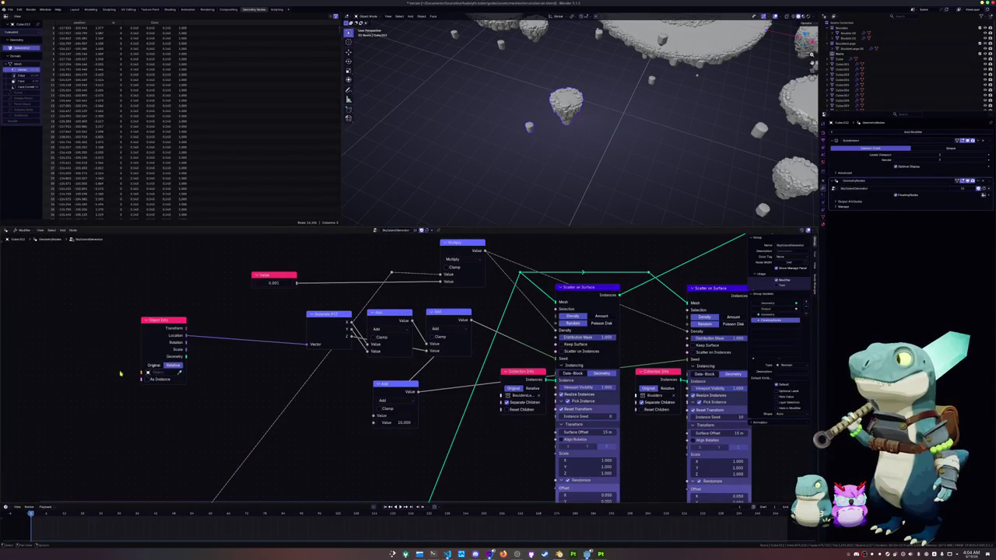
Feed a Self Object node into the Object Info node's Object input
{"action": "middle_click_drag", "start_coordinate": [121, 374], "coordinate": [194, 389]}
{"action": "mouse_move", "coordinate": [216, 374]}
{"action": "left_mouse_down"}
{"action": "mouse_move", "coordinate": [290, 373]}
{"action": "mouse_move", "coordinate": [247, 378]}
{"action": "left_mouse_up"}
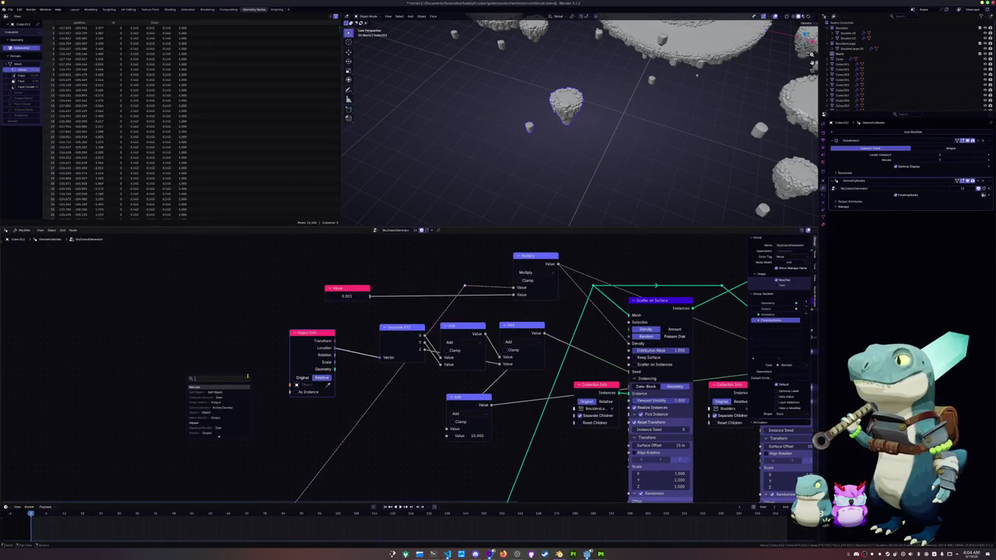
{"action": "key", "text": "Down"}
{"action": "key", "text": "Return"}
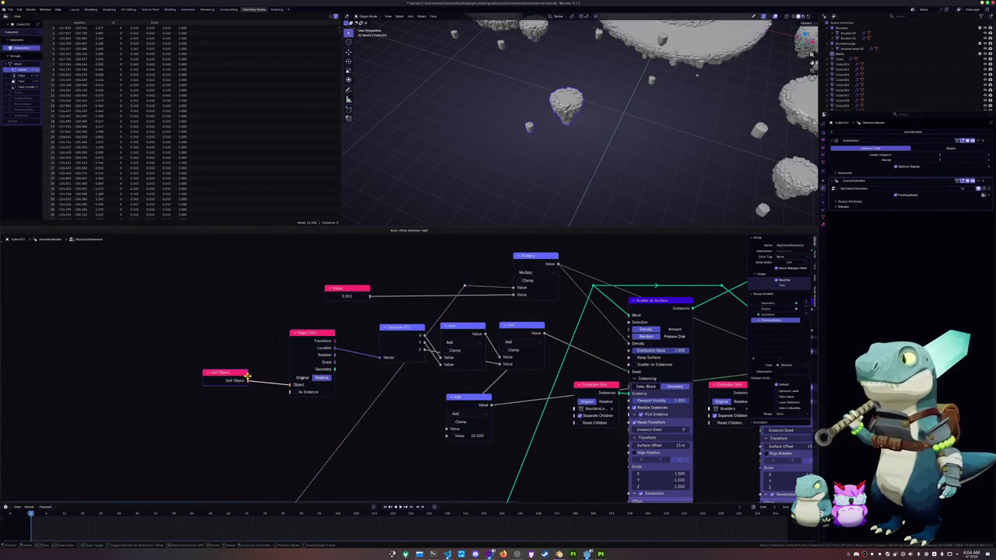
Shift the island along X, then move its mesh along X in Edit Mode
{"action": "key", "text": "g"}
{"action": "key", "text": "x"}
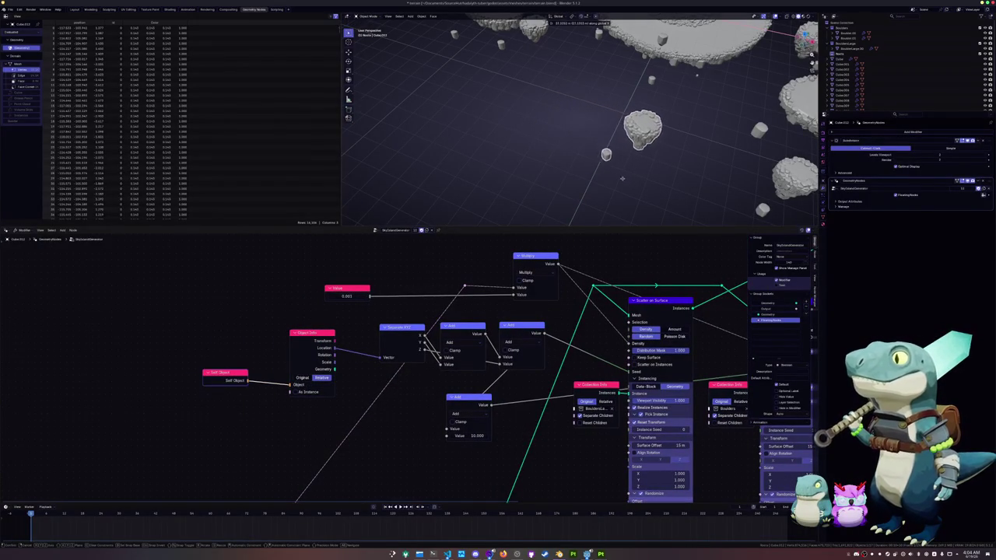
{"action": "left_click", "coordinate": [522, 164]}
{"action": "key", "text": "KP_Decimal"}
{"action": "key", "text": "Tab"}
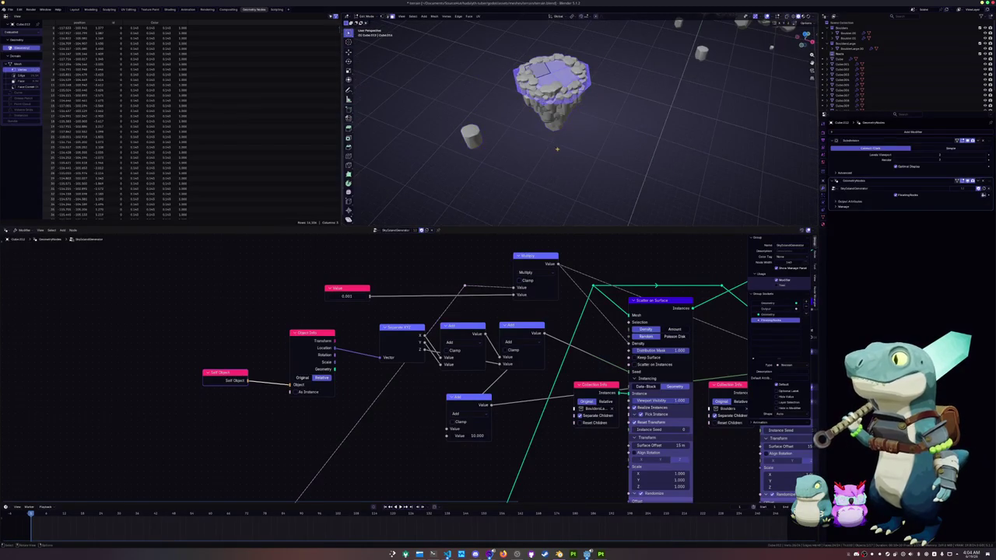
{"action": "key", "text": "g"}
{"action": "key", "text": "x"}
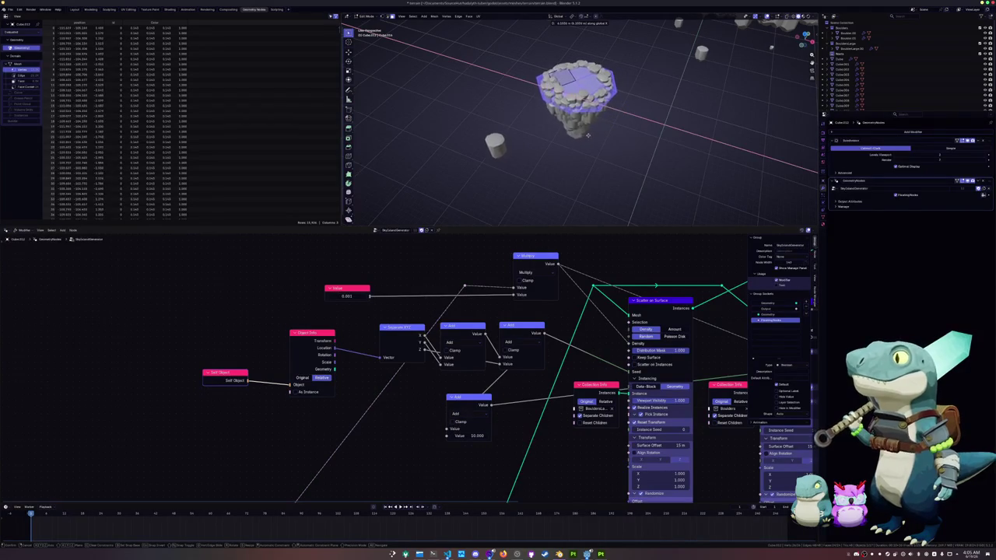
{"action": "left_click", "coordinate": [562, 132]}
Reposition the two Collection Info nodes lower in the node graph
{"action": "scroll", "coordinate": [559, 332], "scroll_direction": "down", "scroll_amount": 3}
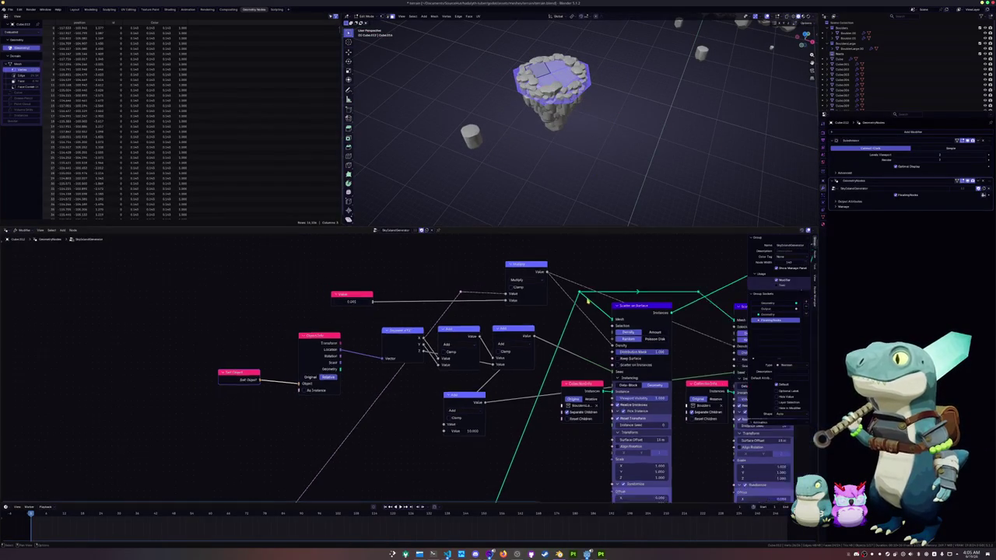
{"action": "scroll", "coordinate": [559, 332], "scroll_direction": "down", "scroll_amount": 5}
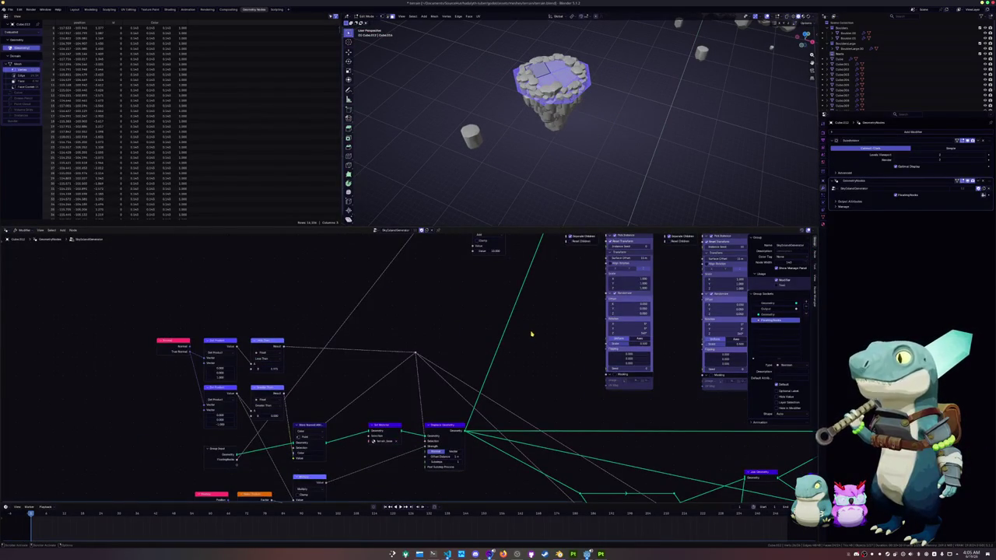
{"action": "middle_click_drag", "start_coordinate": [534, 333], "coordinate": [491, 422]}
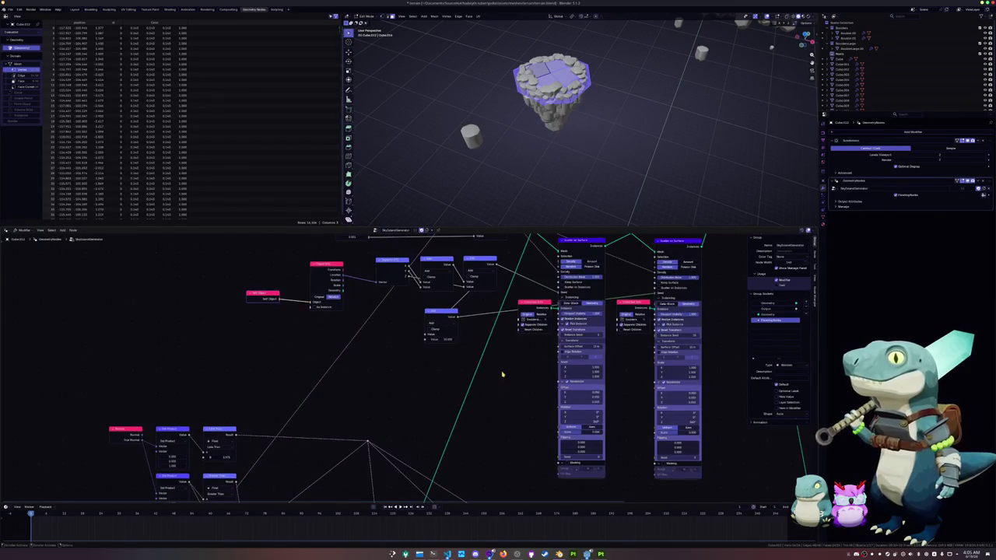
{"action": "middle_click_drag", "start_coordinate": [502, 376], "coordinate": [487, 402]}
{"action": "scroll", "coordinate": [507, 367], "scroll_direction": "down", "scroll_amount": 2}
{"action": "scroll", "coordinate": [506, 367], "scroll_direction": "up", "scroll_amount": 3}
{"action": "left_click_drag", "start_coordinate": [510, 373], "coordinate": [512, 393]}
{"action": "left_click_drag", "start_coordinate": [623, 368], "coordinate": [615, 390]}
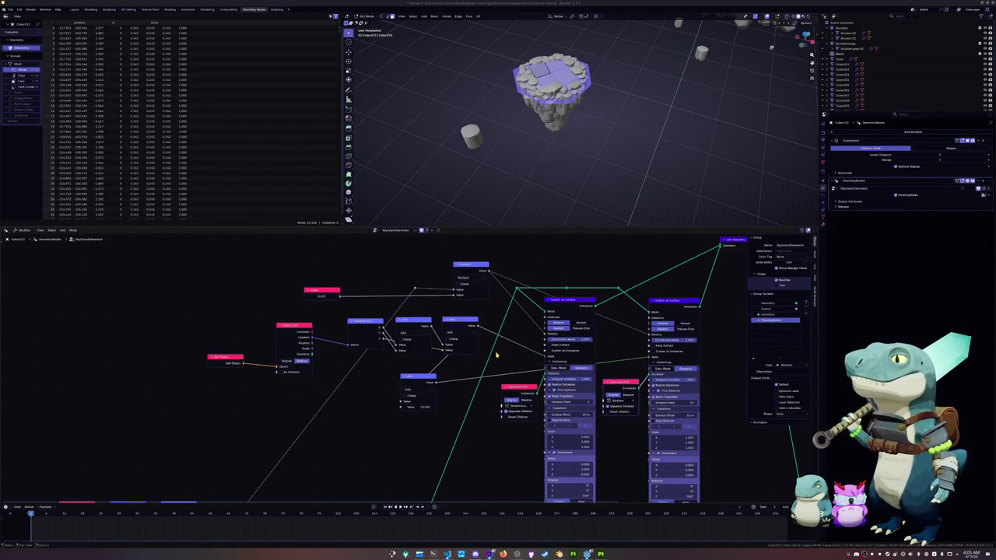
{"action": "scroll", "coordinate": [493, 358], "scroll_direction": "up", "scroll_amount": 2}
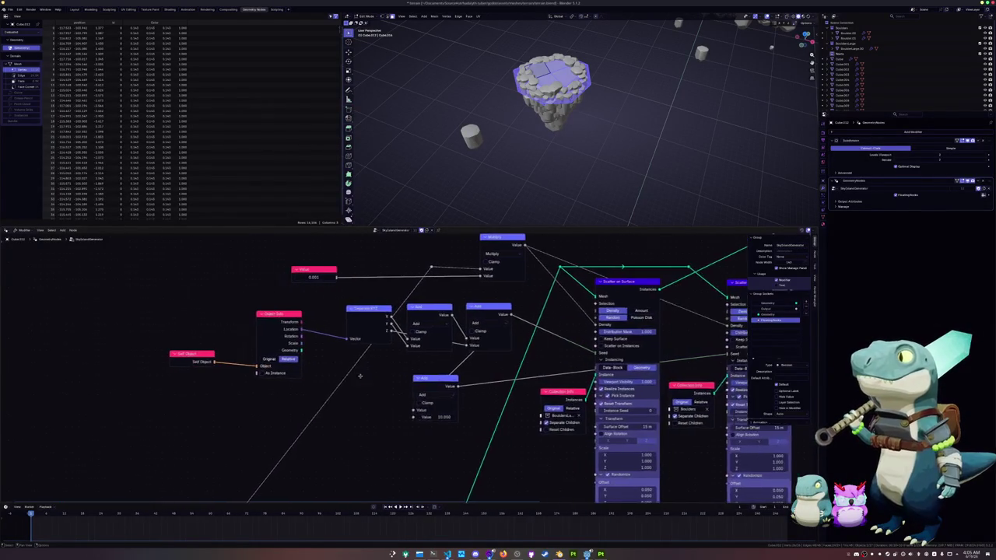
Leave Edit Mode, cancel a trial X move, and view the islands from the top
{"action": "scroll", "coordinate": [333, 377], "scroll_direction": "up", "scroll_amount": 1}
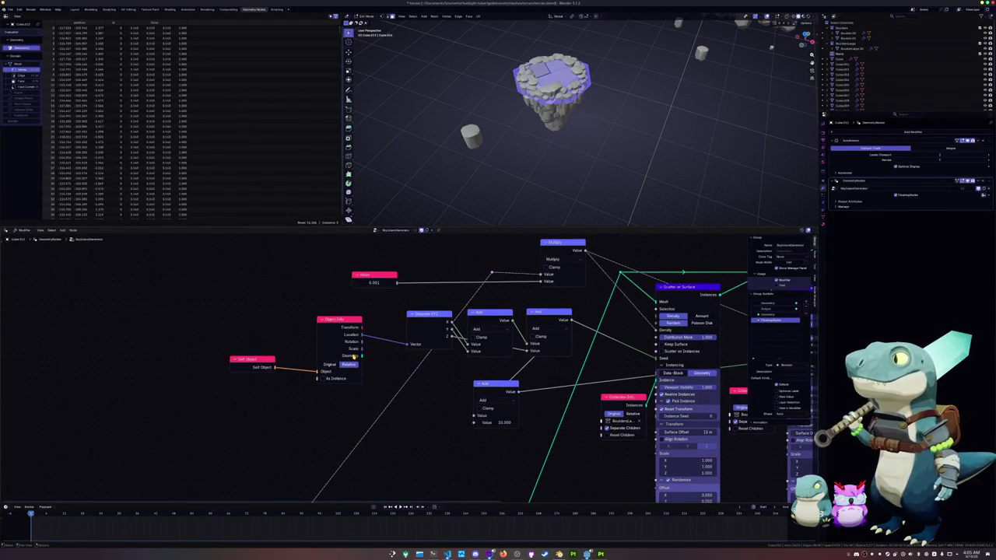
{"action": "left_click", "coordinate": [329, 365]}
{"action": "key", "text": "Tab"}
{"action": "key", "text": "g"}
{"action": "key", "text": "x"}
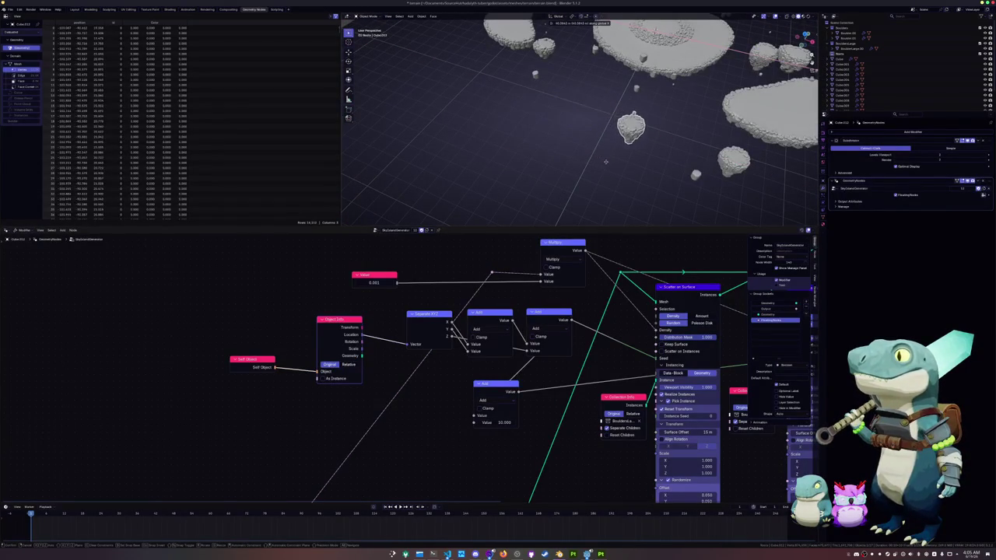
{"action": "right_click", "coordinate": [594, 160]}
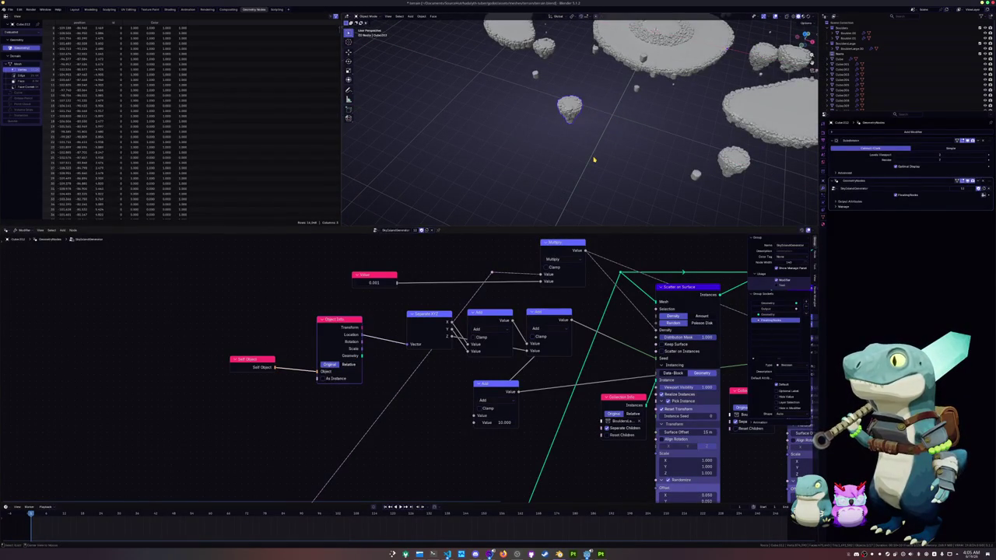
{"action": "scroll", "coordinate": [593, 159], "scroll_direction": "down", "scroll_amount": 5}
{"action": "mouse_move", "coordinate": [588, 155]}
{"action": "middle_mouse_down"}
{"action": "mouse_move", "coordinate": [603, 146]}
{"action": "mouse_move", "coordinate": [603, 158]}
{"action": "middle_mouse_up"}
{"action": "key", "text": "KP_7"}
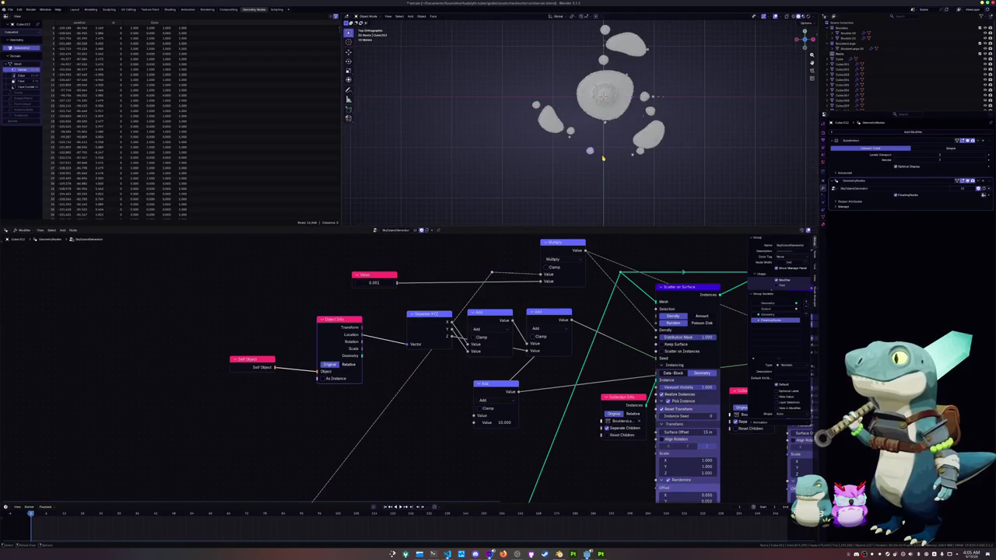
{"action": "scroll", "coordinate": [602, 159], "scroll_direction": "up", "scroll_amount": 2}
Slide one island along X and move the small island to a new spot
{"action": "key", "text": "g"}
{"action": "key", "text": "x"}
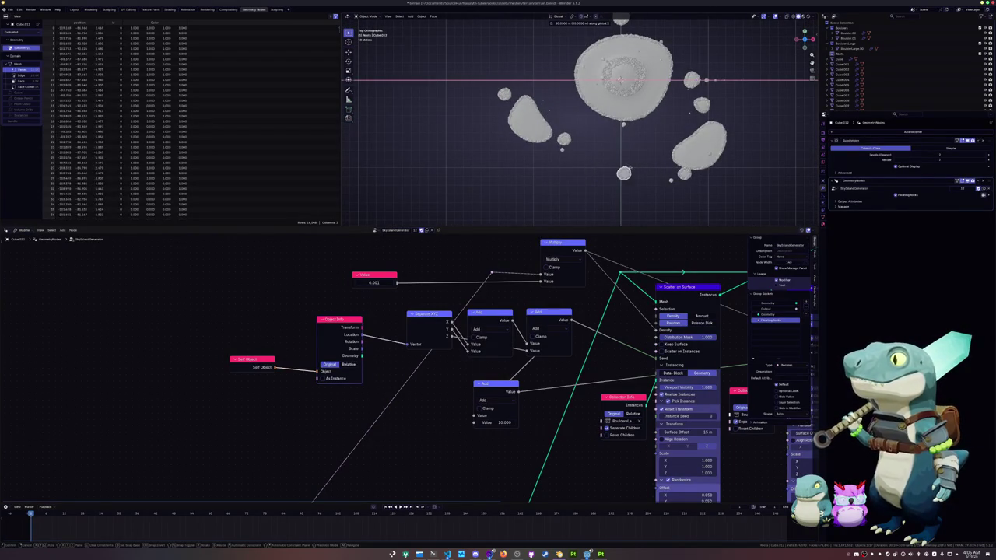
{"action": "left_click", "coordinate": [575, 174]}
{"action": "key", "text": "KP_Decimal"}
{"action": "key", "text": "g"}
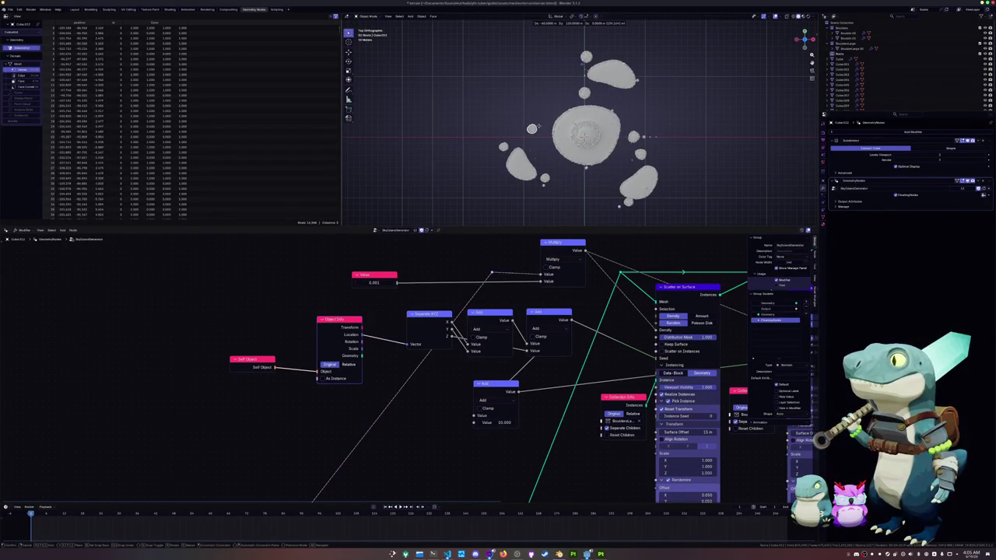
{"action": "left_click", "coordinate": [531, 135]}
{"action": "middle_click_drag", "start_coordinate": [531, 134], "coordinate": [516, 109]}
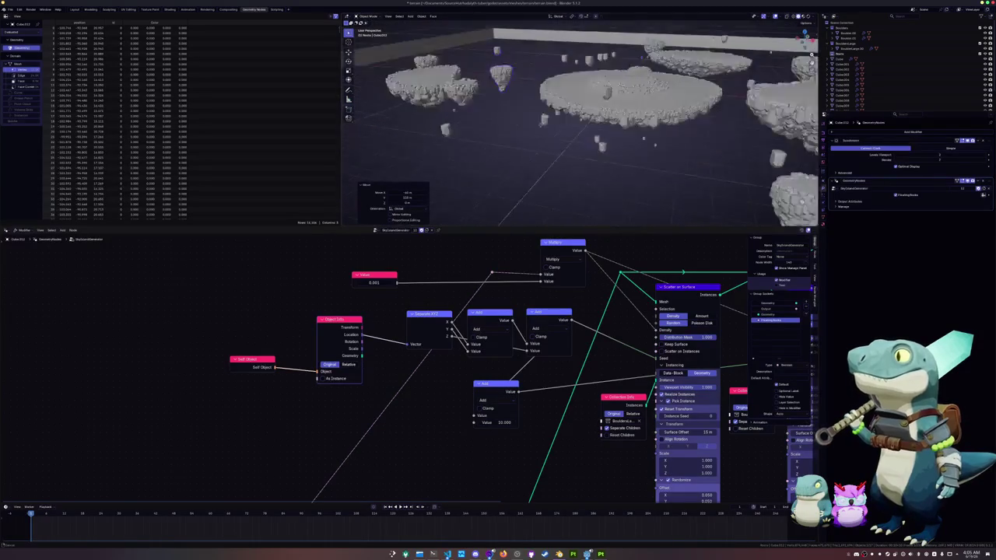
Raise the island along Z and rotate it around the Z axis
{"action": "key", "text": "g"}
{"action": "key", "text": "z"}
{"action": "left_click", "coordinate": [576, 160]}
{"action": "middle_click_drag", "start_coordinate": [576, 160], "coordinate": [667, 161]}
{"action": "key", "text": "r"}
{"action": "key", "text": "z"}
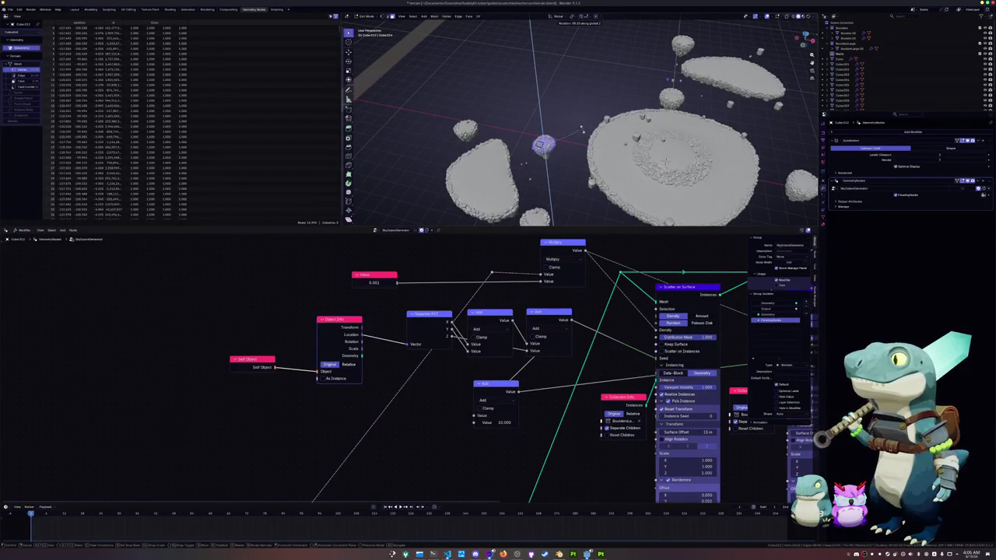
{"action": "left_click", "coordinate": [582, 129]}
{"action": "middle_click_drag", "start_coordinate": [582, 130], "coordinate": [586, 165]}
{"action": "scroll", "coordinate": [586, 165], "scroll_direction": "down", "scroll_amount": 3}
Select all objects and set their origins to Center of Mass (Volume)
{"action": "key", "text": "a"}
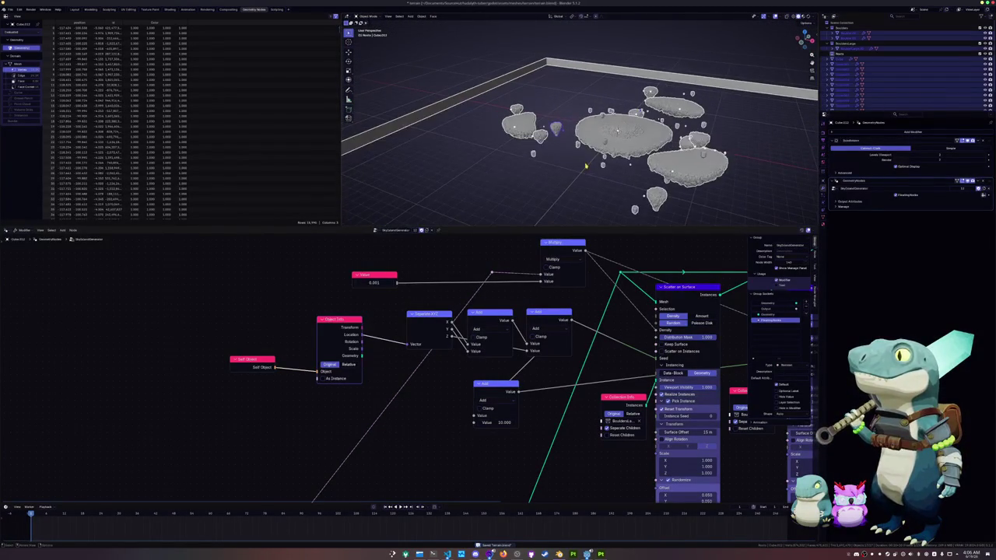
{"action": "left_click", "coordinate": [422, 17]}
{"action": "mouse_move", "coordinate": [431, 28]}
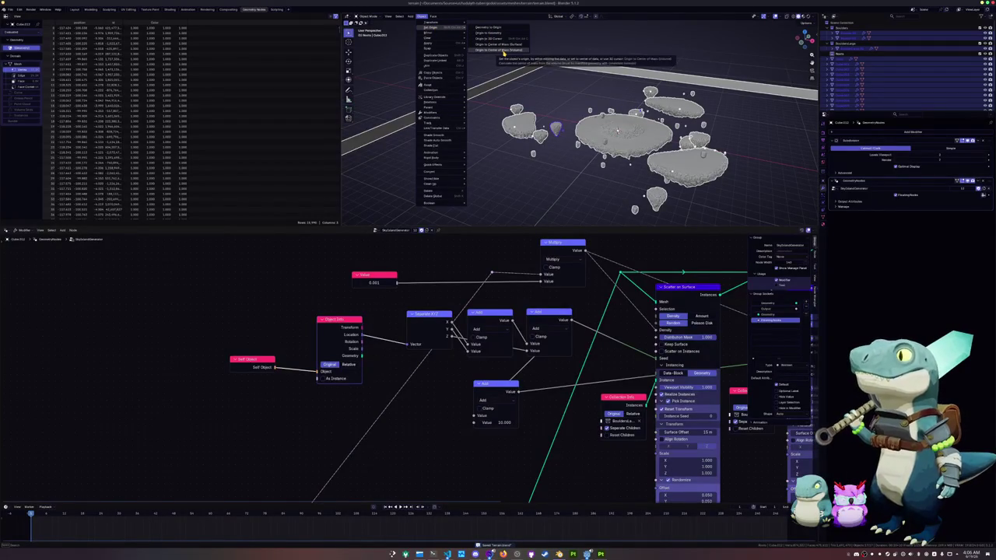
{"action": "left_click", "coordinate": [503, 53]}
{"action": "middle_click_drag", "start_coordinate": [545, 109], "coordinate": [551, 120]}
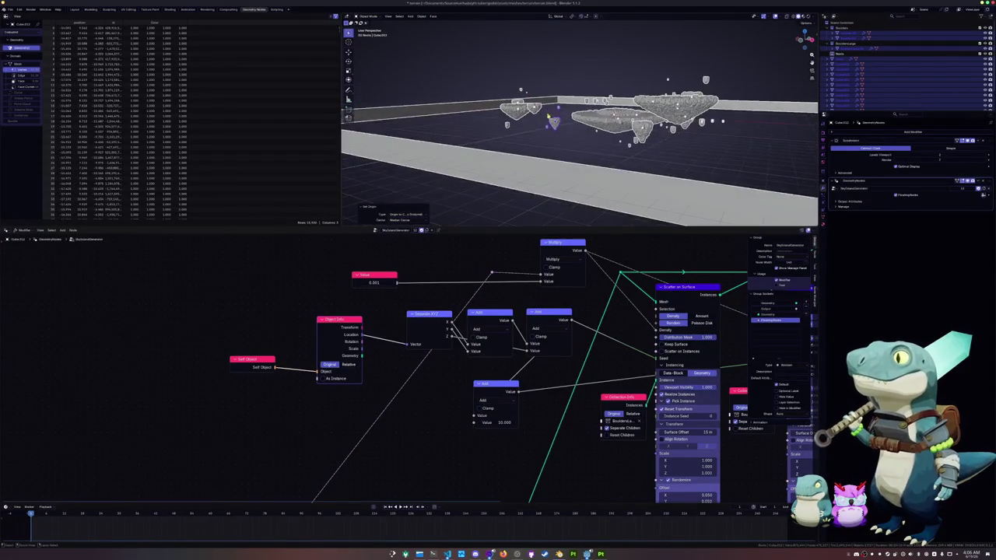
{"action": "scroll", "coordinate": [552, 122], "scroll_direction": "up", "scroll_amount": 3}
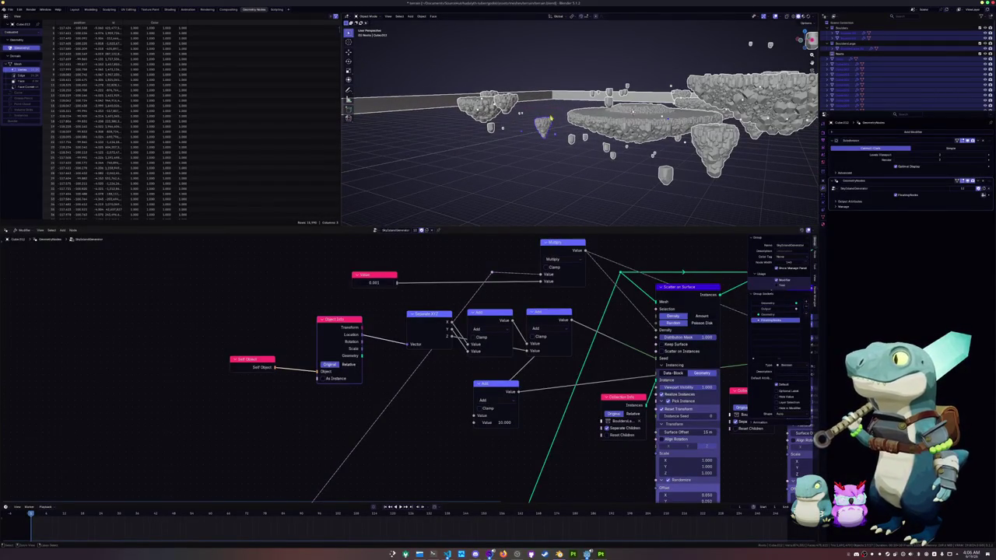
{"action": "left_click", "coordinate": [418, 16]}
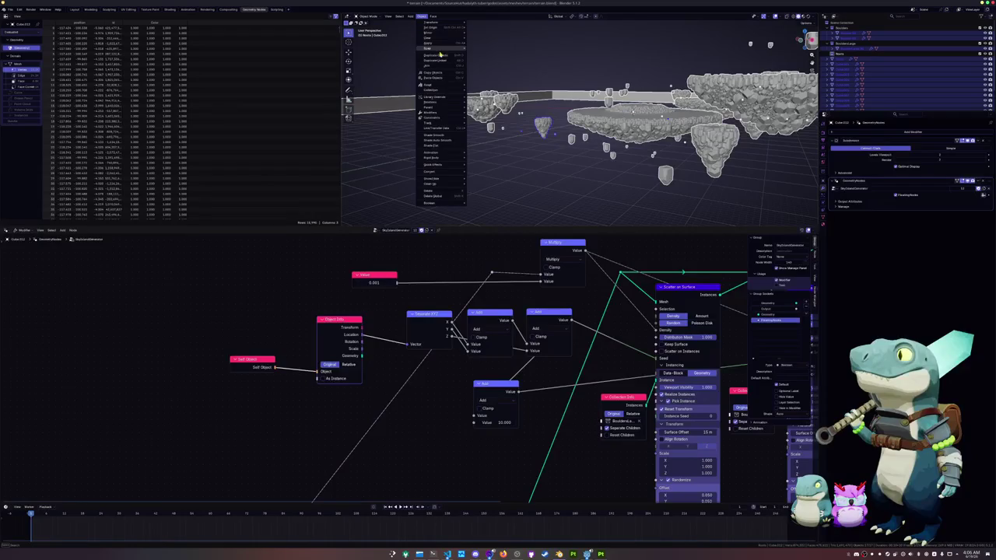
{"action": "mouse_move", "coordinate": [431, 48]}
{"action": "left_click", "coordinate": [504, 49]}
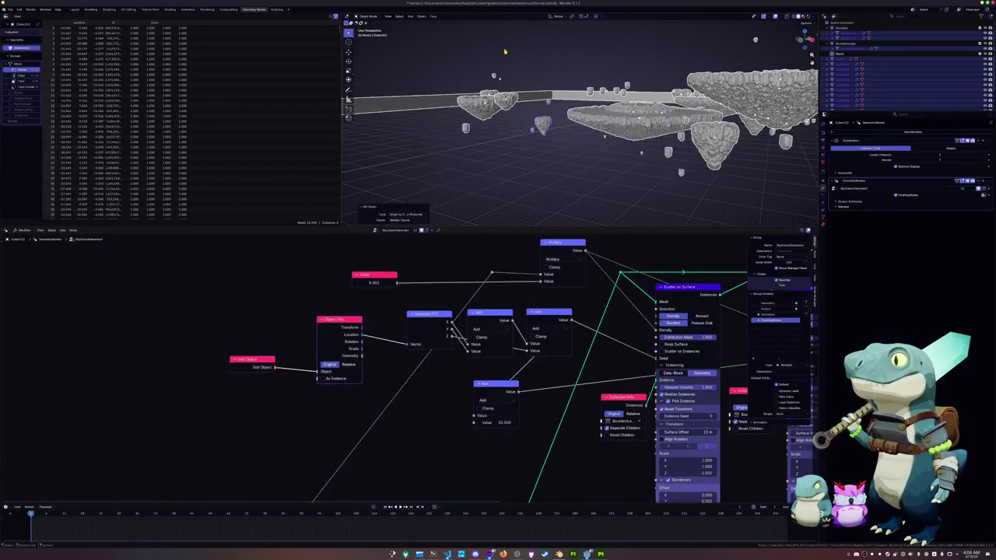
{"action": "middle_click_drag", "start_coordinate": [506, 52], "coordinate": [527, 55]}
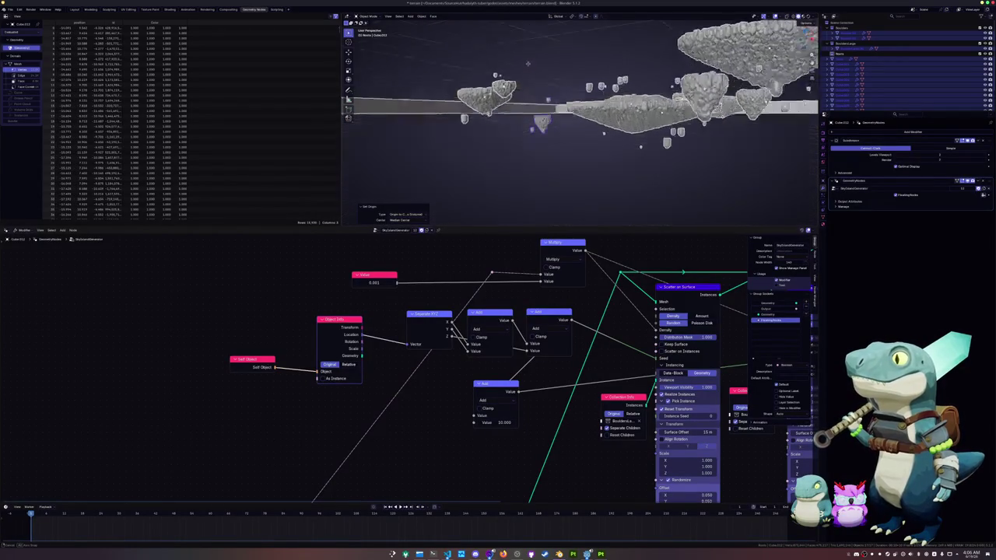
Apply the objects' scale, undoing the trial location and transform applies
{"action": "key", "text": "ctrl+a"}
{"action": "left_click", "coordinate": [526, 49]}
{"action": "key", "text": "ctrl+a"}
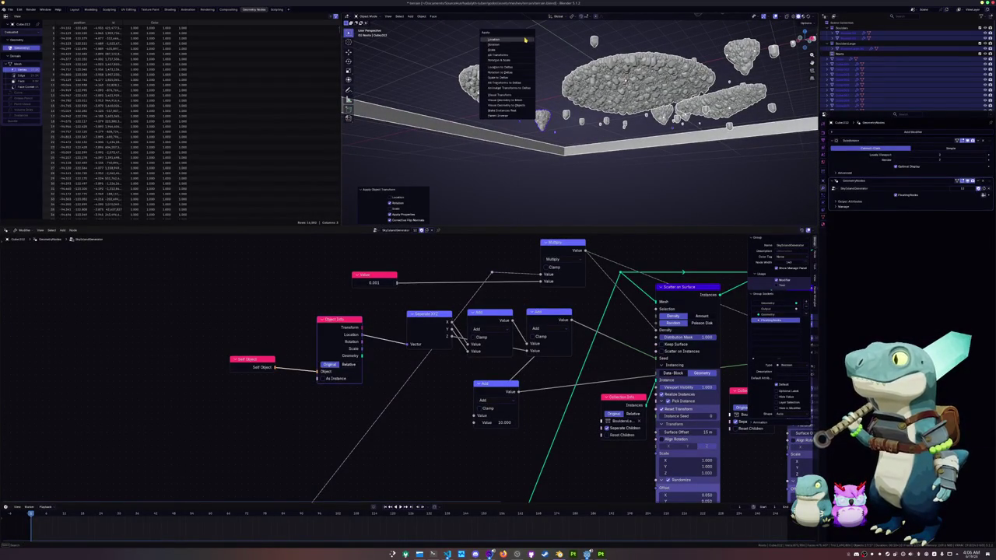
{"action": "left_click", "coordinate": [524, 39]}
{"action": "key", "text": "ctrl+z"}
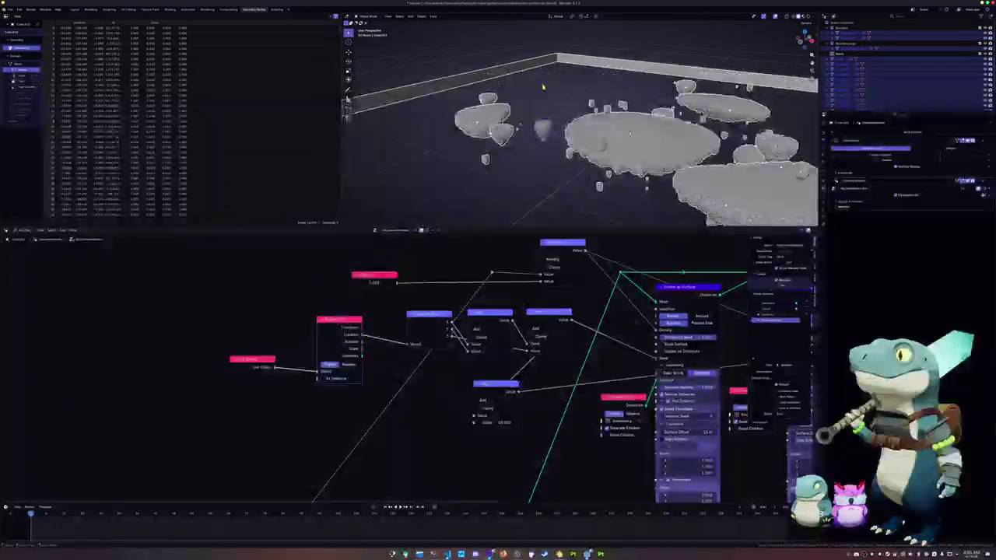
{"action": "key", "text": "ctrl+a"}
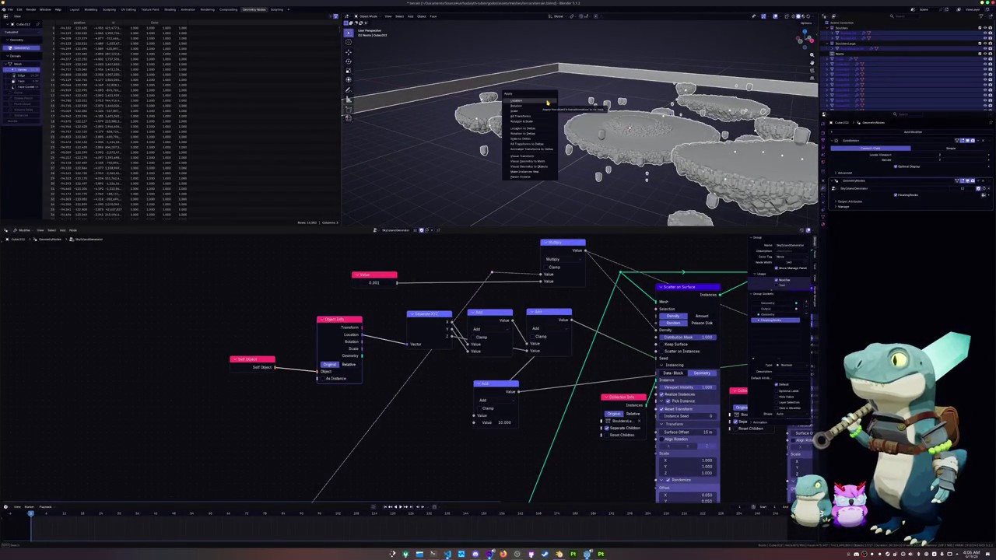
{"action": "left_click", "coordinate": [548, 102]}
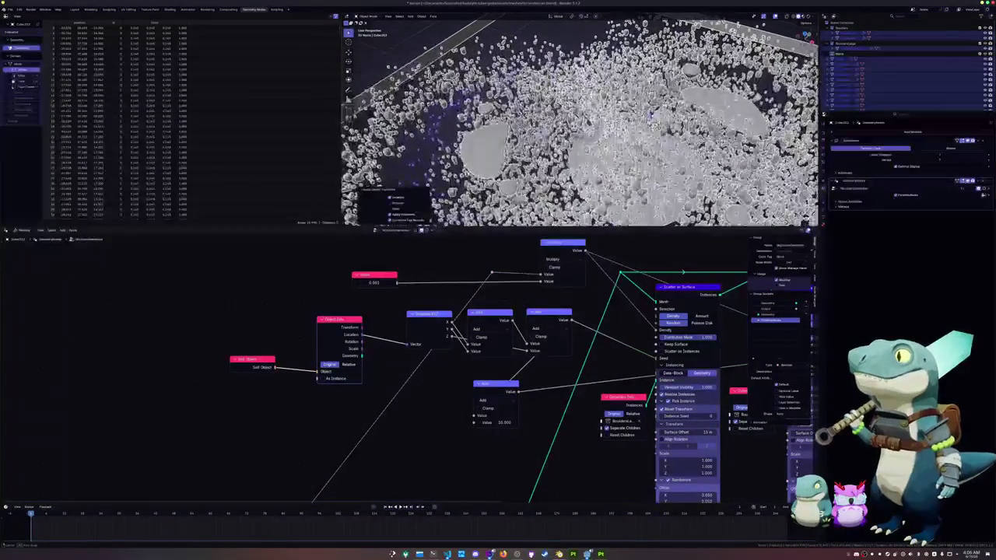
{"action": "key", "text": "ctrl+z"}
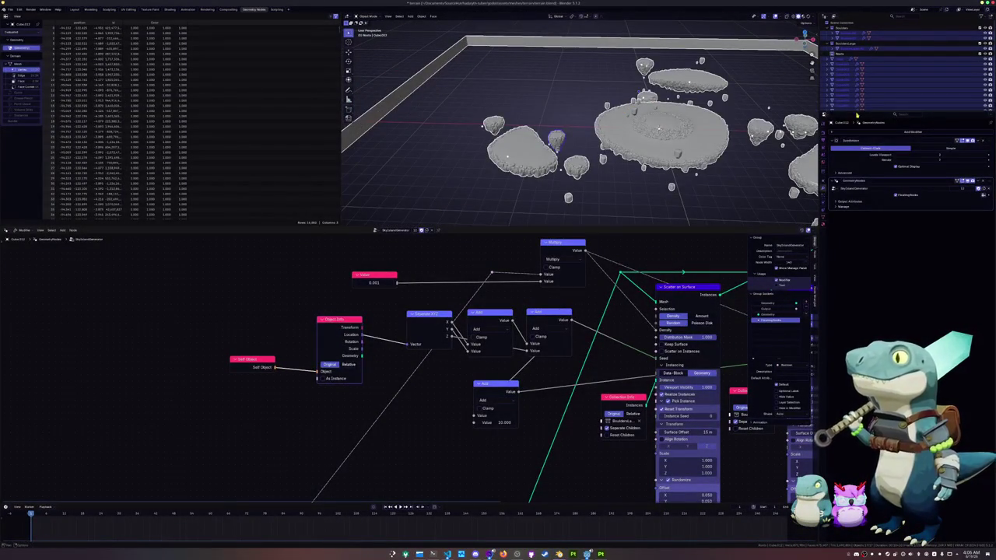
Select Cube through Plane in the Outliner and set their origins to Center of Mass (Volume)
{"action": "left_click_drag", "start_coordinate": [903, 114], "coordinate": [902, 243]}
{"action": "left_click", "coordinate": [895, 148]}
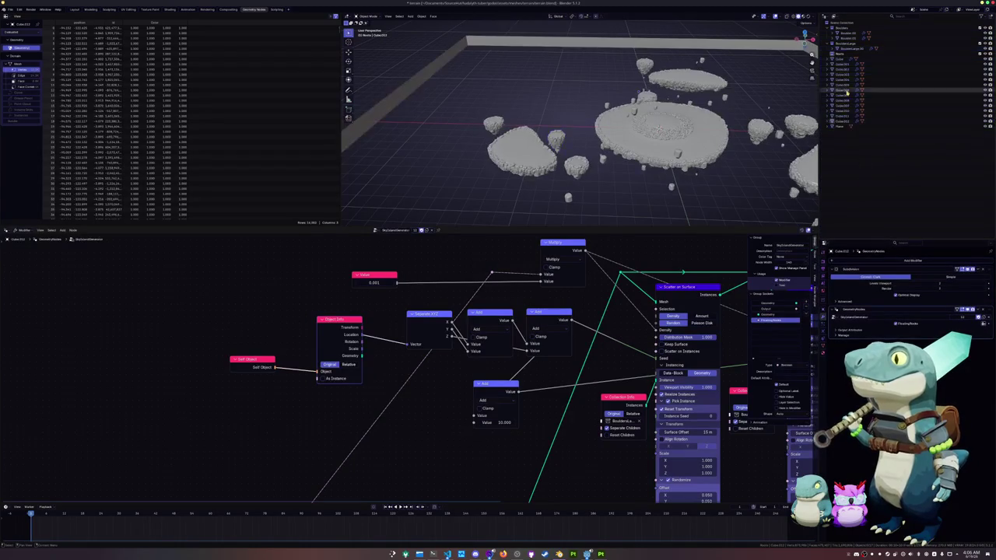
{"action": "left_click", "coordinate": [845, 49]}
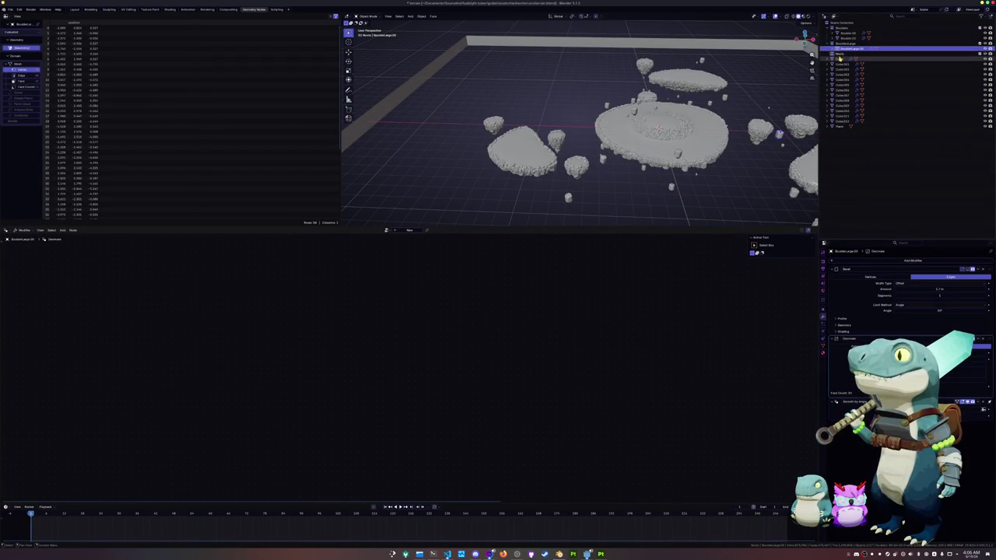
{"action": "left_click", "coordinate": [840, 60]}
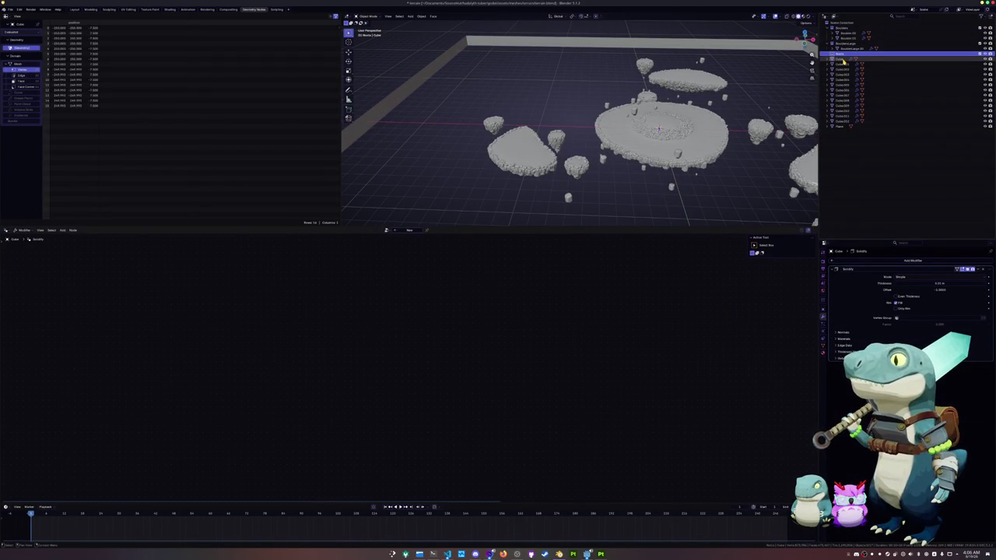
{"action": "key", "text": "Delete"}
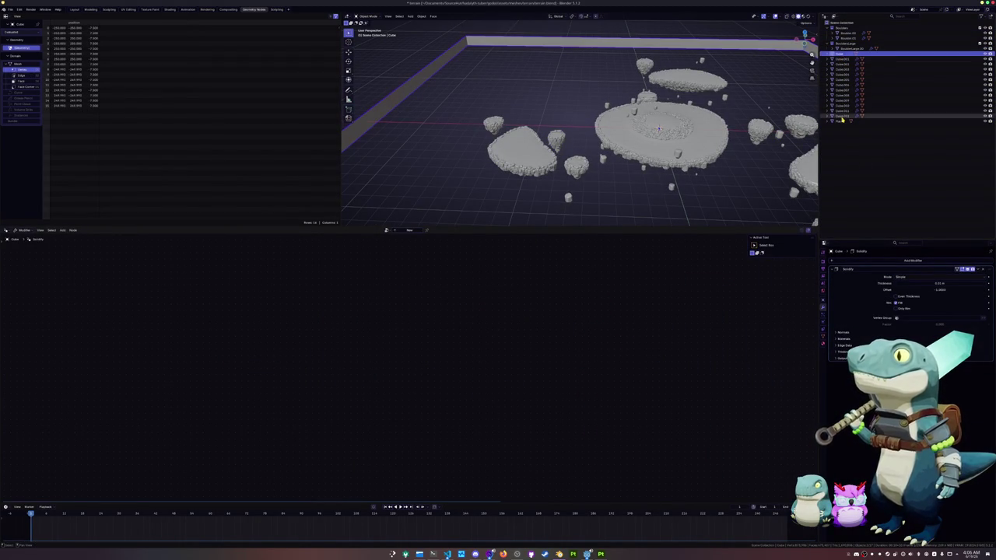
{"action": "left_click", "coordinate": [839, 120], "text": "shift"}
{"action": "key", "text": "KP_Decimal"}
{"action": "right_click", "coordinate": [675, 120]}
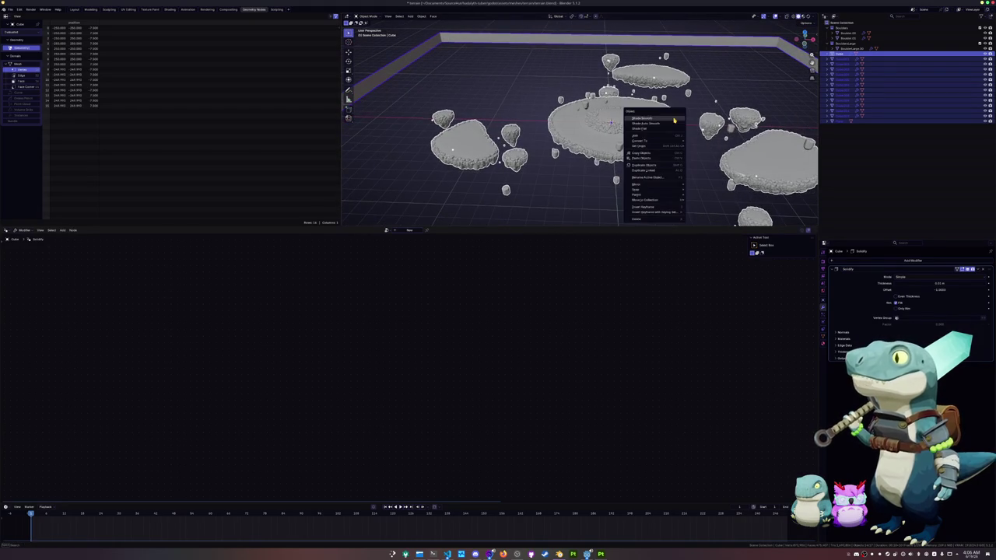
{"action": "left_click", "coordinate": [536, 118]}
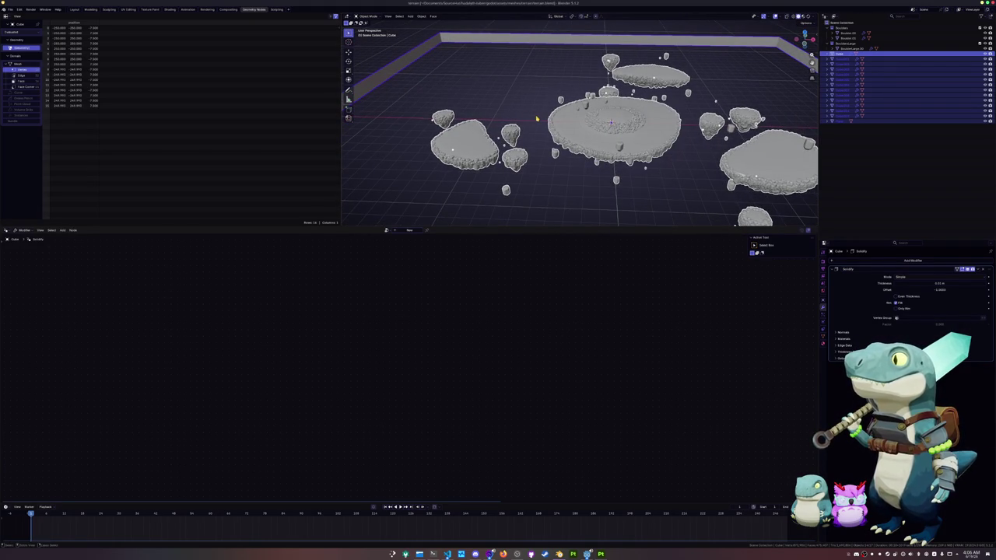
{"action": "left_click", "coordinate": [421, 17]}
{"action": "mouse_move", "coordinate": [432, 27]}
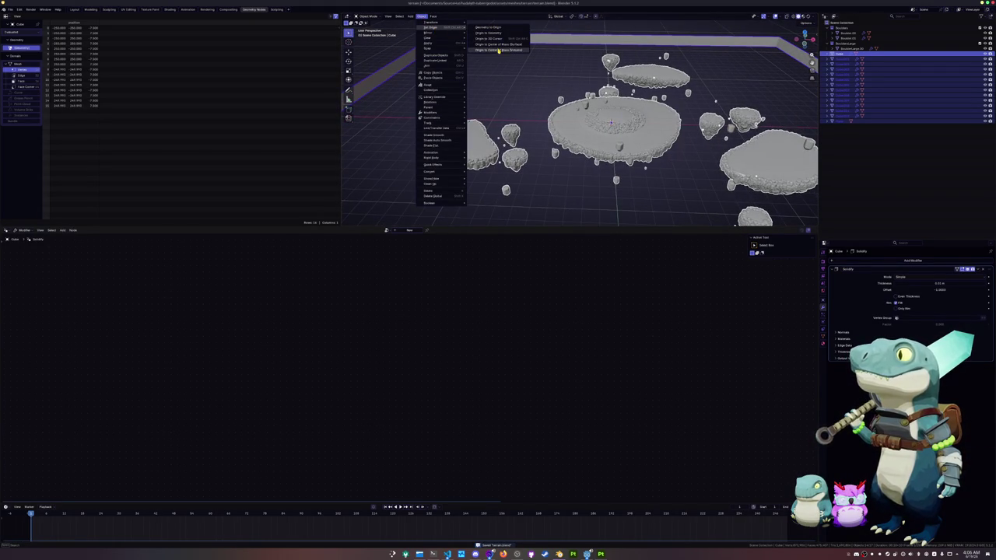
{"action": "left_click", "coordinate": [501, 50]}
{"action": "mouse_move", "coordinate": [527, 96]}
{"action": "middle_mouse_down"}
{"action": "mouse_move", "coordinate": [498, 102]}
{"action": "mouse_move", "coordinate": [747, 184]}
{"action": "mouse_move", "coordinate": [440, 99]}
{"action": "mouse_move", "coordinate": [448, 76]}
{"action": "mouse_move", "coordinate": [354, 217]}
{"action": "middle_mouse_up"}
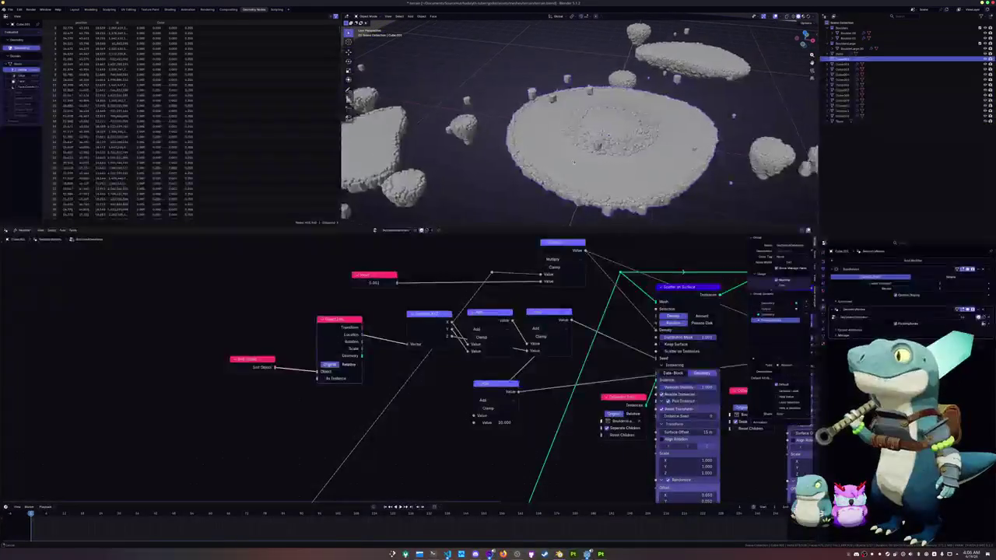
Try a -21.1 m Surface Offset, revert to 15 m, then set -15 m
{"action": "mouse_move", "coordinate": [736, 357]}
{"action": "middle_mouse_down"}
{"action": "mouse_move", "coordinate": [549, 380]}
{"action": "mouse_move", "coordinate": [589, 362]}
{"action": "middle_mouse_up"}
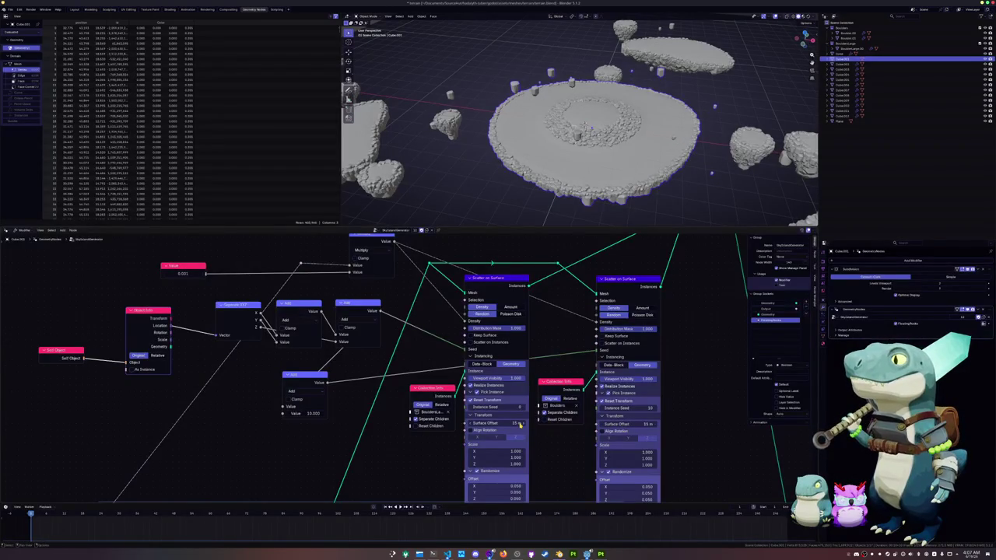
{"action": "mouse_move", "coordinate": [509, 424]}
{"action": "left_mouse_down"}
{"action": "mouse_move", "coordinate": [482, 424]}
{"action": "mouse_move", "coordinate": [513, 424]}
{"action": "mouse_move", "coordinate": [504, 424]}
{"action": "left_mouse_up"}
{"action": "mouse_move", "coordinate": [564, 195]}
{"action": "middle_mouse_down"}
{"action": "mouse_move", "coordinate": [558, 166]}
{"action": "mouse_move", "coordinate": [548, 222]}
{"action": "middle_mouse_up"}
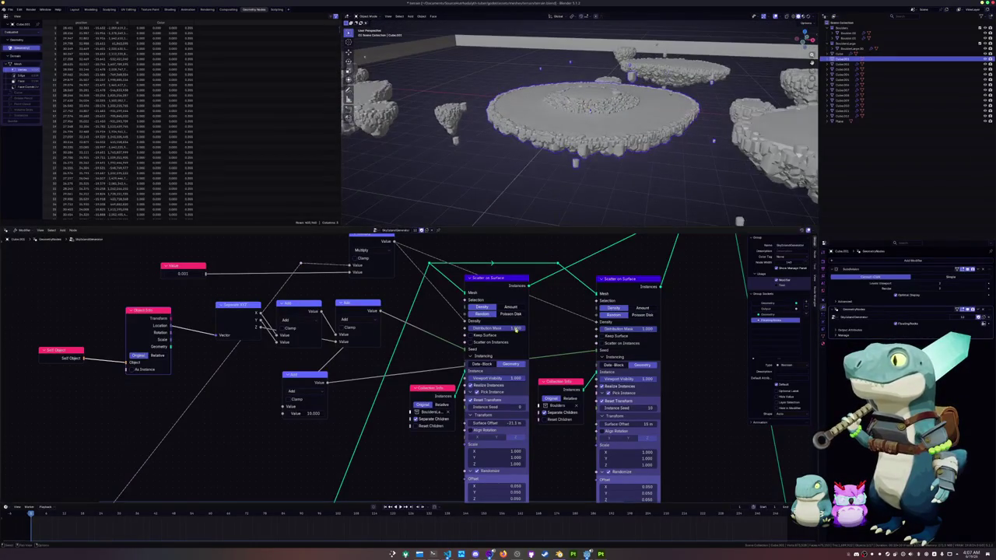
{"action": "left_click_drag", "start_coordinate": [509, 424], "coordinate": [510, 431]}
{"action": "key", "text": "ctrl+z"}
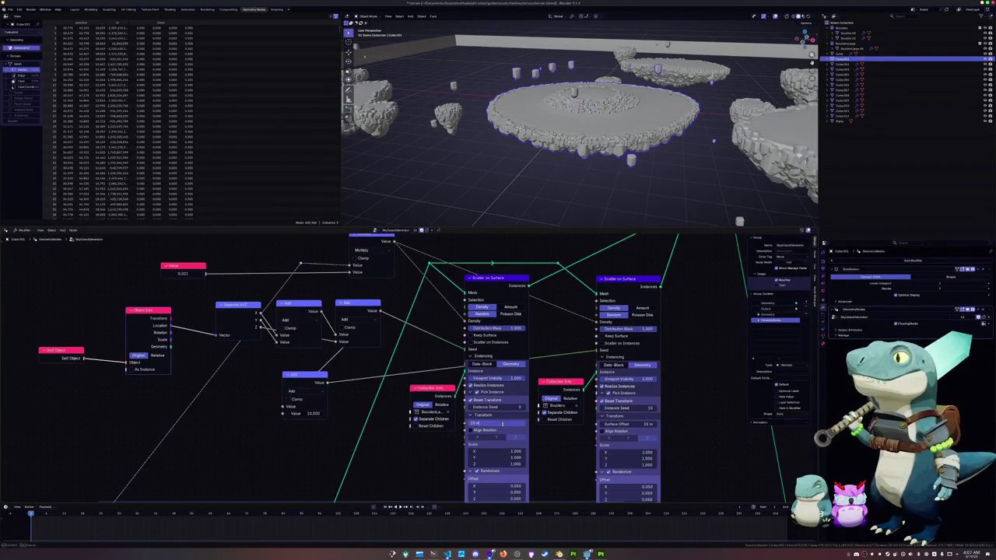
{"action": "left_click_drag", "start_coordinate": [500, 424], "coordinate": [498, 423]}
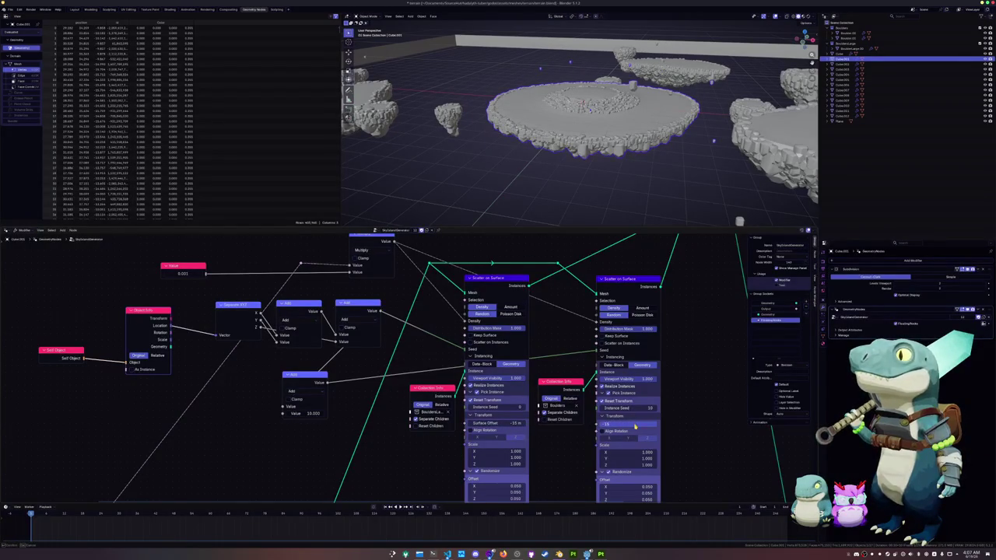
Inspect the islands and fine-tune the boulders' Surface Offset to push them downward
{"action": "middle_click_drag", "start_coordinate": [663, 154], "coordinate": [587, 153]}
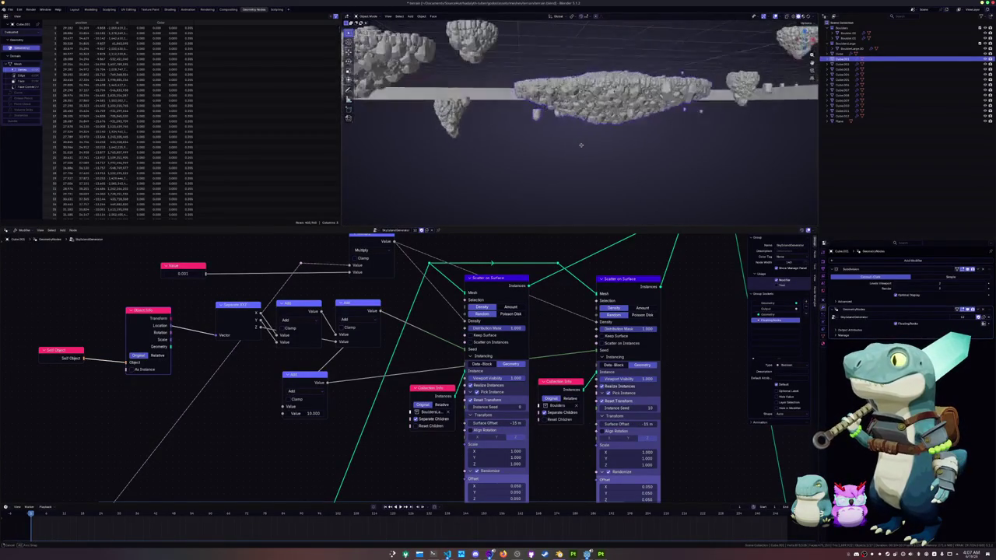
{"action": "scroll", "coordinate": [587, 152], "scroll_direction": "down", "scroll_amount": 5}
{"action": "scroll", "coordinate": [596, 160], "scroll_direction": "up", "scroll_amount": 3}
{"action": "scroll", "coordinate": [596, 163], "scroll_direction": "up", "scroll_amount": 2}
{"action": "mouse_move", "coordinate": [597, 163]}
{"action": "middle_mouse_down"}
{"action": "mouse_move", "coordinate": [676, 153]}
{"action": "mouse_move", "coordinate": [622, 179]}
{"action": "middle_mouse_up"}
{"action": "scroll", "coordinate": [623, 179], "scroll_direction": "up", "scroll_amount": 3}
{"action": "scroll", "coordinate": [591, 192], "scroll_direction": "down", "scroll_amount": 2}
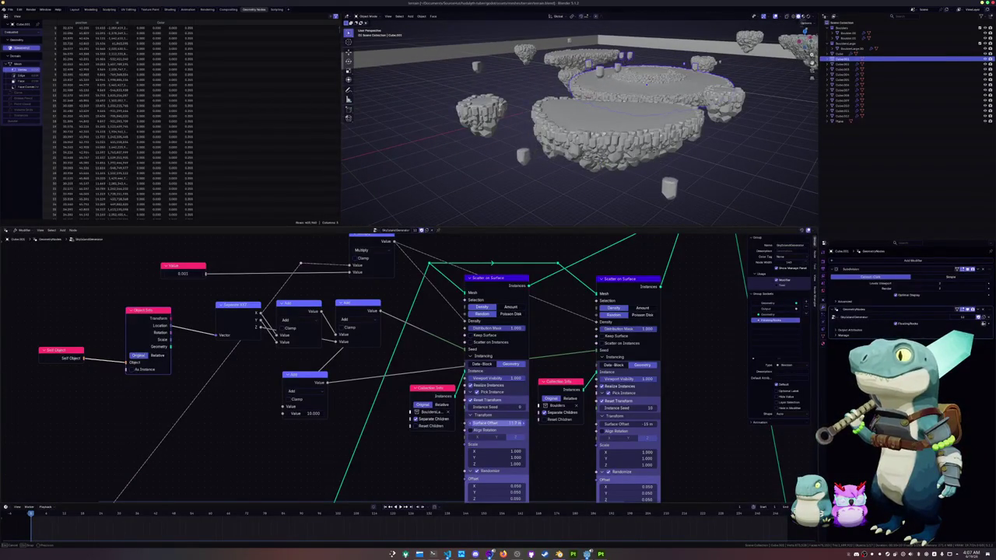
{"action": "left_click_drag", "start_coordinate": [516, 423], "coordinate": [501, 425]}
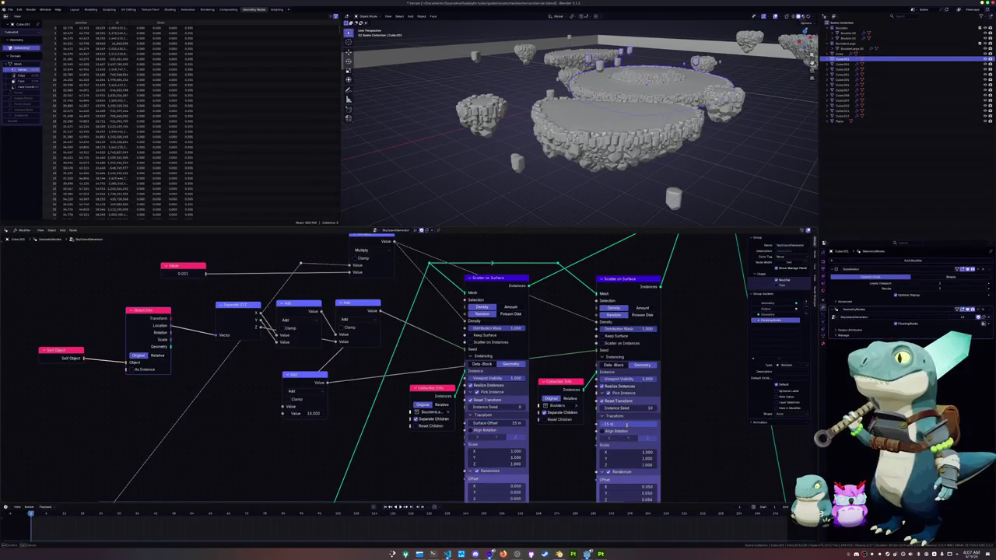
{"action": "mouse_move", "coordinate": [644, 135]}
{"action": "middle_mouse_down"}
{"action": "mouse_move", "coordinate": [616, 153]}
{"action": "mouse_move", "coordinate": [592, 149]}
{"action": "mouse_move", "coordinate": [587, 180]}
{"action": "middle_mouse_up"}
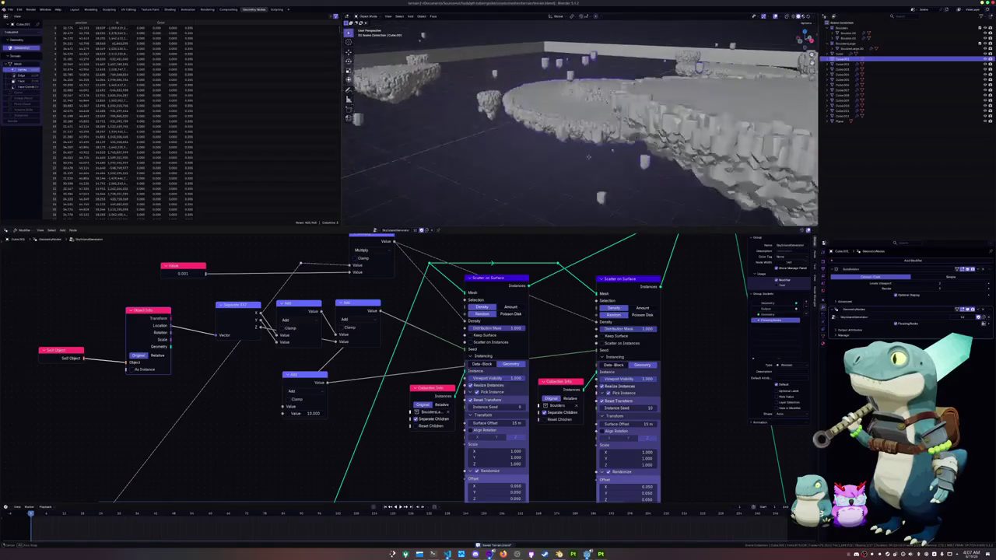
{"action": "mouse_move", "coordinate": [500, 159]}
{"action": "middle_mouse_down"}
{"action": "mouse_move", "coordinate": [540, 178]}
{"action": "mouse_move", "coordinate": [502, 189]}
{"action": "mouse_move", "coordinate": [500, 218]}
{"action": "middle_mouse_up"}
{"action": "left_click_drag", "start_coordinate": [516, 423], "coordinate": [545, 414]}
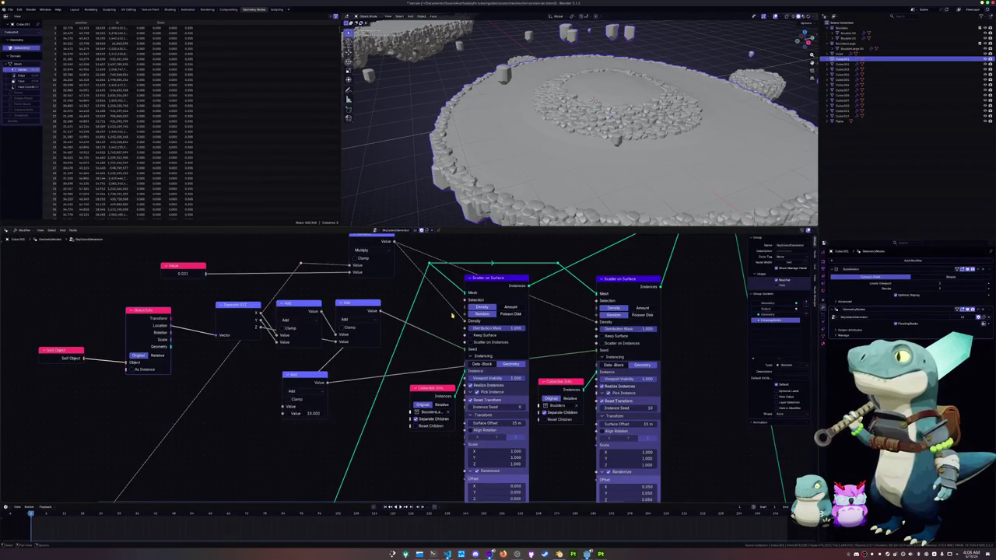
Link the reroute point into the Scatter on Surface node's input socket
{"action": "key", "text": "shift+a"}
{"action": "key", "text": "Escape"}
{"action": "scroll", "coordinate": [397, 420], "scroll_direction": "down", "scroll_amount": 2}
{"action": "mouse_move", "coordinate": [405, 412]}
{"action": "middle_mouse_down"}
{"action": "mouse_move", "coordinate": [477, 326]}
{"action": "mouse_move", "coordinate": [469, 352]}
{"action": "middle_mouse_up"}
{"action": "scroll", "coordinate": [395, 396], "scroll_direction": "down", "scroll_amount": 2}
{"action": "middle_click_drag", "start_coordinate": [395, 395], "coordinate": [373, 436]}
{"action": "scroll", "coordinate": [374, 435], "scroll_direction": "up", "scroll_amount": 1}
{"action": "left_click_drag", "start_coordinate": [319, 454], "coordinate": [496, 284]}
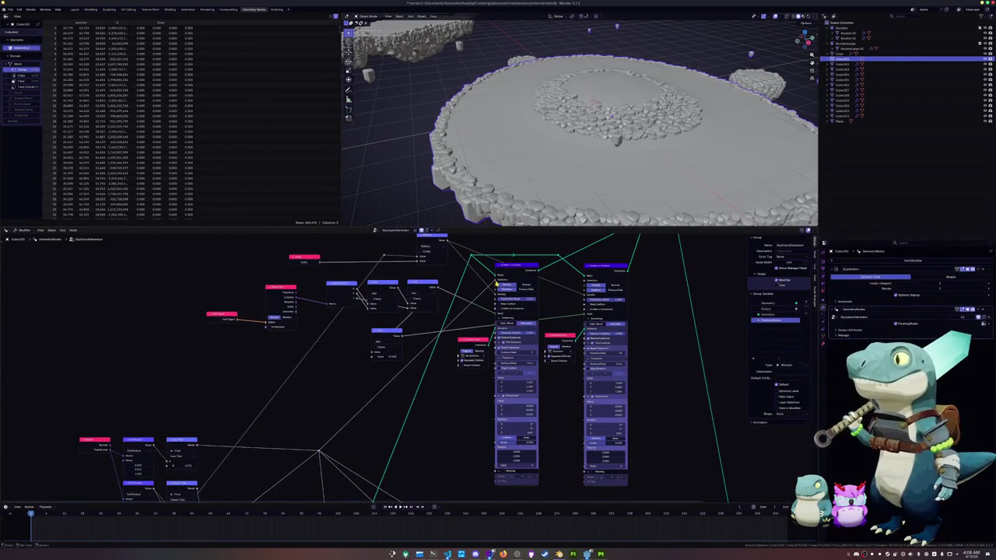
{"action": "middle_click_drag", "start_coordinate": [545, 124], "coordinate": [492, 235]}
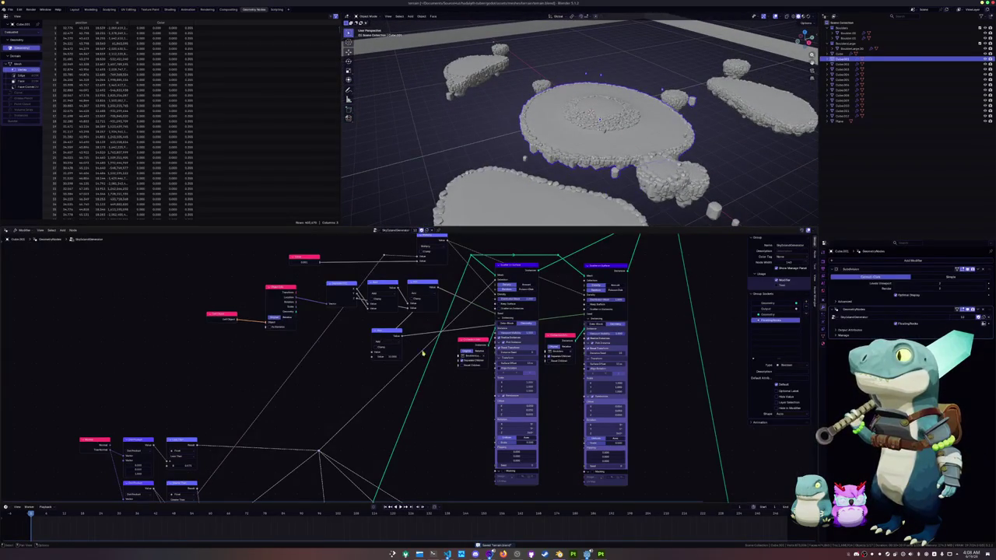
{"action": "scroll", "coordinate": [422, 354], "scroll_direction": "down", "scroll_amount": 1}
{"action": "scroll", "coordinate": [422, 389], "scroll_direction": "down", "scroll_amount": 1, "text": "shift"}
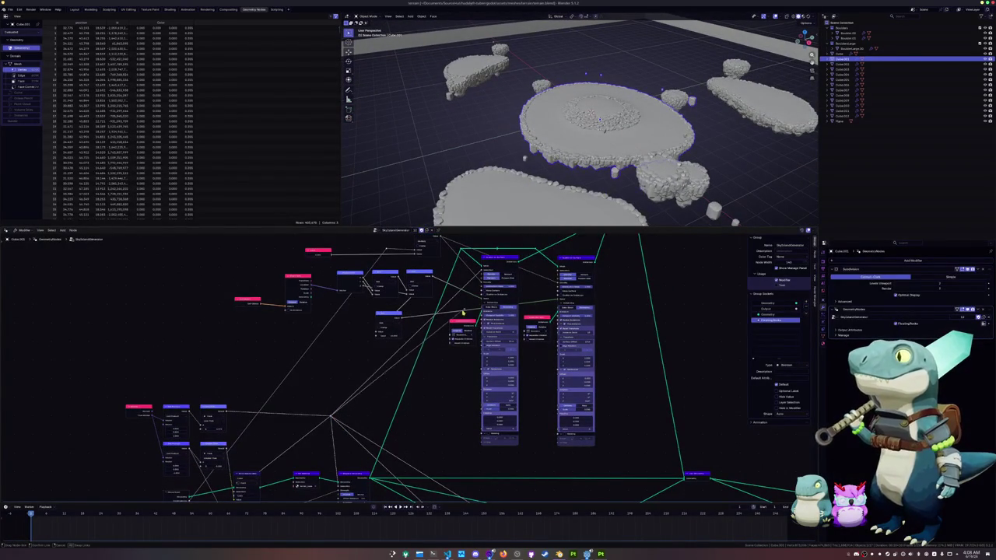
{"action": "mouse_move", "coordinate": [599, 119]}
{"action": "middle_mouse_down"}
{"action": "mouse_move", "coordinate": [574, 149]}
{"action": "mouse_move", "coordinate": [637, 156]}
{"action": "mouse_move", "coordinate": [647, 72]}
{"action": "middle_mouse_up"}
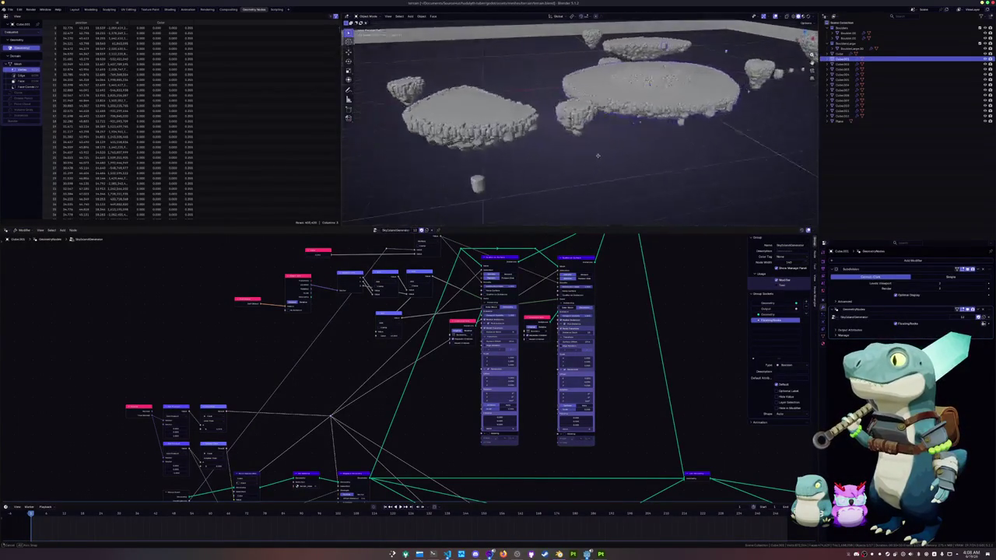
{"action": "mouse_move", "coordinate": [647, 74]}
{"action": "middle_mouse_down"}
{"action": "mouse_move", "coordinate": [634, 178]}
{"action": "mouse_move", "coordinate": [620, 156]}
{"action": "middle_mouse_up"}
{"action": "left_click", "coordinate": [633, 179]}
{"action": "left_click", "coordinate": [649, 145]}
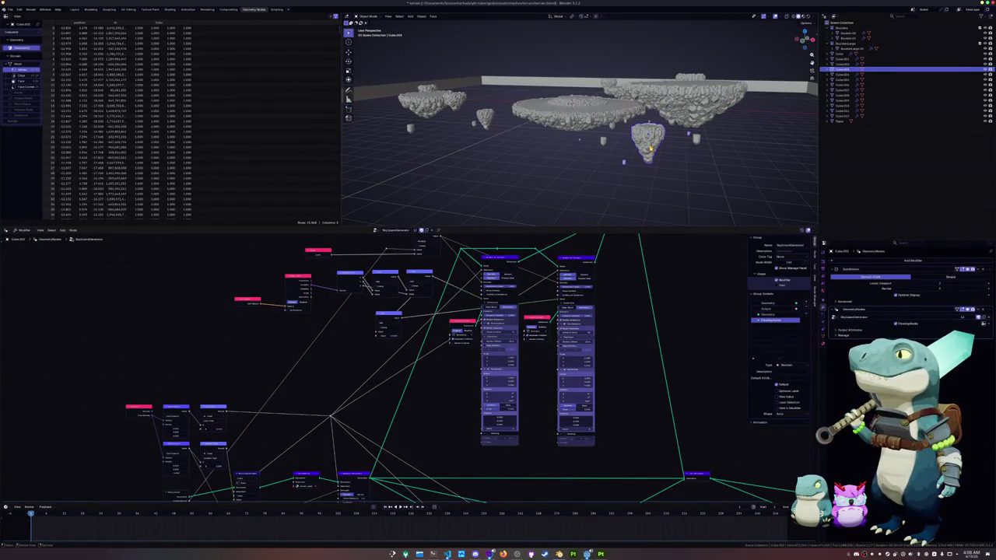
From the top view, duplicate a small island, rotate the copy and apply its rotation
{"action": "key", "text": "KP_7"}
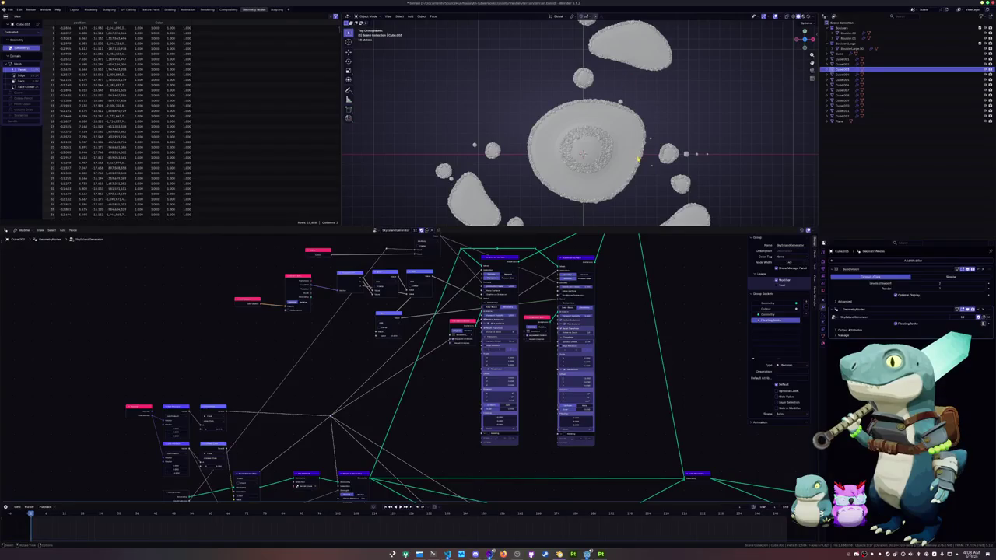
{"action": "middle_click_drag", "start_coordinate": [639, 163], "coordinate": [599, 192], "text": "shift"}
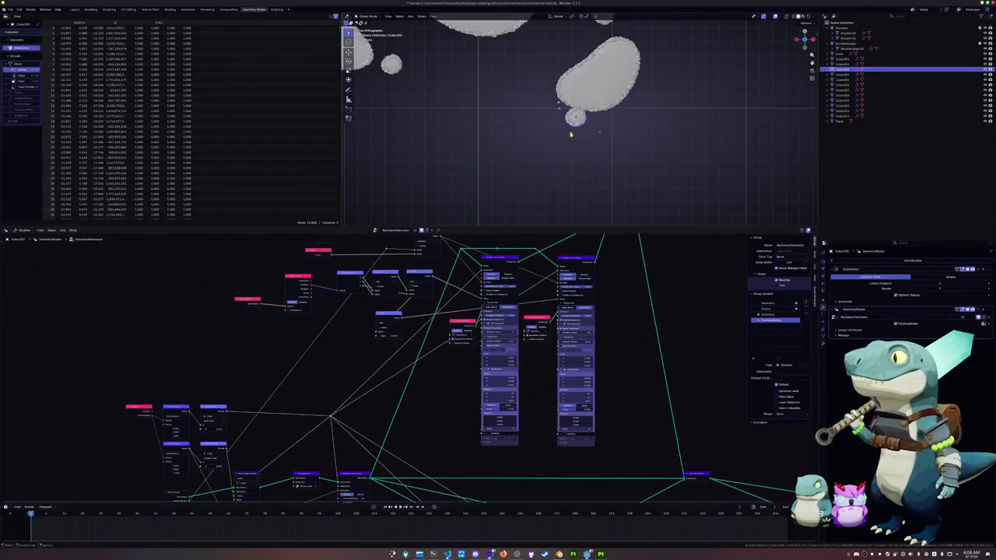
{"action": "key", "text": "shift+d"}
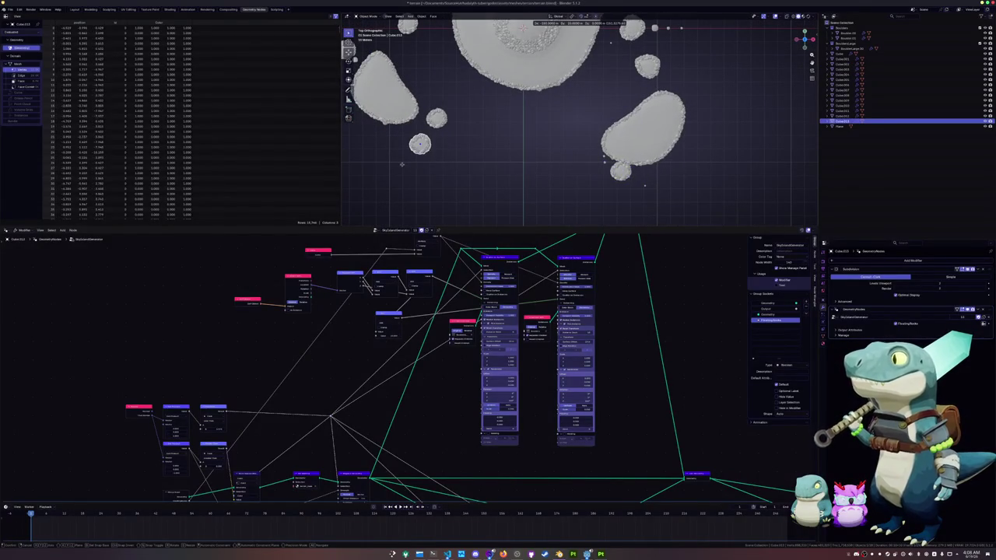
{"action": "left_click", "coordinate": [375, 165]}
{"action": "middle_click_drag", "start_coordinate": [374, 165], "coordinate": [443, 165], "text": "shift"}
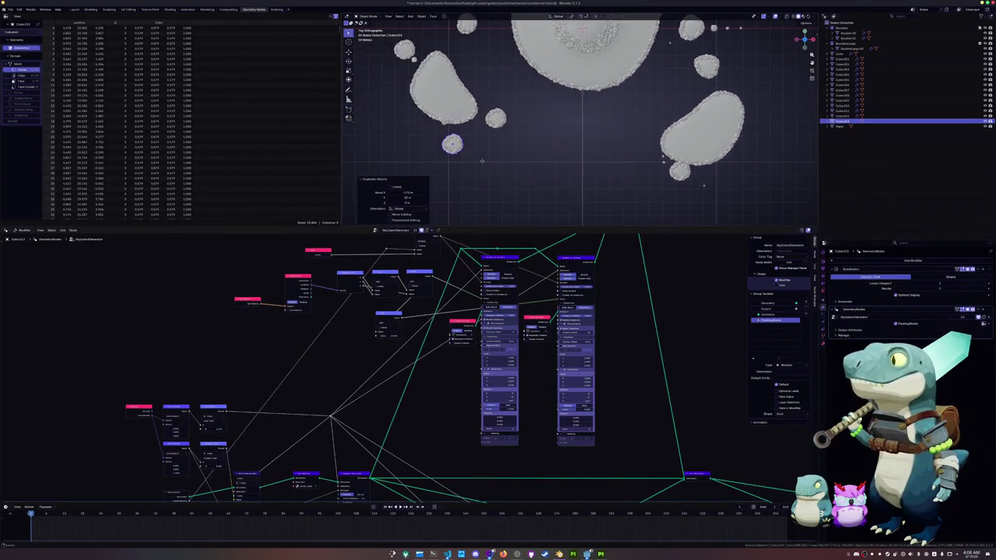
{"action": "key", "text": "r"}
{"action": "left_click", "coordinate": [535, 157]}
{"action": "scroll", "coordinate": [535, 157], "scroll_direction": "down", "scroll_amount": 1}
{"action": "key", "text": "ctrl+a"}
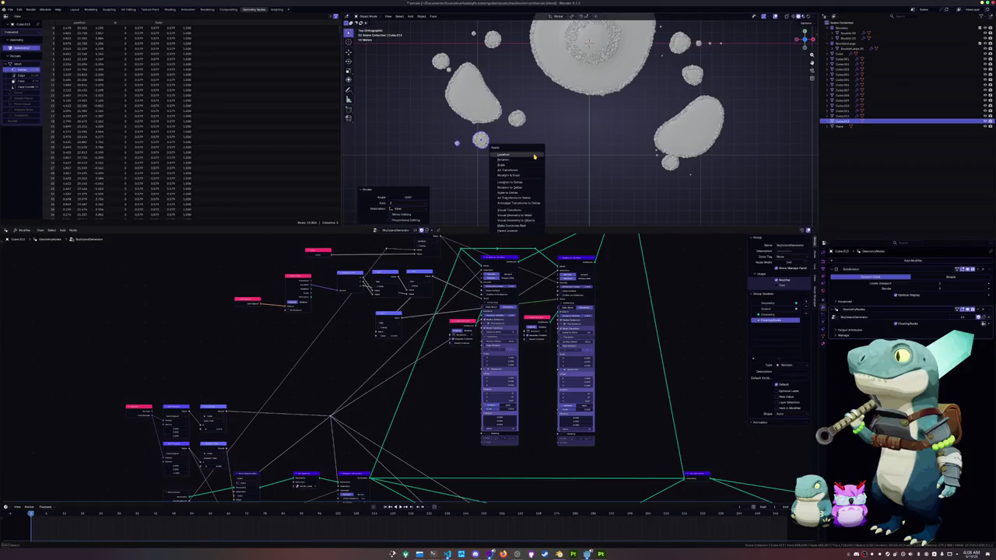
{"action": "left_click", "coordinate": [533, 159]}
In edit mode, move another island's geometry vertically and scale it horizontally only
{"action": "mouse_move", "coordinate": [534, 160]}
{"action": "middle_mouse_down"}
{"action": "mouse_move", "coordinate": [537, 93]}
{"action": "mouse_move", "coordinate": [482, 147]}
{"action": "middle_mouse_up"}
{"action": "left_click", "coordinate": [483, 147]}
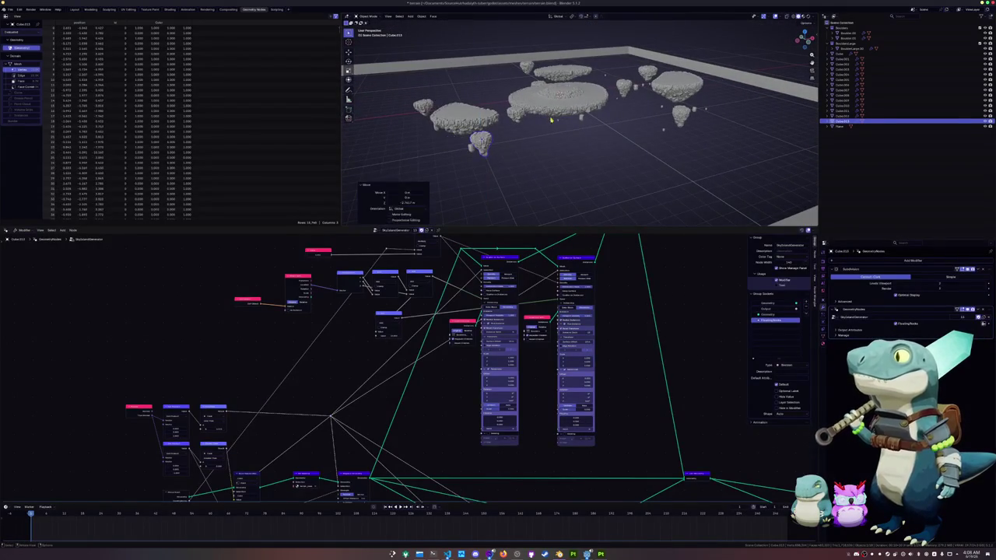
{"action": "key", "text": "Tab"}
{"action": "key", "text": "g"}
{"action": "key", "text": "z"}
{"action": "left_click", "coordinate": [519, 160]}
{"action": "middle_click_drag", "start_coordinate": [519, 160], "coordinate": [592, 145]}
{"action": "key", "text": "s"}
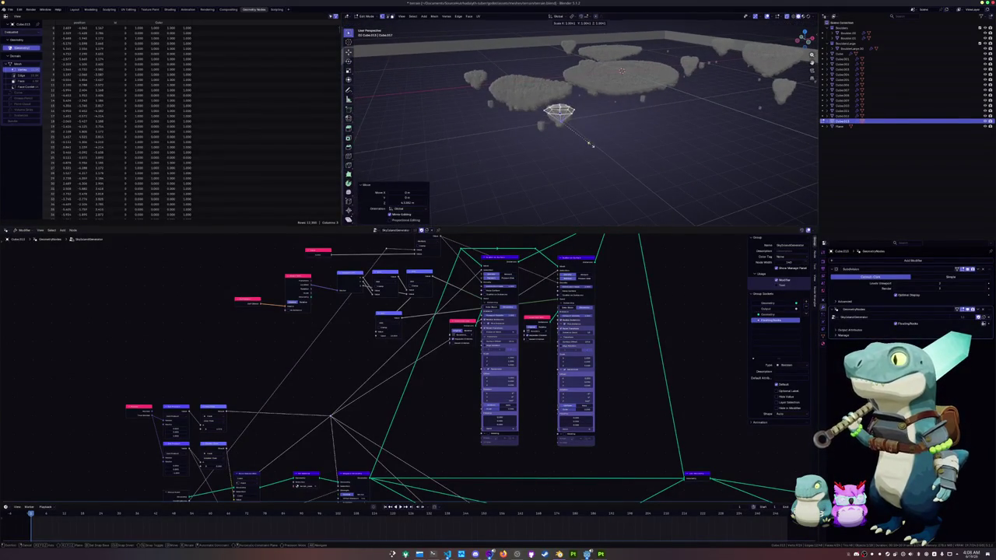
{"action": "key", "text": "shift+z"}
{"action": "left_click", "coordinate": [599, 146]}
{"action": "mouse_move", "coordinate": [599, 145]}
{"action": "middle_mouse_down"}
{"action": "mouse_move", "coordinate": [589, 182]}
{"action": "mouse_move", "coordinate": [602, 167]}
{"action": "middle_mouse_up"}
{"action": "key", "text": "Tab"}
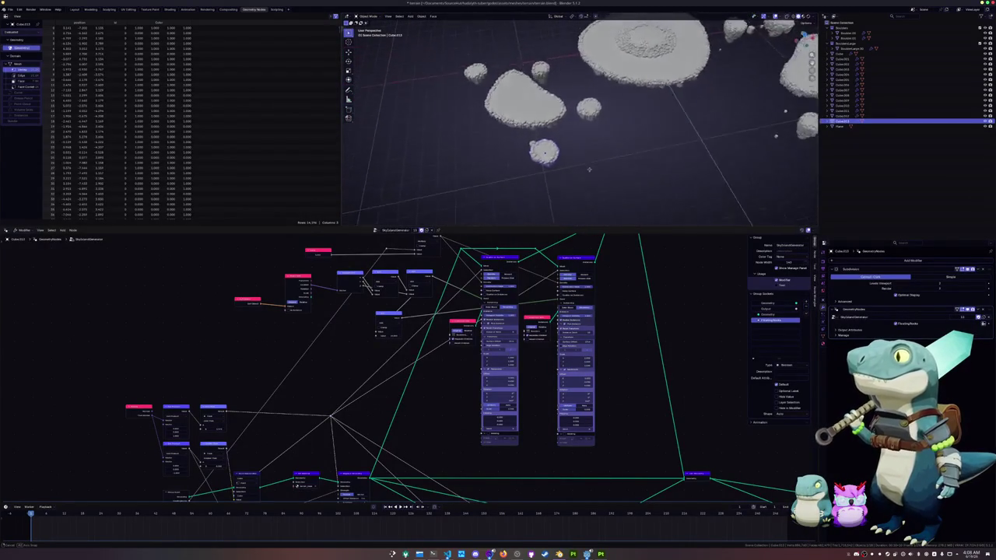
Move that island to a new spot in the field and raise it higher
{"action": "scroll", "coordinate": [602, 167], "scroll_direction": "down", "scroll_amount": 3}
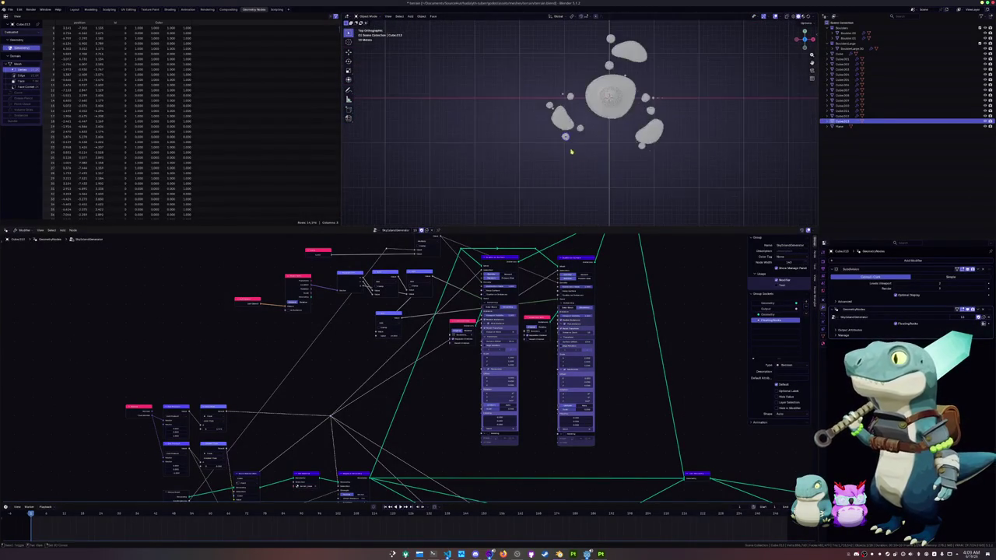
{"action": "key", "text": "g"}
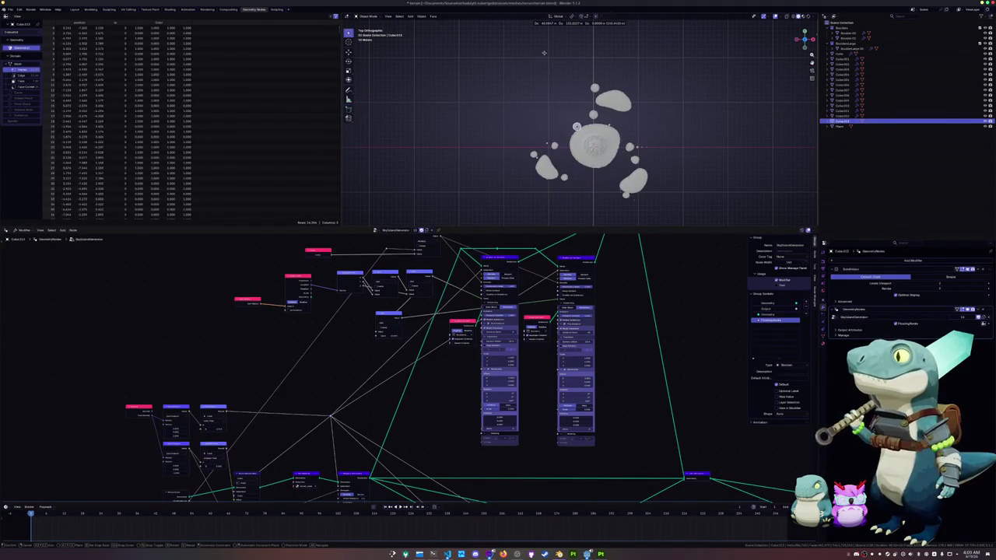
{"action": "left_click", "coordinate": [606, 33]}
{"action": "mouse_move", "coordinate": [605, 33]}
{"action": "middle_mouse_down"}
{"action": "mouse_move", "coordinate": [615, 93]}
{"action": "mouse_move", "coordinate": [561, 117]}
{"action": "middle_mouse_up"}
{"action": "key", "text": "g"}
{"action": "key", "text": "z"}
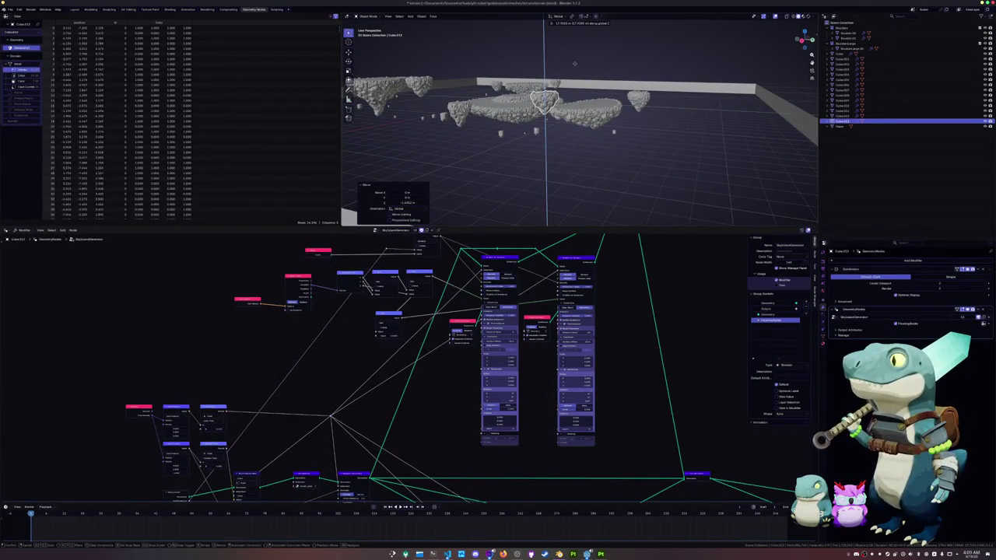
{"action": "left_click", "coordinate": [575, 66]}
{"action": "middle_click_drag", "start_coordinate": [574, 66], "coordinate": [562, 88]}
{"action": "key", "text": "g"}
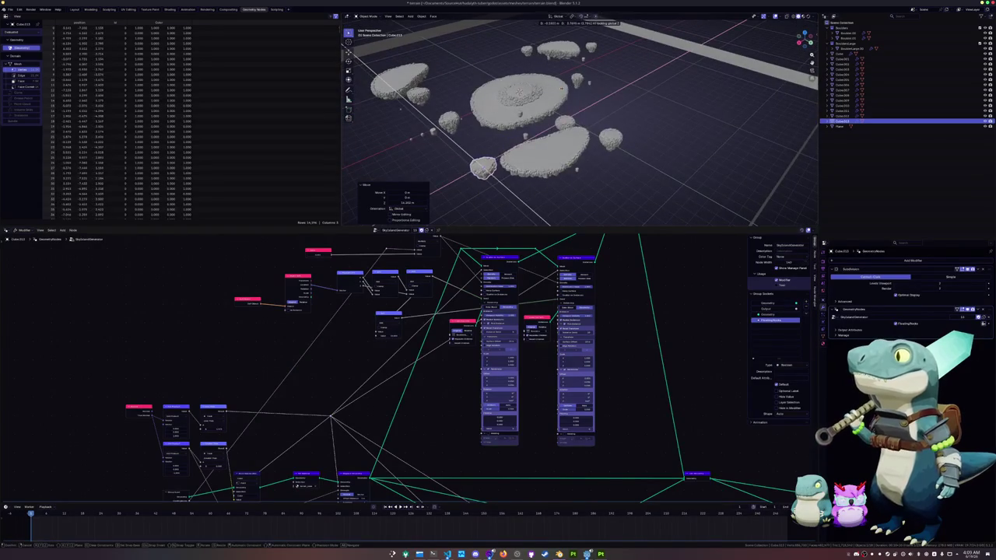
{"action": "left_click", "coordinate": [490, 169]}
{"action": "mouse_move", "coordinate": [490, 169]}
{"action": "middle_mouse_down"}
{"action": "mouse_move", "coordinate": [491, 101]}
{"action": "mouse_move", "coordinate": [562, 70]}
{"action": "middle_mouse_up"}
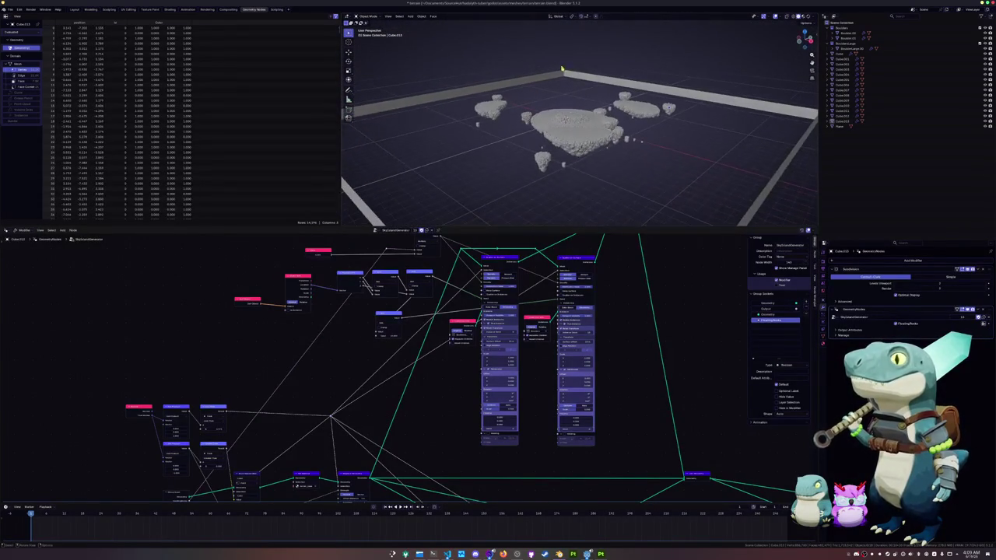
Move the small island Cube.005 vertically to a new height
{"action": "left_click", "coordinate": [543, 163]}
{"action": "middle_click_drag", "start_coordinate": [543, 164], "coordinate": [505, 195]}
{"action": "key", "text": "g"}
{"action": "key", "text": "z"}
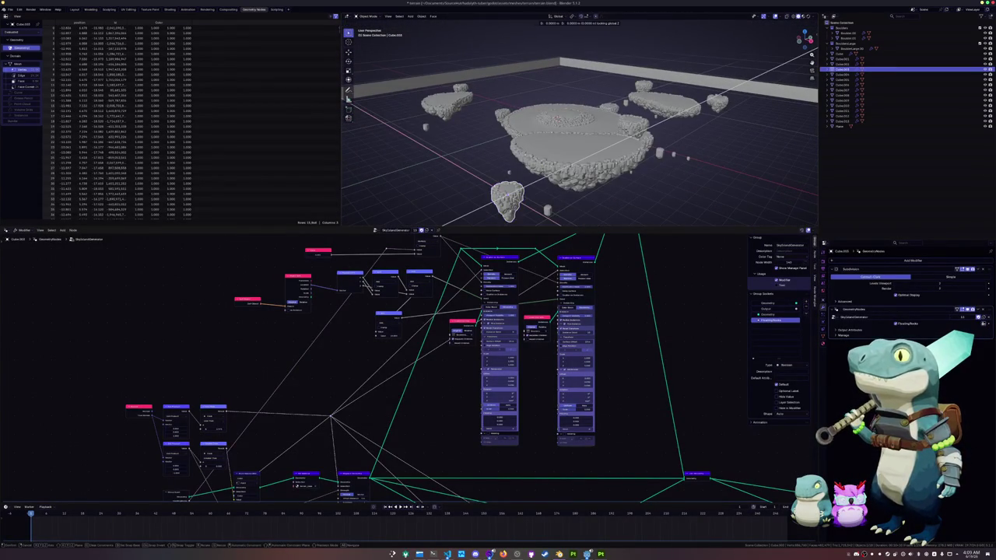
{"action": "left_click", "coordinate": [506, 195]}
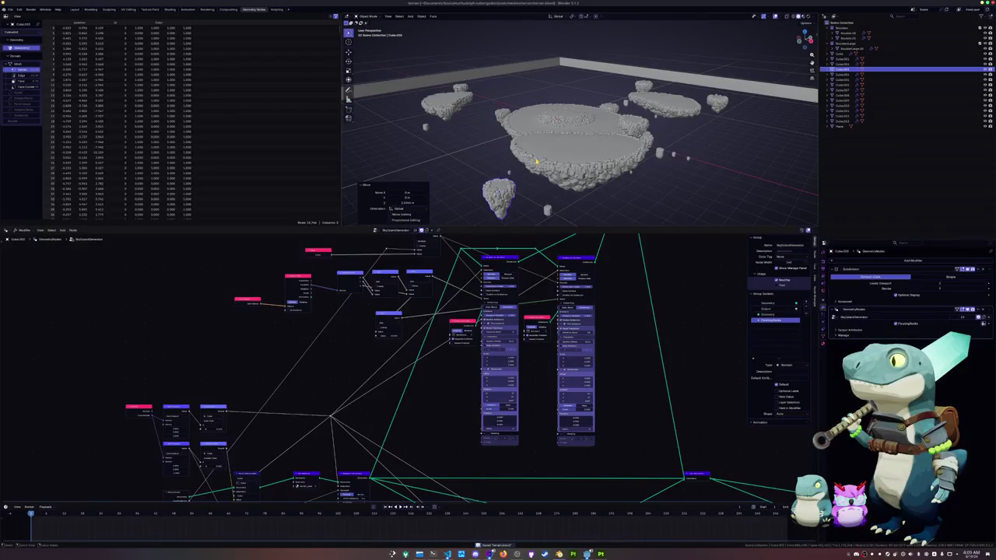
{"action": "middle_click_drag", "start_coordinate": [506, 195], "coordinate": [584, 147]}
Switch to the Layout workspace and move small island Cube.009 vertically to a new height
{"action": "left_click", "coordinate": [74, 9]}
{"action": "mouse_move", "coordinate": [405, 257]}
{"action": "middle_mouse_down"}
{"action": "mouse_move", "coordinate": [373, 205]}
{"action": "mouse_move", "coordinate": [312, 350]}
{"action": "middle_mouse_up"}
{"action": "left_click", "coordinate": [307, 354]}
{"action": "key", "text": "g"}
{"action": "key", "text": "z"}
{"action": "left_click", "coordinate": [358, 386]}
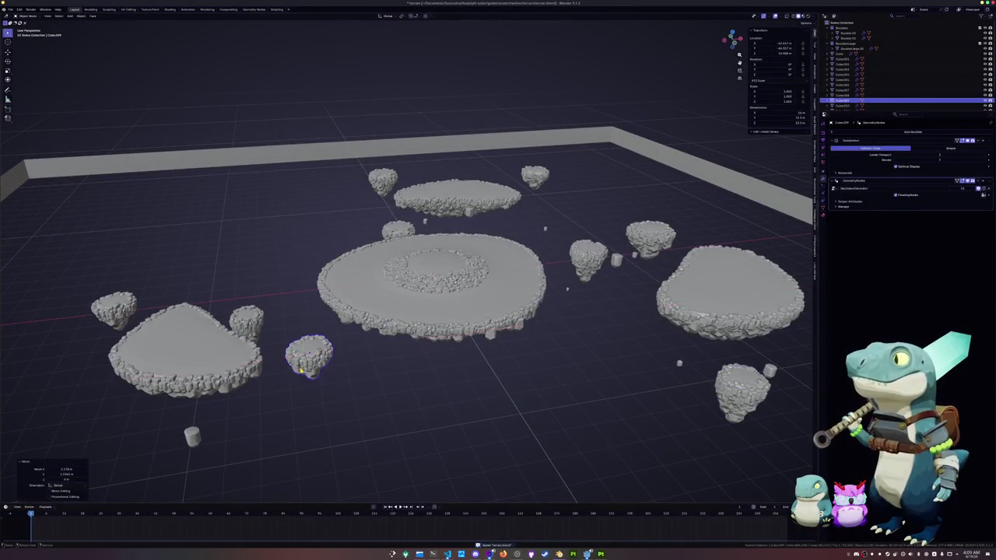
Reshape the main island's control cage by moving a vertex vertically
{"action": "scroll", "coordinate": [358, 386], "scroll_direction": "down", "scroll_amount": 5}
{"action": "mouse_move", "coordinate": [358, 386]}
{"action": "middle_mouse_down"}
{"action": "mouse_move", "coordinate": [397, 357]}
{"action": "mouse_move", "coordinate": [393, 291]}
{"action": "middle_mouse_up"}
{"action": "scroll", "coordinate": [378, 375], "scroll_direction": "up", "scroll_amount": 3}
{"action": "scroll", "coordinate": [386, 366], "scroll_direction": "up", "scroll_amount": 3}
{"action": "scroll", "coordinate": [397, 355], "scroll_direction": "up", "scroll_amount": 2}
{"action": "left_click", "coordinate": [393, 291]}
{"action": "key", "text": "Tab"}
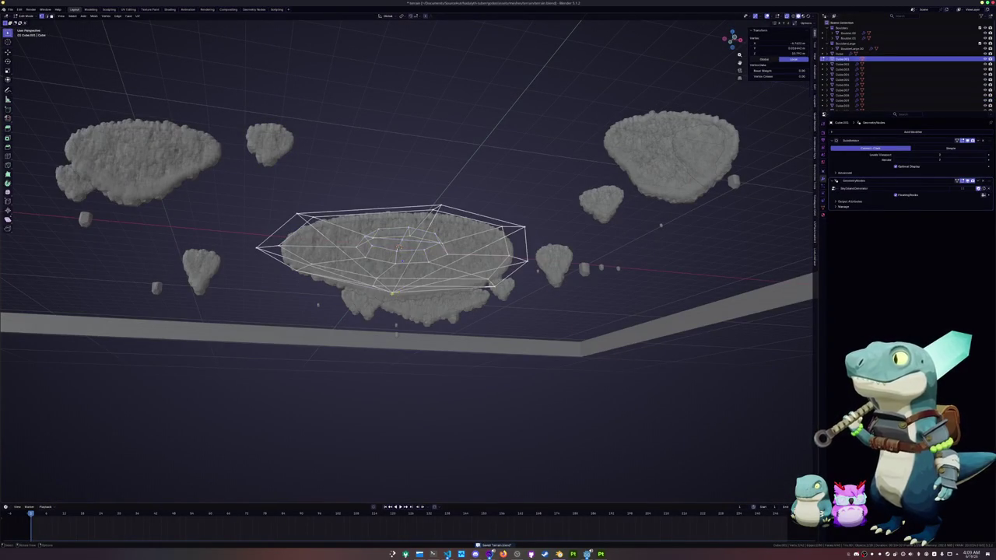
{"action": "middle_click_drag", "start_coordinate": [396, 335], "coordinate": [393, 343]}
{"action": "key", "text": "g"}
{"action": "key", "text": "z"}
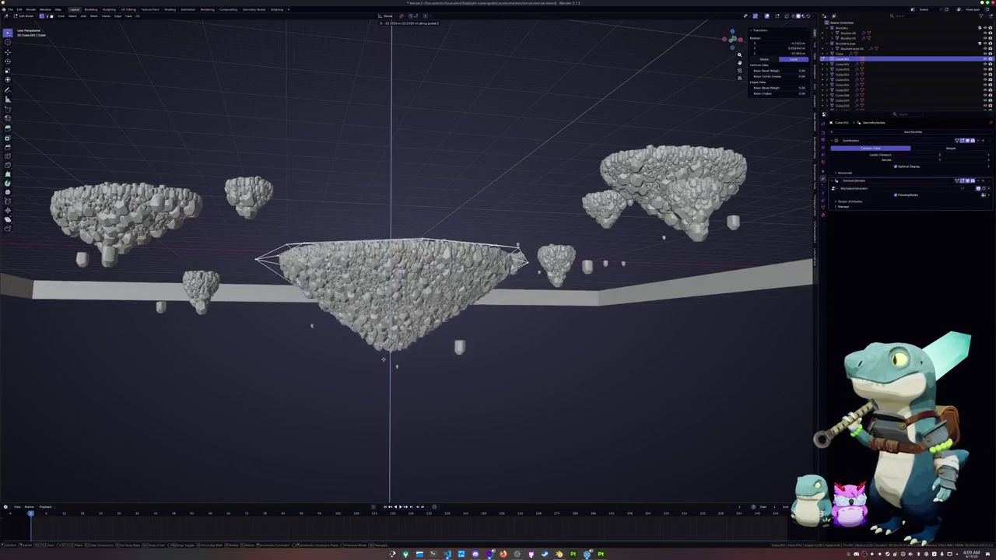
{"action": "left_click", "coordinate": [388, 325]}
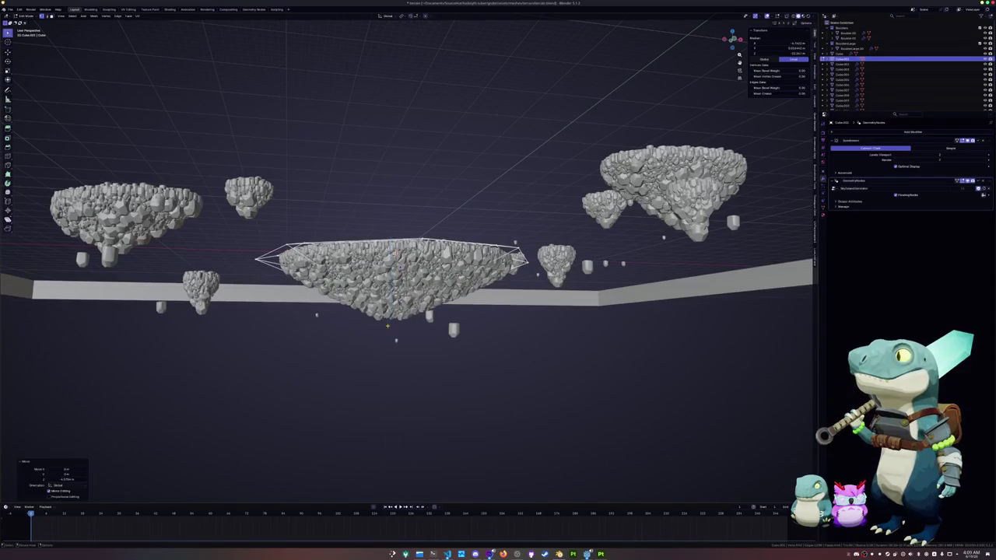
{"action": "key", "text": "Tab"}
Move the main island's central face vertically to a new height
{"action": "middle_click_drag", "start_coordinate": [387, 325], "coordinate": [378, 340]}
{"action": "scroll", "coordinate": [378, 340], "scroll_direction": "up", "scroll_amount": 2}
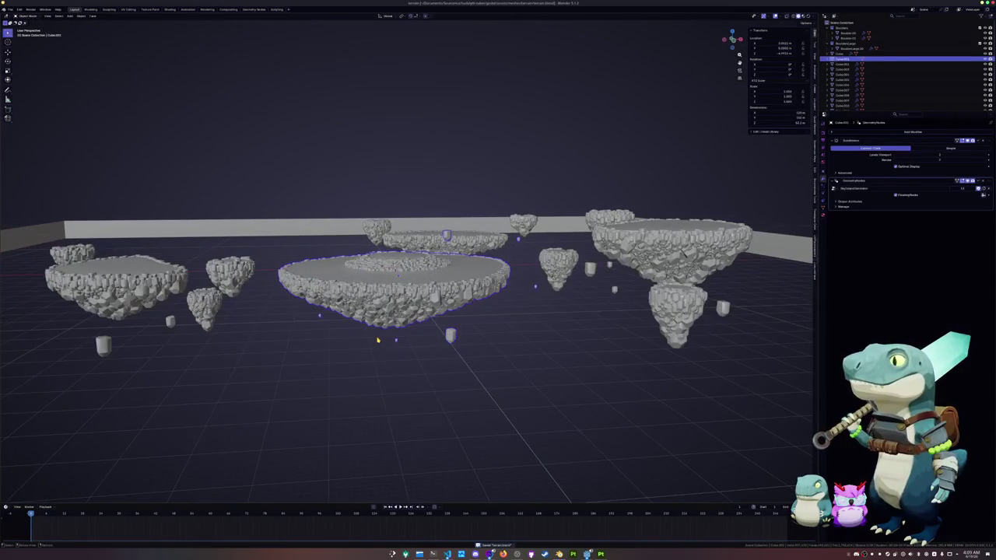
{"action": "scroll", "coordinate": [385, 331], "scroll_direction": "down", "scroll_amount": 2}
{"action": "middle_click_drag", "start_coordinate": [384, 331], "coordinate": [436, 380]}
{"action": "scroll", "coordinate": [434, 361], "scroll_direction": "up", "scroll_amount": 2}
{"action": "key", "text": "Tab"}
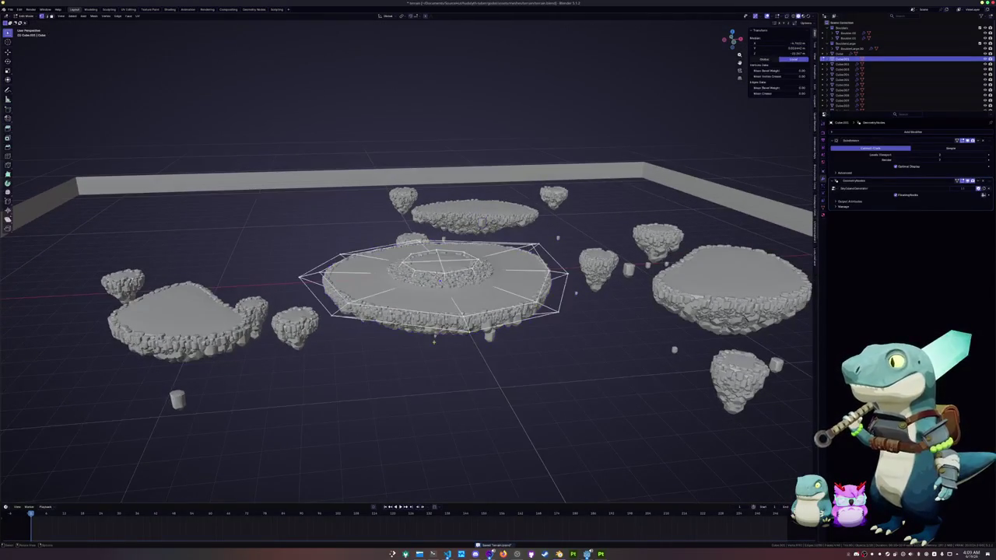
{"action": "left_click", "coordinate": [450, 263]}
{"action": "key", "text": "g"}
{"action": "key", "text": "z"}
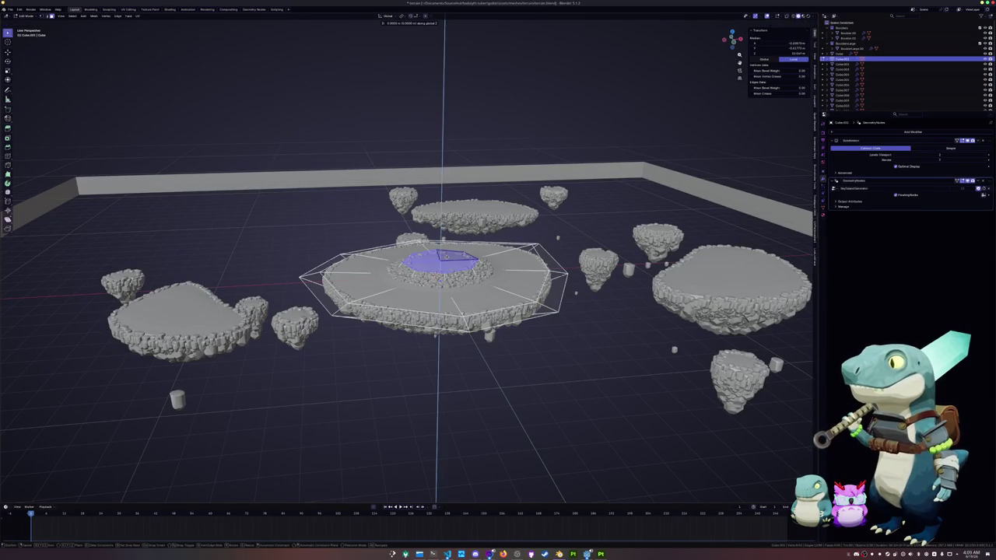
{"action": "left_click", "coordinate": [447, 255]}
{"action": "key", "text": "Tab"}
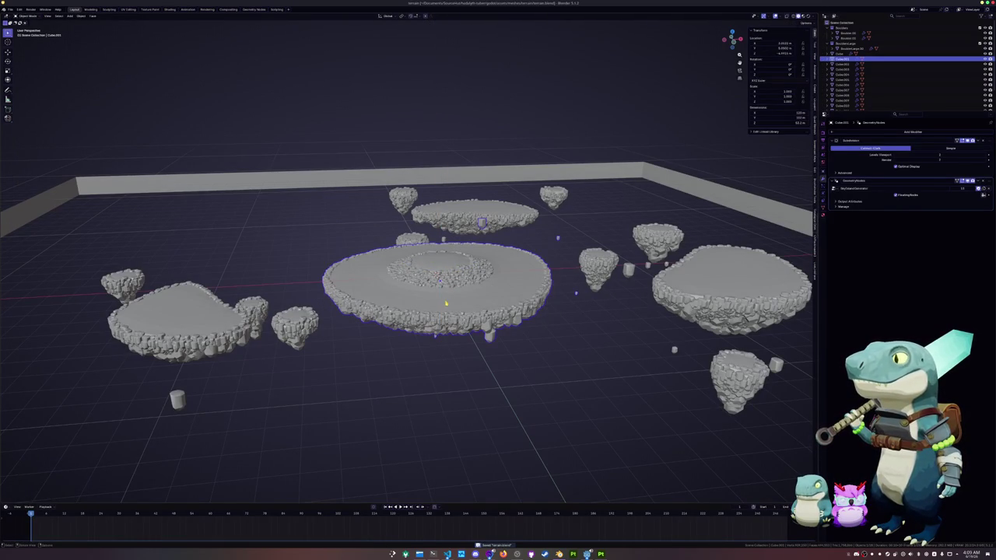
Dissolve the main island's centre faces into a single octagonal face
{"action": "scroll", "coordinate": [448, 281], "scroll_direction": "up", "scroll_amount": 2}
{"action": "key", "text": "Tab"}
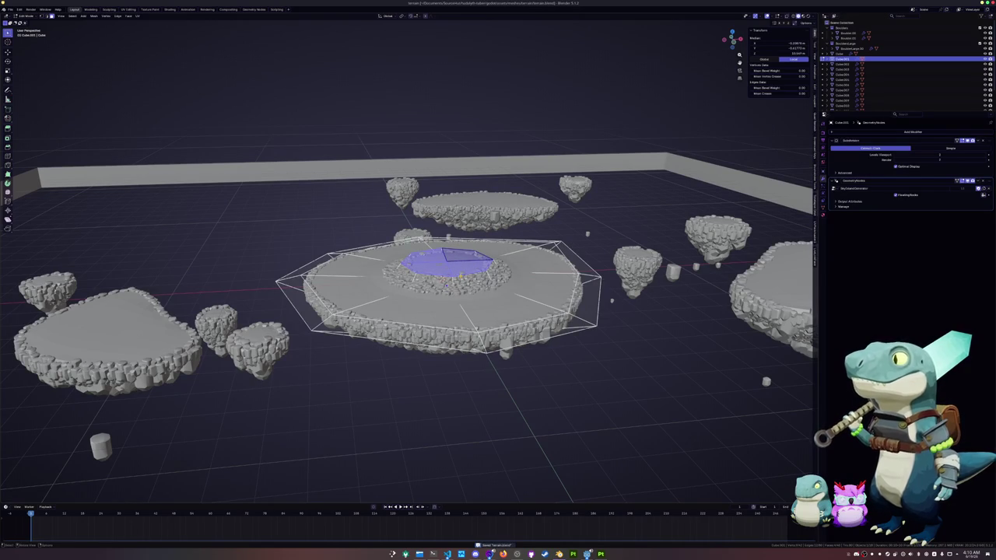
{"action": "key", "text": "x"}
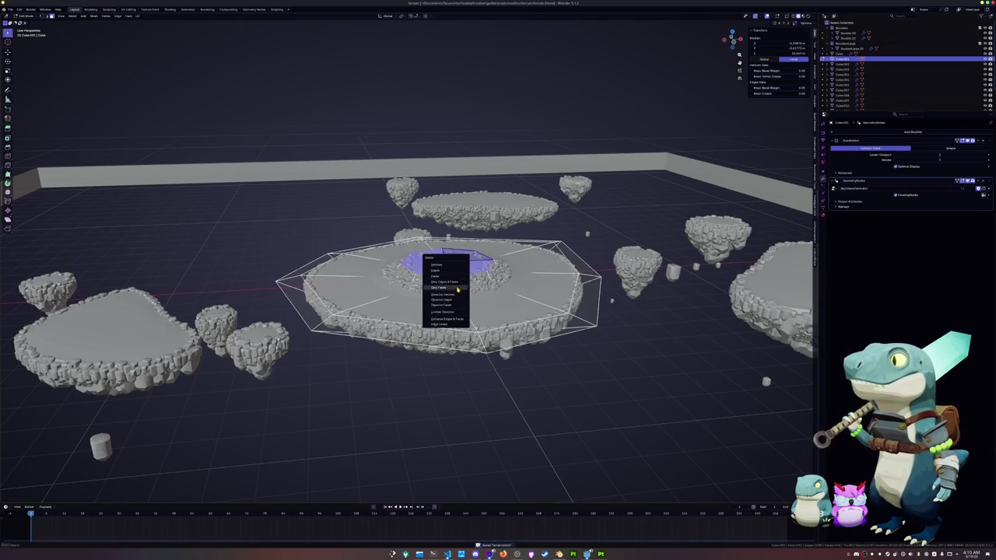
{"action": "left_click", "coordinate": [452, 304]}
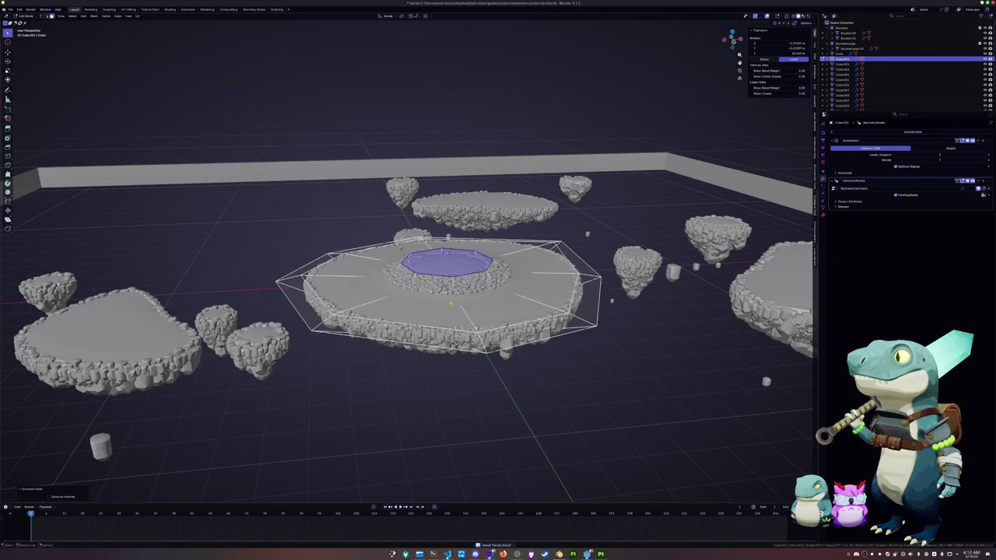
{"action": "key", "text": "ctrl+z"}
{"action": "key", "text": "x"}
{"action": "left_click", "coordinate": [450, 304]}
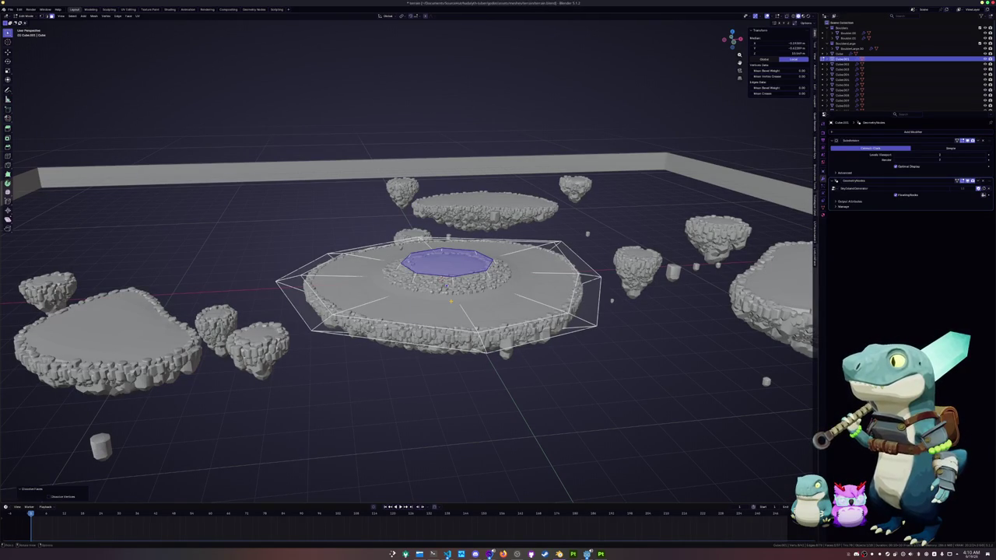
{"action": "key", "text": "Tab"}
Box-select the islands and view them from a lower, rotated angle
{"action": "middle_click_drag", "start_coordinate": [451, 304], "coordinate": [485, 312]}
{"action": "scroll", "coordinate": [449, 302], "scroll_direction": "down", "scroll_amount": 4}
{"action": "mouse_move", "coordinate": [517, 369]}
{"action": "left_mouse_down"}
{"action": "mouse_move", "coordinate": [587, 417]}
{"action": "mouse_move", "coordinate": [228, 189]}
{"action": "mouse_move", "coordinate": [238, 197]}
{"action": "left_mouse_up"}
{"action": "mouse_move", "coordinate": [319, 233]}
{"action": "middle_mouse_down"}
{"action": "mouse_move", "coordinate": [305, 214]}
{"action": "mouse_move", "coordinate": [304, 183]}
{"action": "mouse_move", "coordinate": [311, 216]}
{"action": "mouse_move", "coordinate": [343, 241]}
{"action": "middle_mouse_up"}
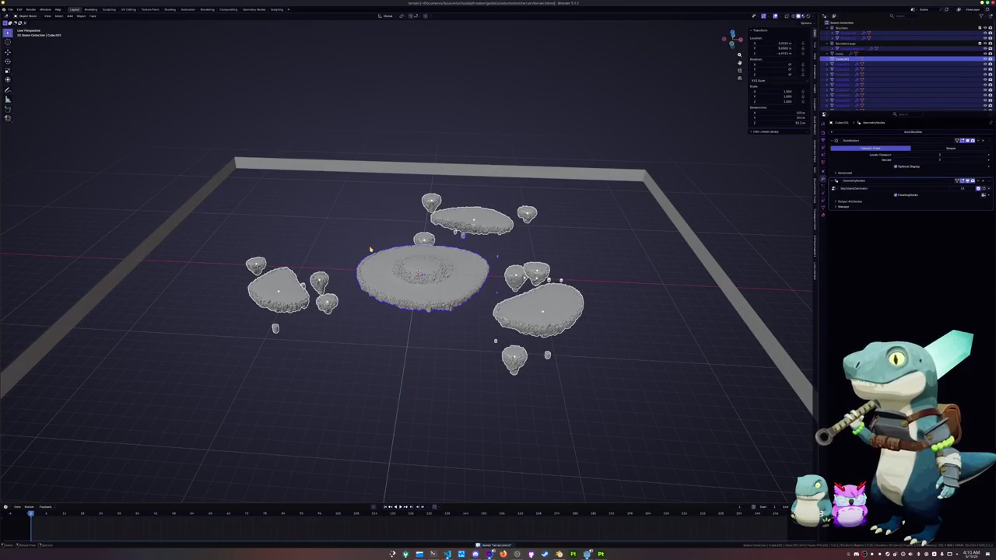